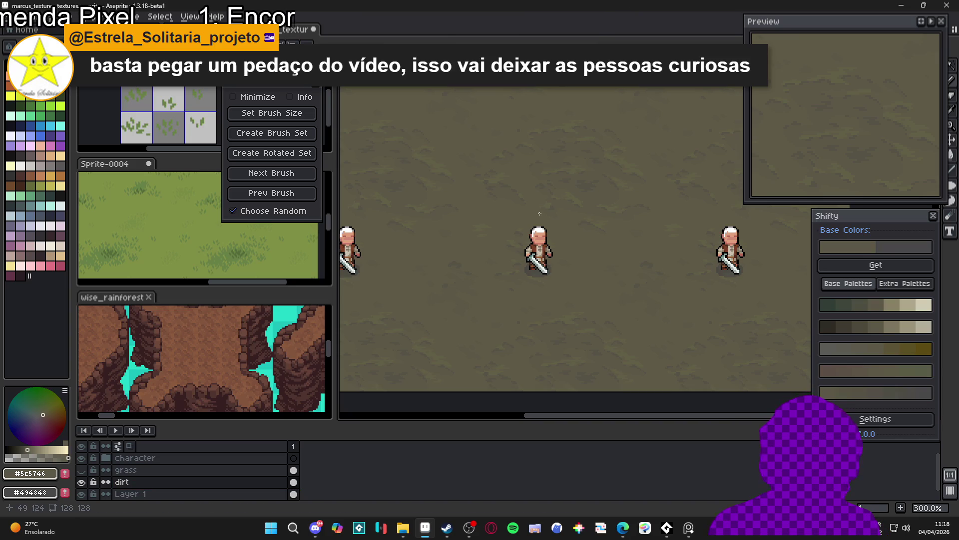
- Search the Start menu for 'godot' and launch Godot Engine
{"action": "scroll", "coordinate": [557, 302], "scroll_direction": "down", "scroll_amount": 1}
{"action": "scroll", "coordinate": [561, 313], "scroll_direction": "up", "scroll_amount": 1}
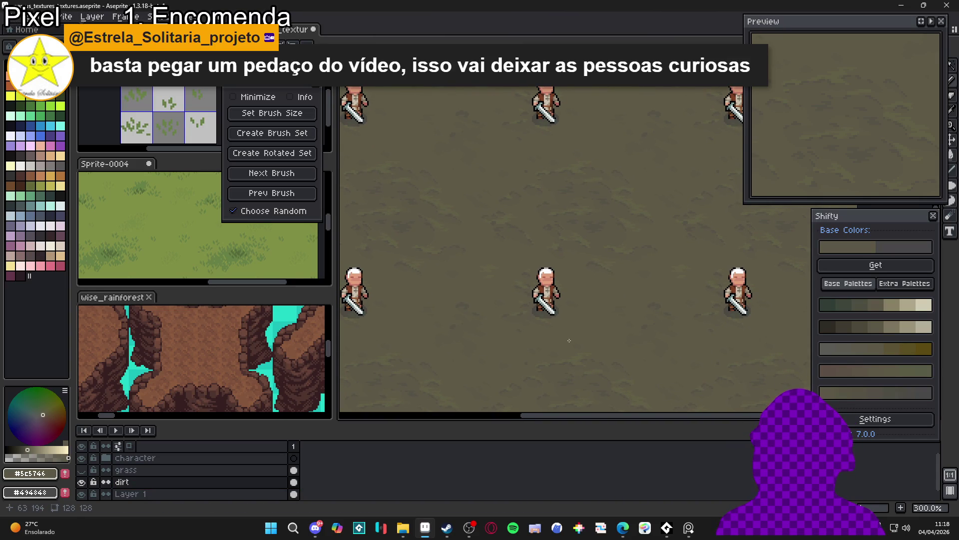
{"action": "left_click_drag", "start_coordinate": [510, 227], "coordinate": [531, 215]}
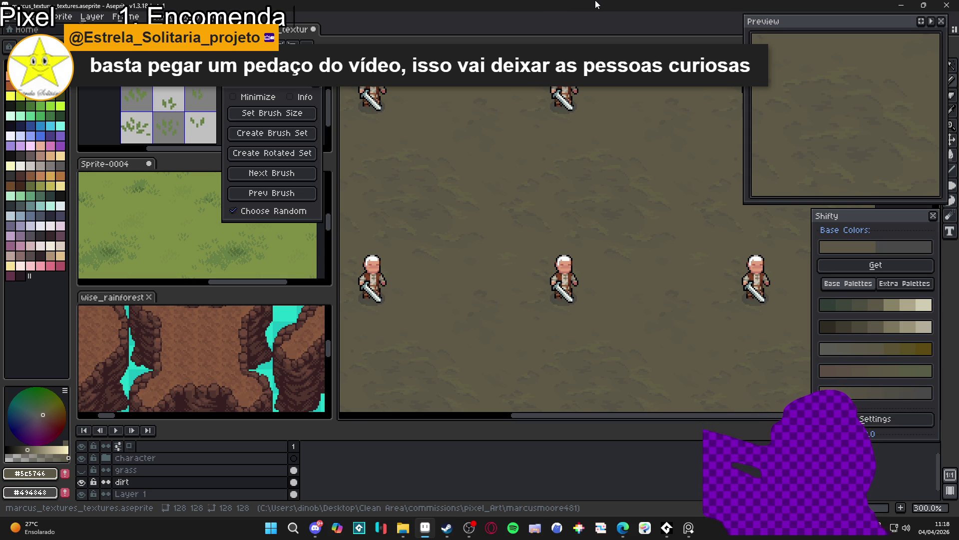
{"action": "left_click", "coordinate": [268, 535]}
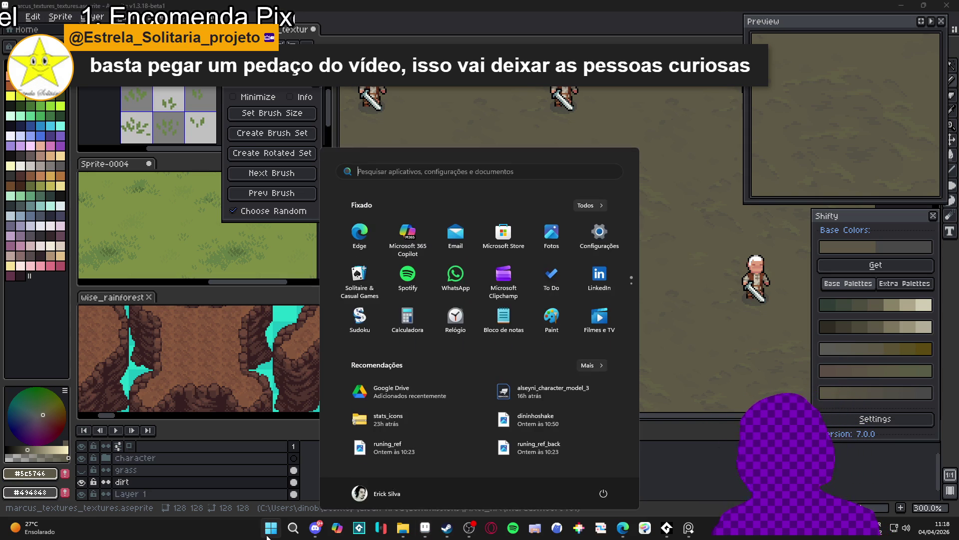
{"action": "type", "text": "godot"}
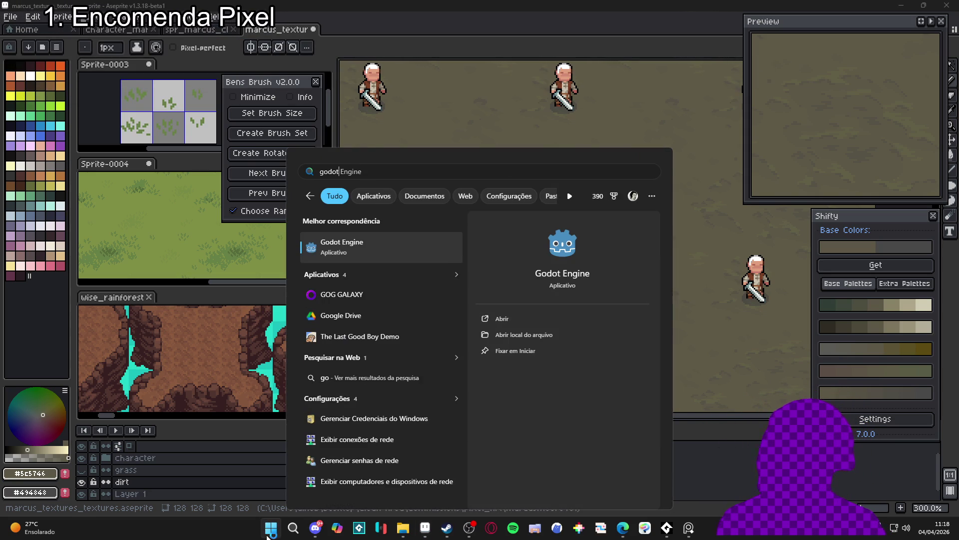
{"action": "key", "text": "Return"}
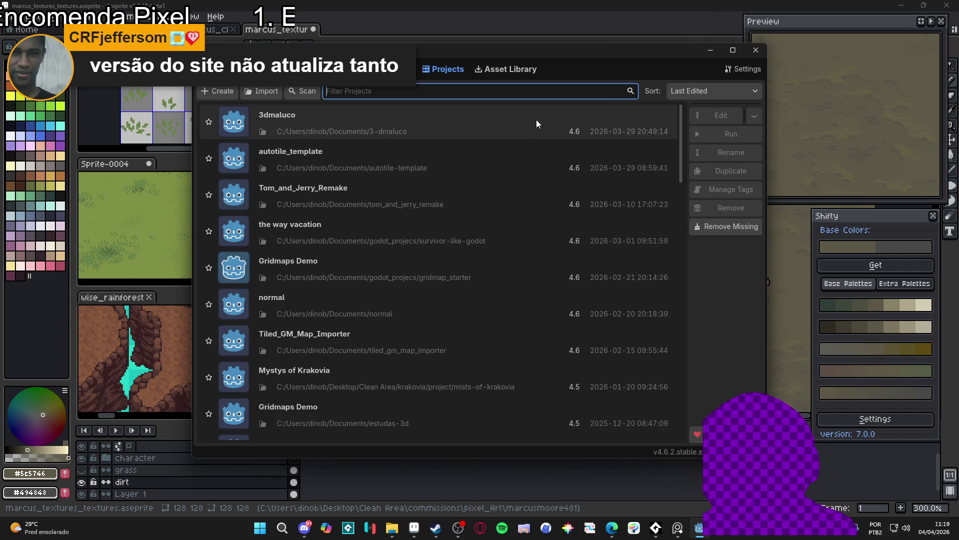
- Create the Godot project infinity_tile_texture with version control metadata set to None
{"action": "left_click", "coordinate": [218, 91]}
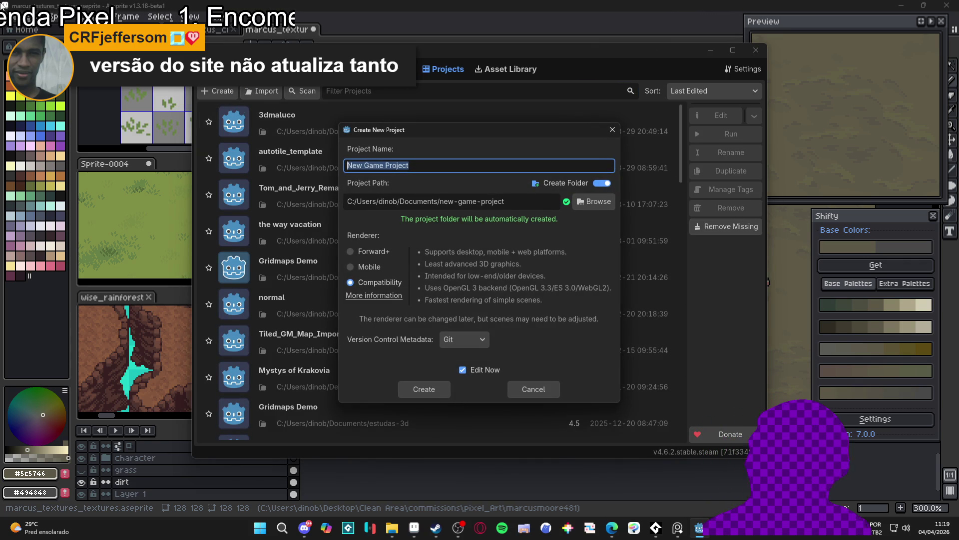
{"action": "left_click", "coordinate": [464, 340]}
{"action": "left_click", "coordinate": [470, 355]}
{"action": "left_click", "coordinate": [451, 162]}
{"action": "key", "text": "ctrl+a"}
{"action": "type", "text": "i"}
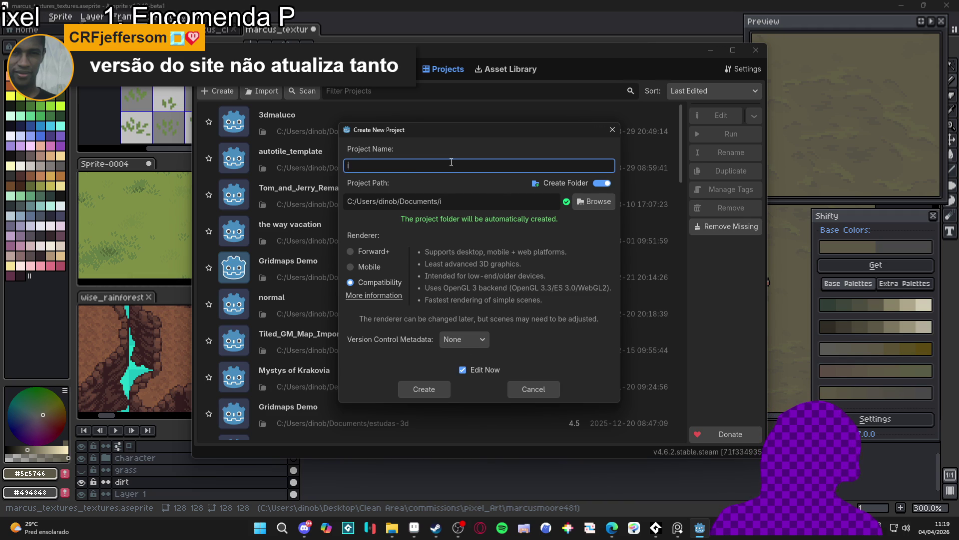
{"action": "type", "text": "nfinity"}
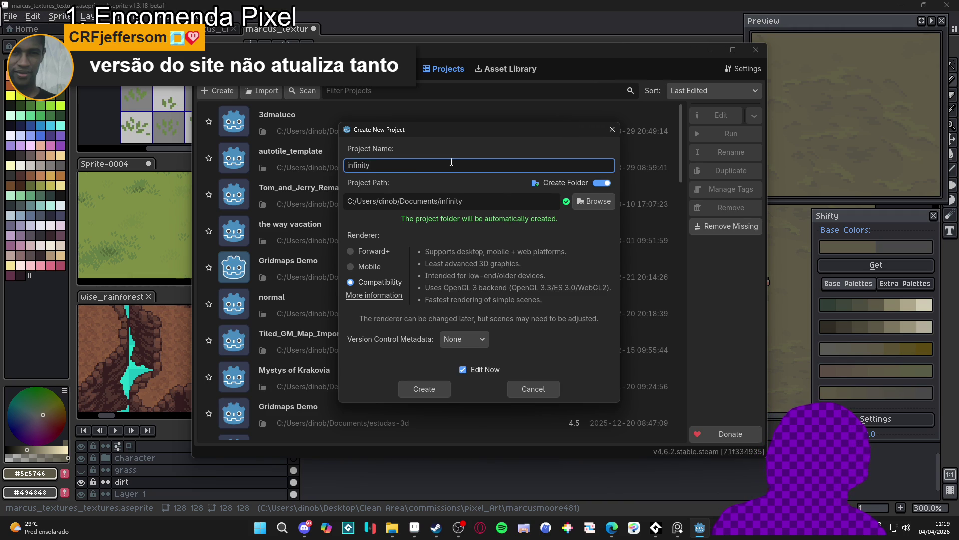
{"action": "type", "text": "_tile_"}
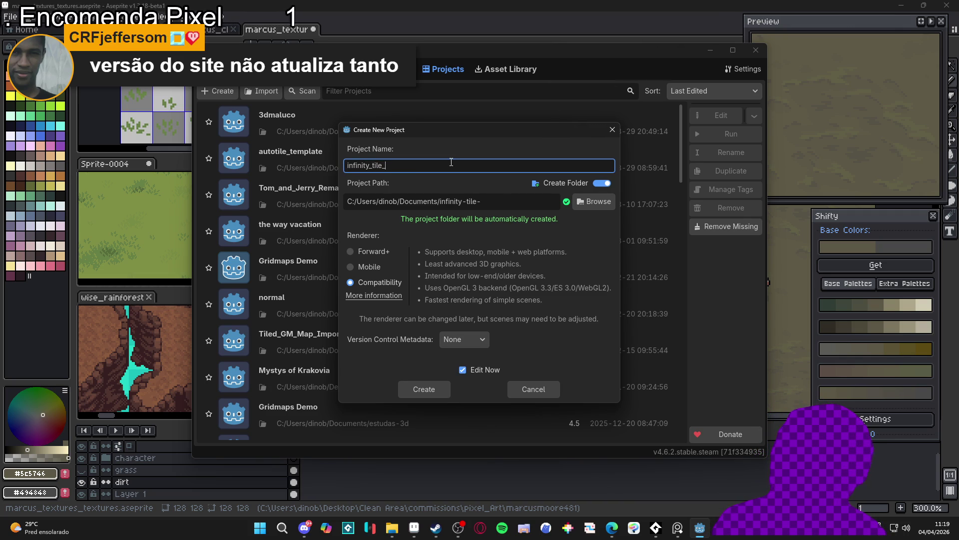
{"action": "type", "text": "texture"}
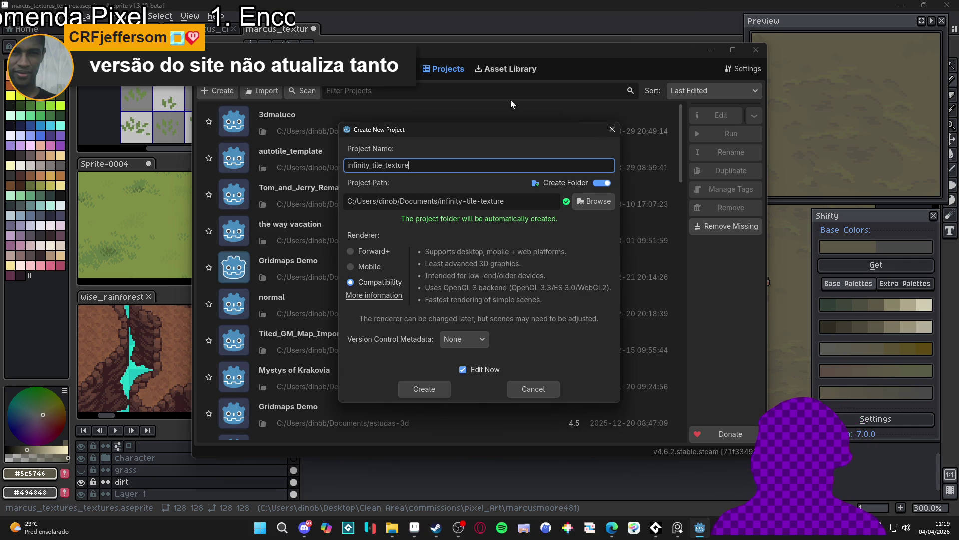
{"action": "left_click", "coordinate": [424, 389]}
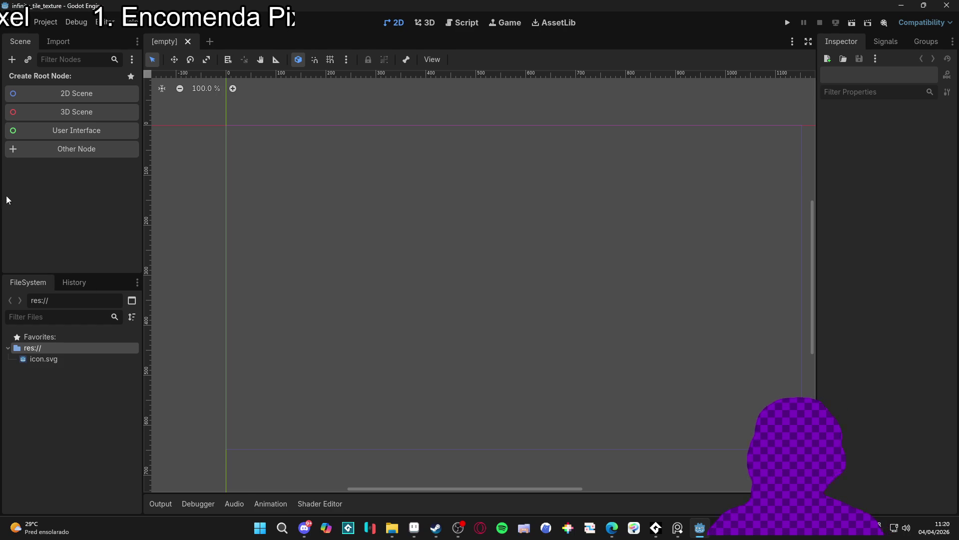
{"action": "left_click", "coordinate": [447, 528]}
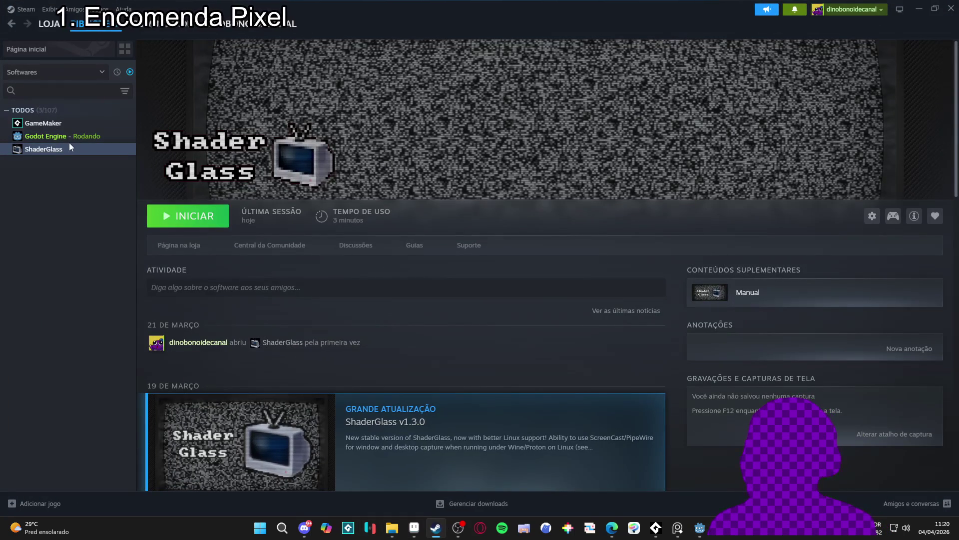
{"action": "right_click", "coordinate": [78, 156]}
{"action": "left_click", "coordinate": [115, 216]}
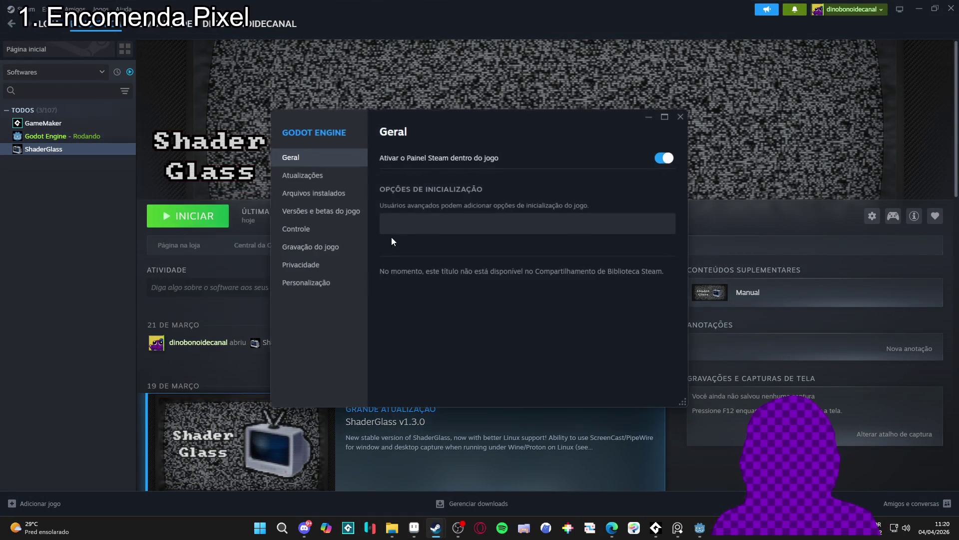
{"action": "left_click", "coordinate": [309, 175]}
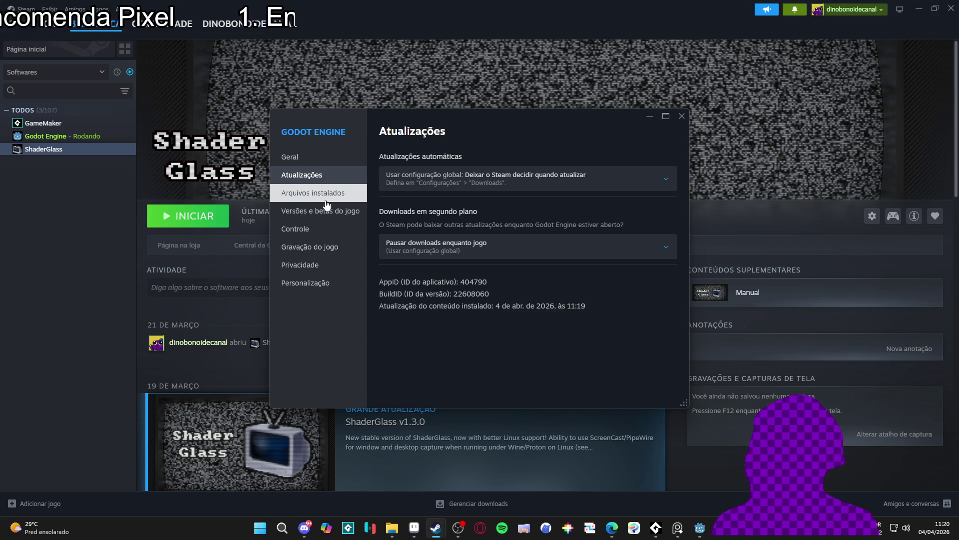
{"action": "left_click", "coordinate": [332, 215]}
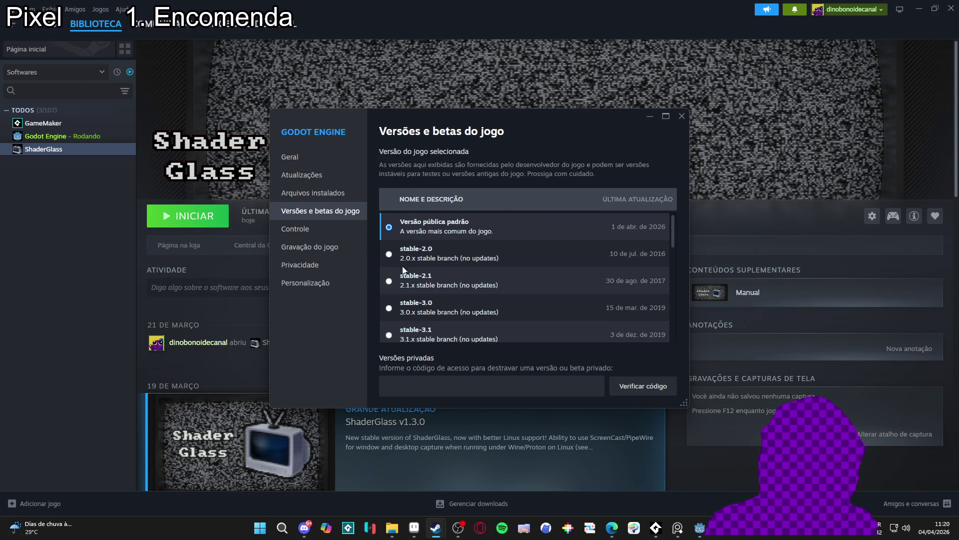
{"action": "scroll", "coordinate": [501, 339], "scroll_direction": "down", "scroll_amount": 5}
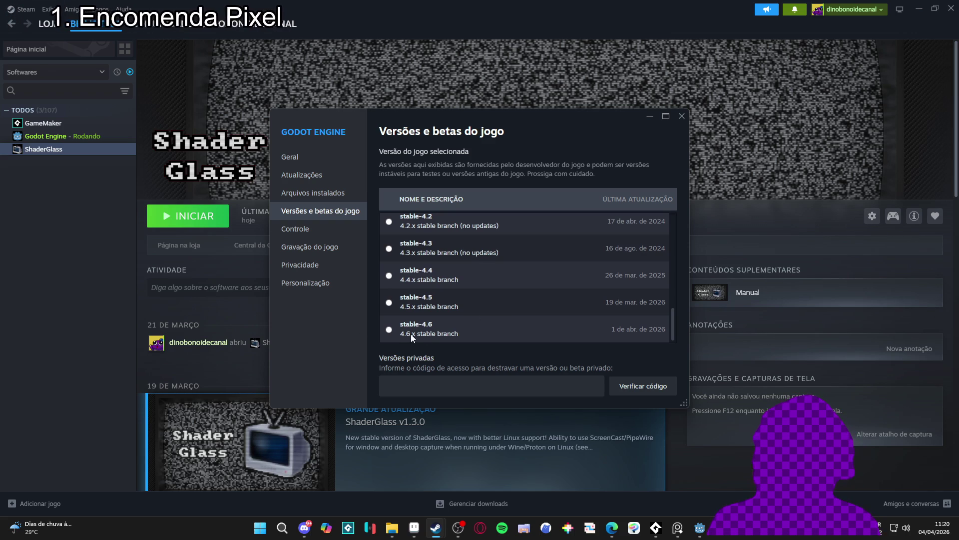
{"action": "left_click", "coordinate": [680, 118]}
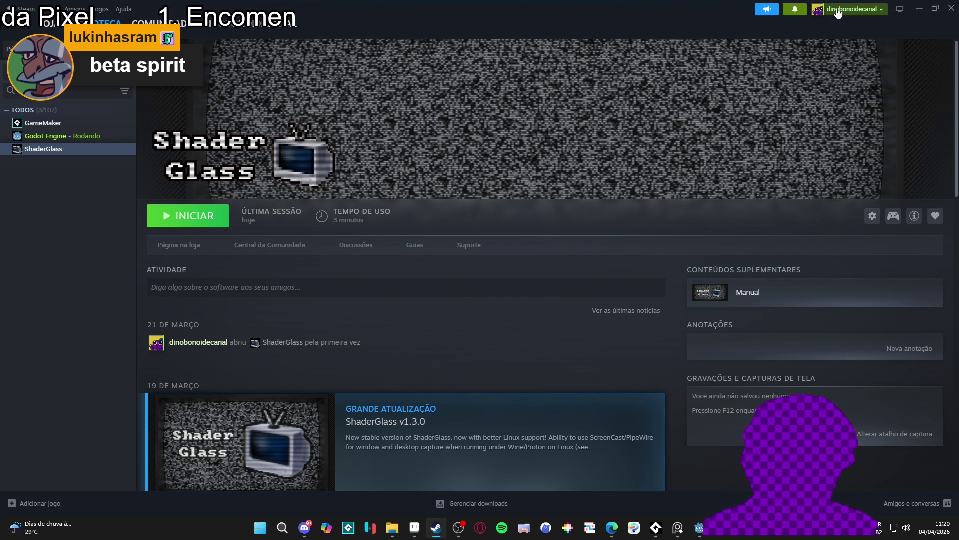
{"action": "left_click", "coordinate": [919, 9]}
{"action": "mouse_move", "coordinate": [362, 226]}
{"action": "left_mouse_down"}
{"action": "mouse_move", "coordinate": [353, 207]}
{"action": "mouse_move", "coordinate": [360, 214]}
{"action": "mouse_move", "coordinate": [344, 218]}
{"action": "left_mouse_up"}
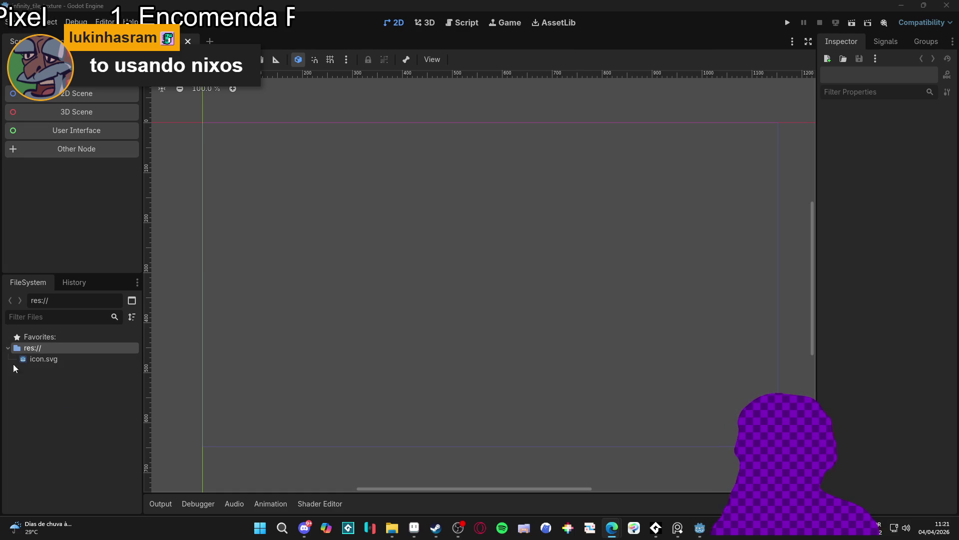
- Return to the Aseprite dirt texture file and close the Bens Brush plugin window
{"action": "left_click", "coordinate": [414, 529]}
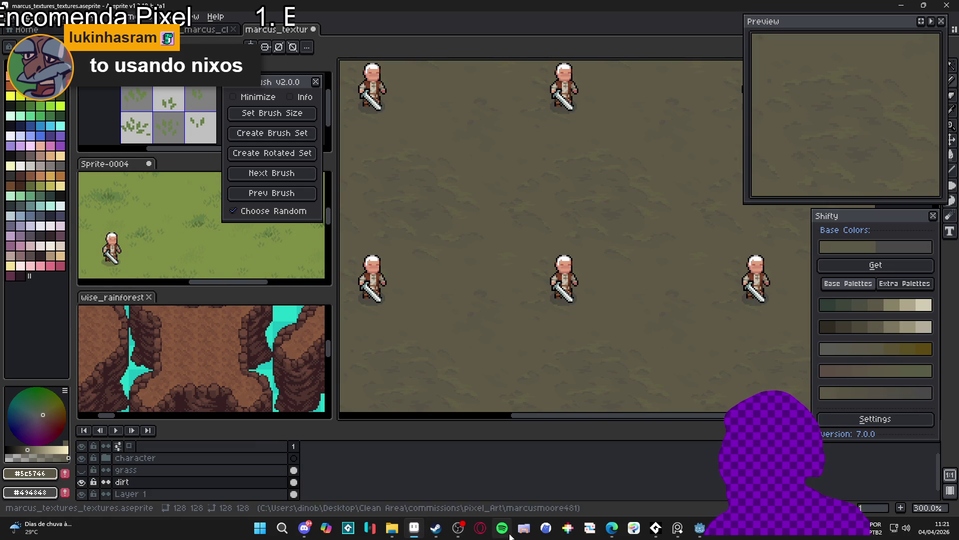
{"action": "mouse_move", "coordinate": [414, 532]}
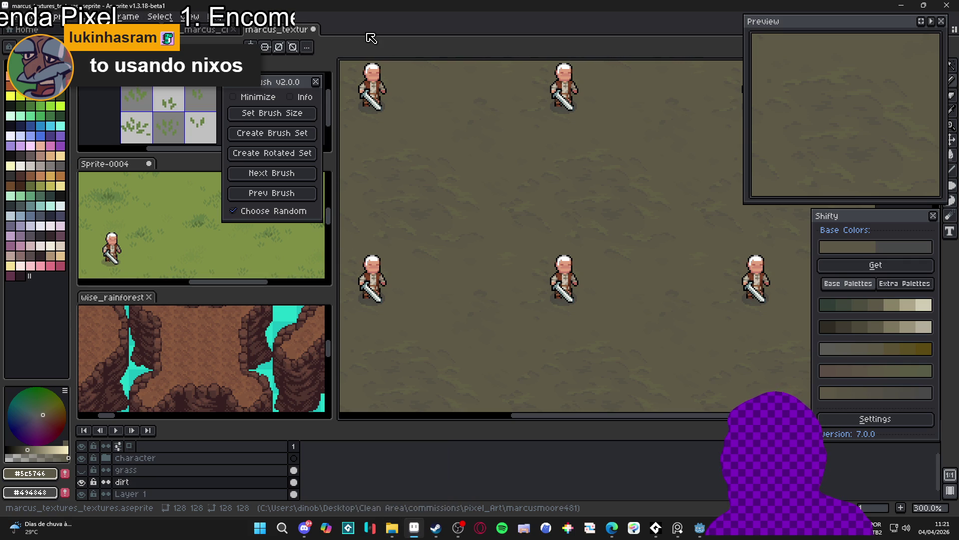
{"action": "left_click_drag", "start_coordinate": [284, 75], "coordinate": [543, 82]}
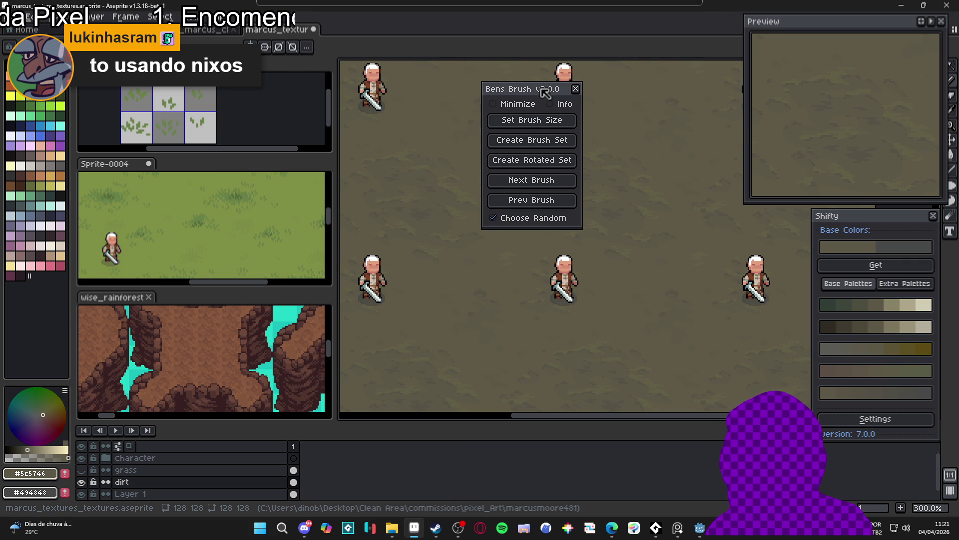
{"action": "left_click", "coordinate": [576, 89]}
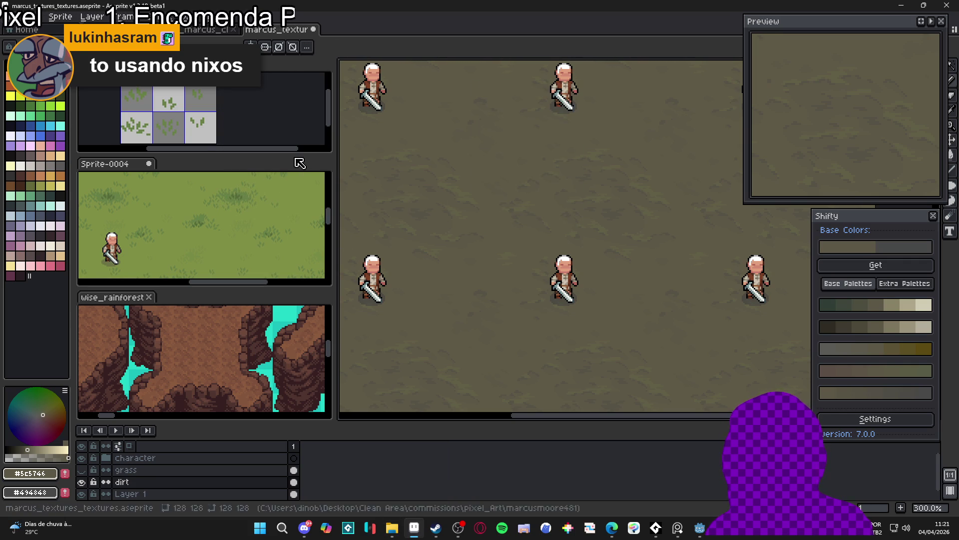
- Bring File Explorer forward and switch through its open folders to the commission folder
{"action": "mouse_move", "coordinate": [393, 531]}
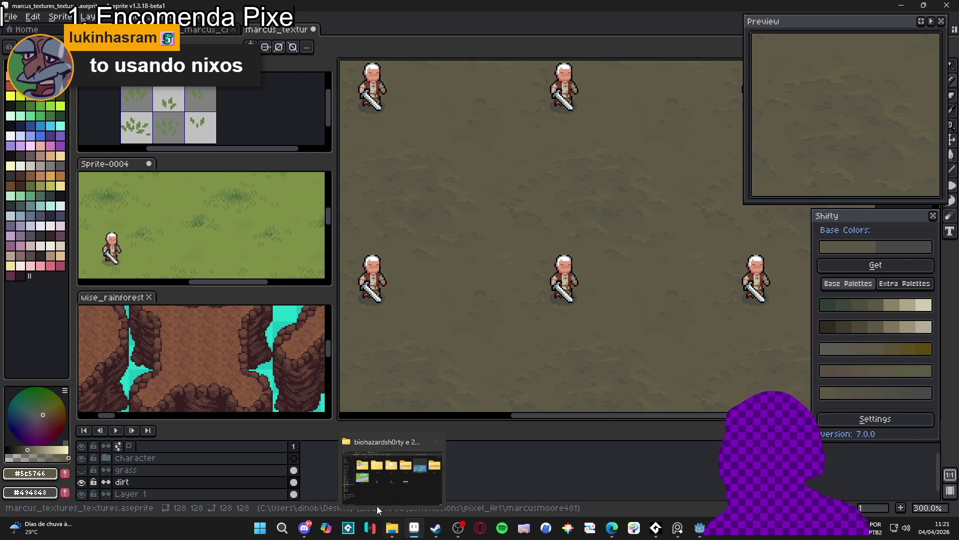
{"action": "left_click", "coordinate": [372, 501]}
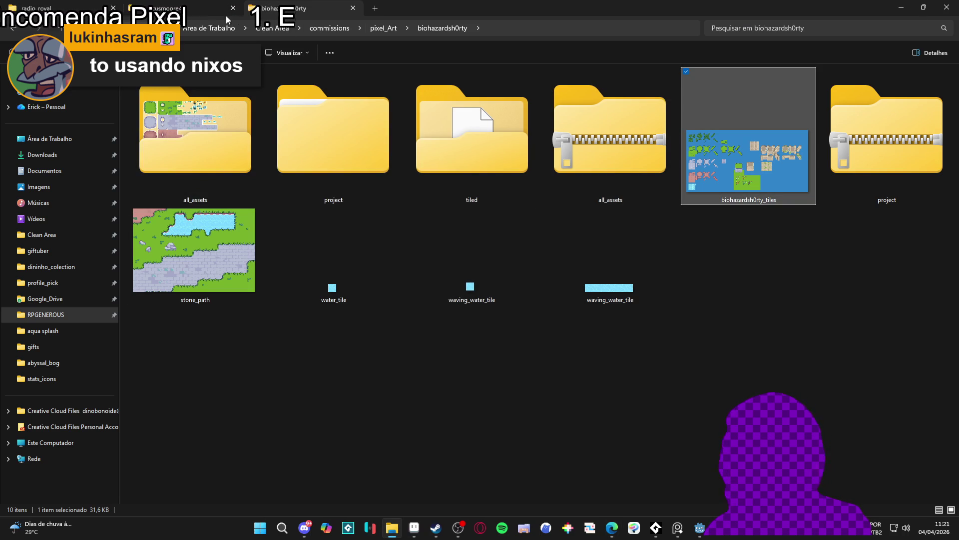
{"action": "left_click", "coordinate": [199, 11]}
{"action": "left_click", "coordinate": [50, 8]}
{"action": "left_click", "coordinate": [165, 8]}
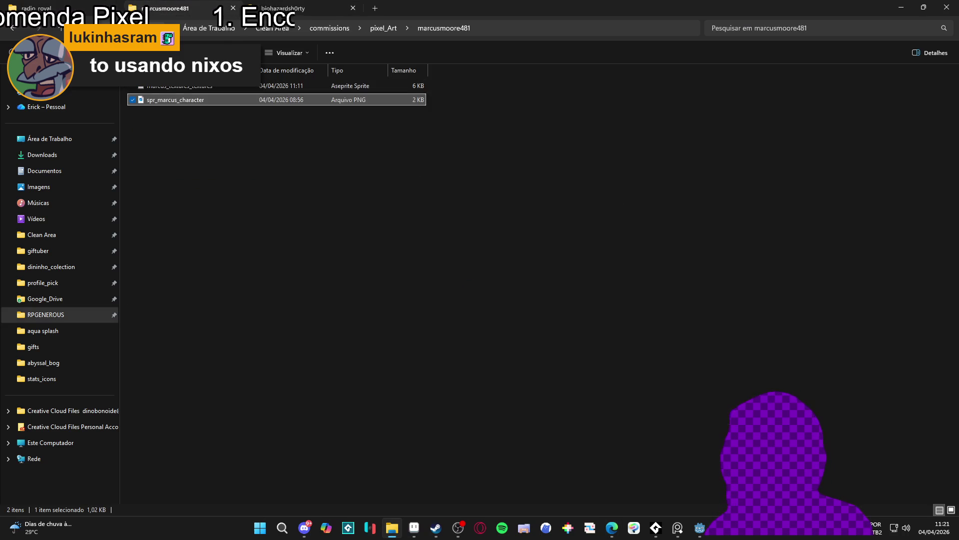
{"action": "left_click", "coordinate": [344, 8]}
- Go up to pixel_Art, enter the Wise folder and open wise_rainforest_tileset in Aseprite
{"action": "key", "text": "alt+Left"}
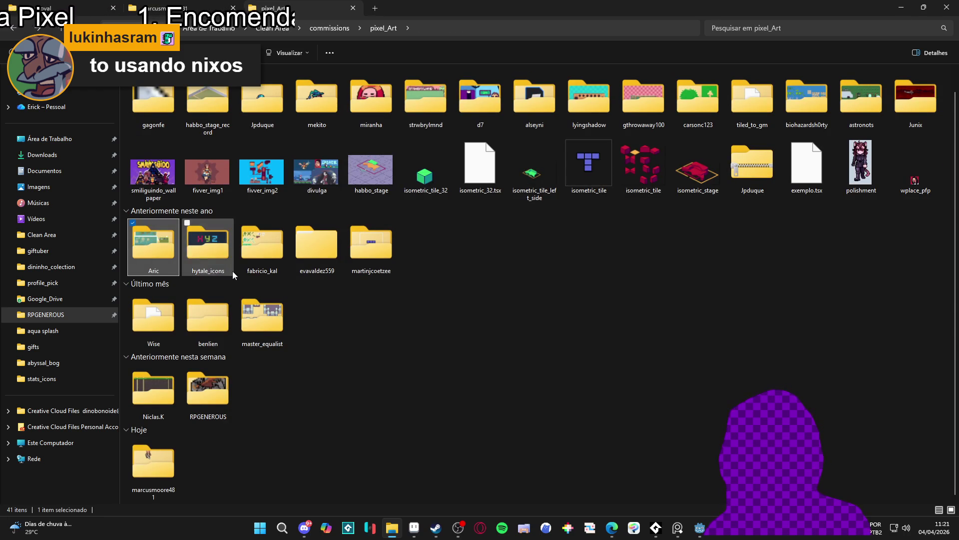
{"action": "double_click", "coordinate": [154, 320]}
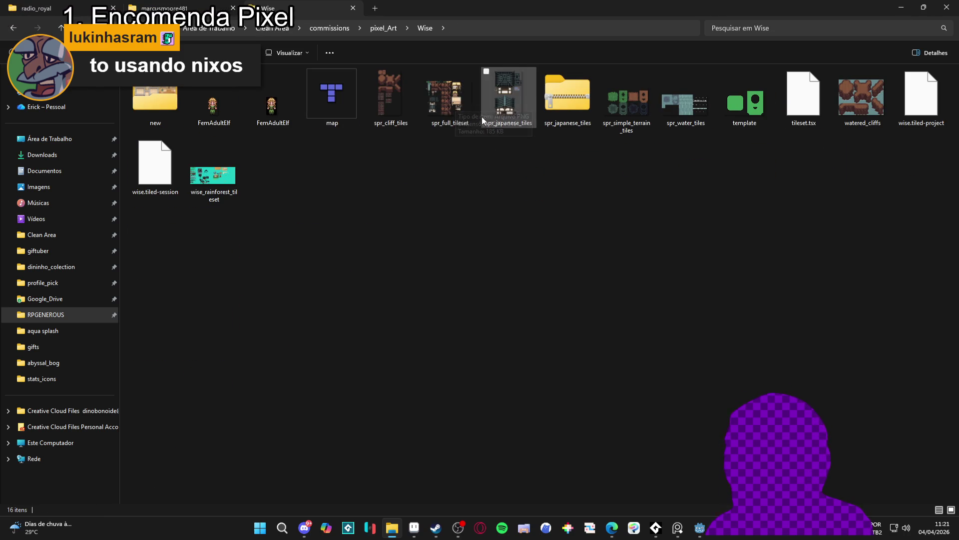
{"action": "left_click", "coordinate": [461, 106]}
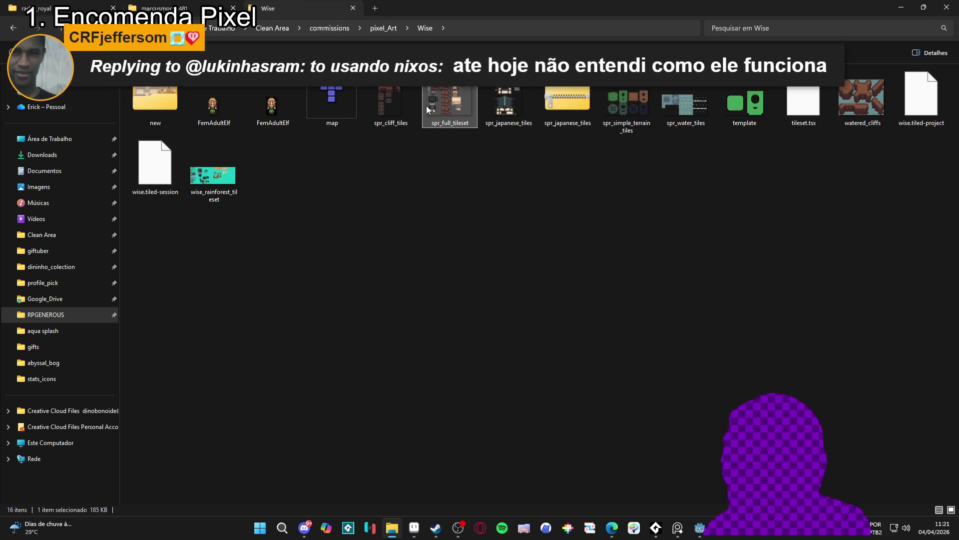
{"action": "double_click", "coordinate": [214, 175]}
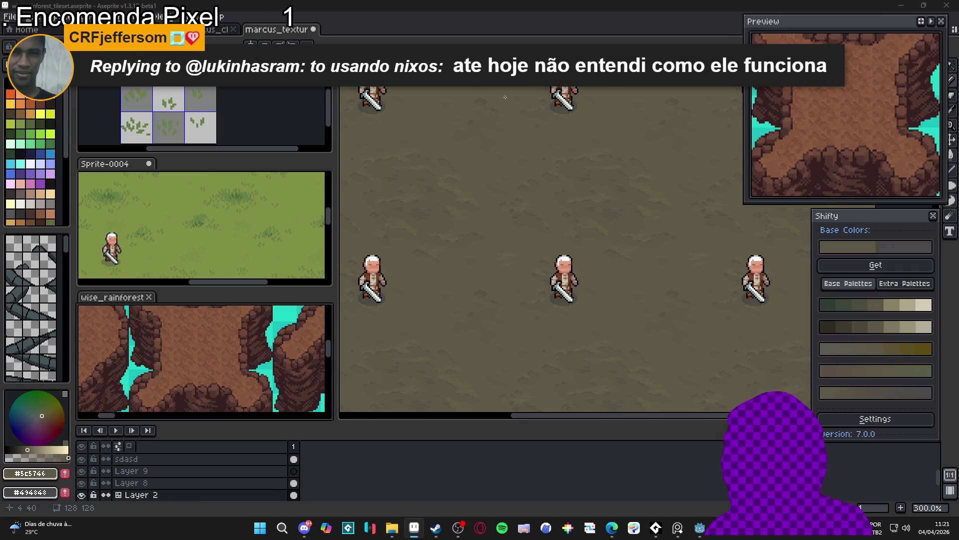
- Marquee-select the block of grass tiles in wise_rainforest_tileset and copy them
{"action": "mouse_move", "coordinate": [126, 298]}
{"action": "left_mouse_down"}
{"action": "mouse_move", "coordinate": [380, 250]}
{"action": "mouse_move", "coordinate": [453, 148]}
{"action": "left_mouse_up"}
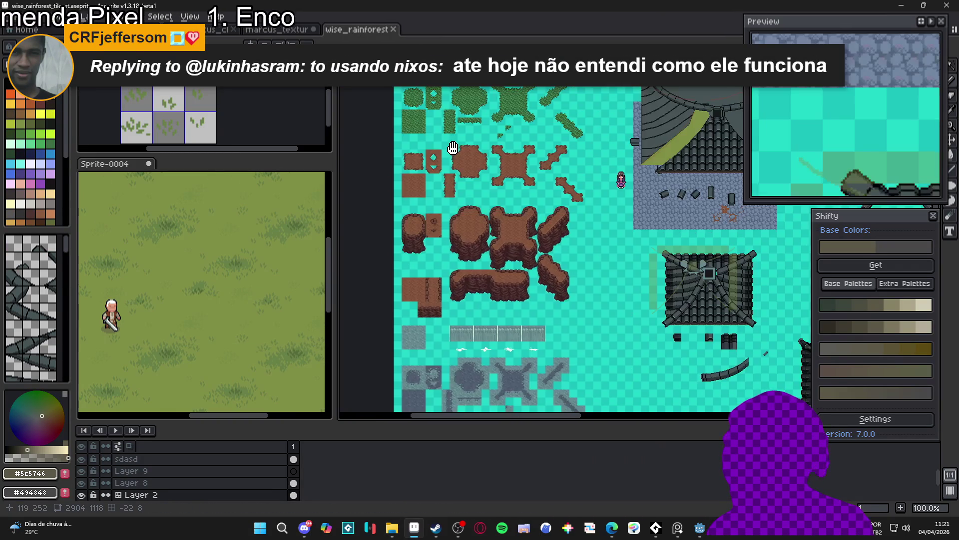
{"action": "scroll", "coordinate": [439, 180], "scroll_direction": "up", "scroll_amount": 2}
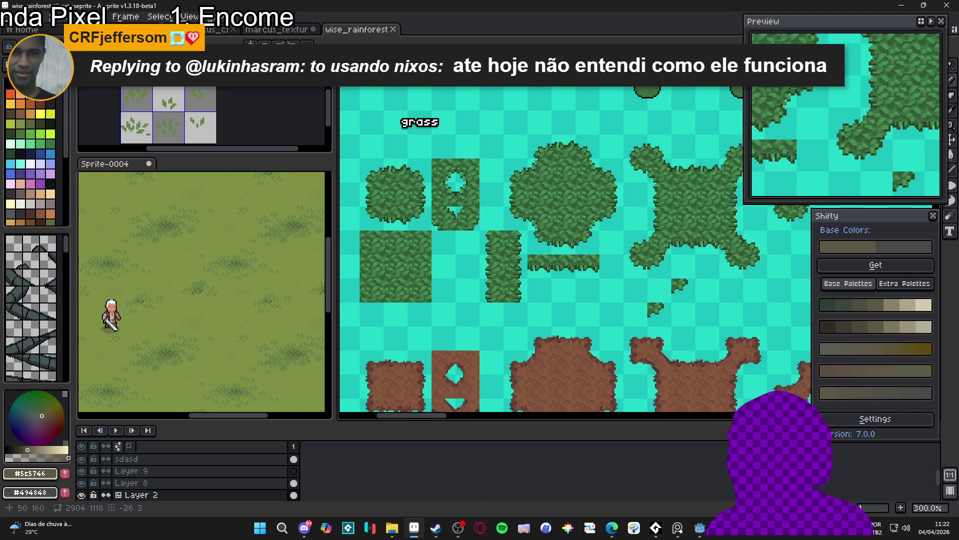
{"action": "scroll", "coordinate": [419, 203], "scroll_direction": "down", "scroll_amount": 1}
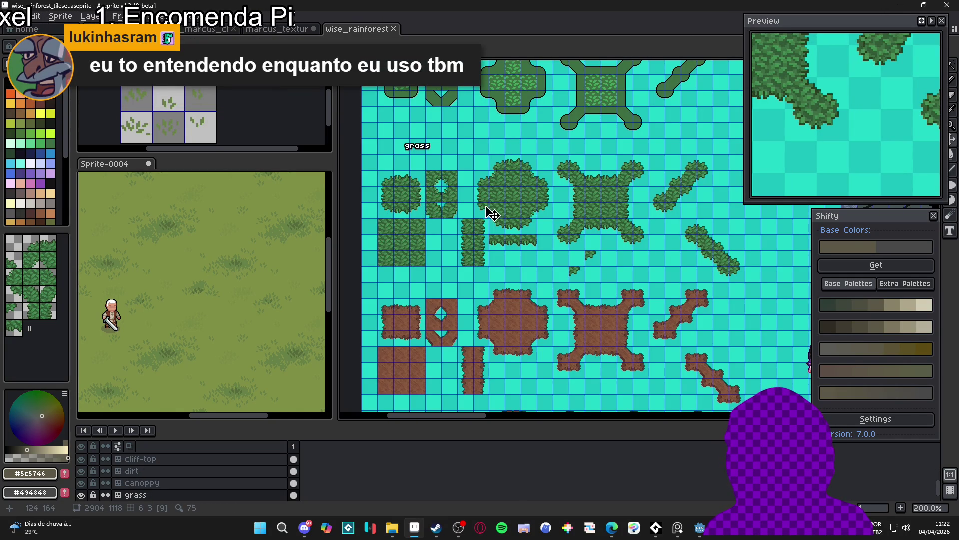
{"action": "key", "text": "m"}
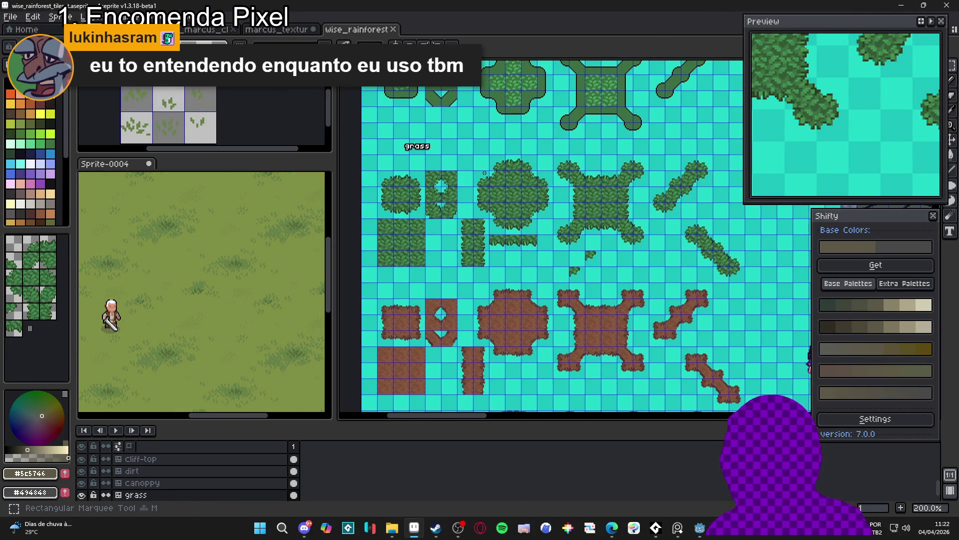
{"action": "mouse_move", "coordinate": [389, 163]}
{"action": "left_mouse_down"}
{"action": "mouse_move", "coordinate": [697, 255]}
{"action": "mouse_move", "coordinate": [745, 284]}
{"action": "left_mouse_up"}
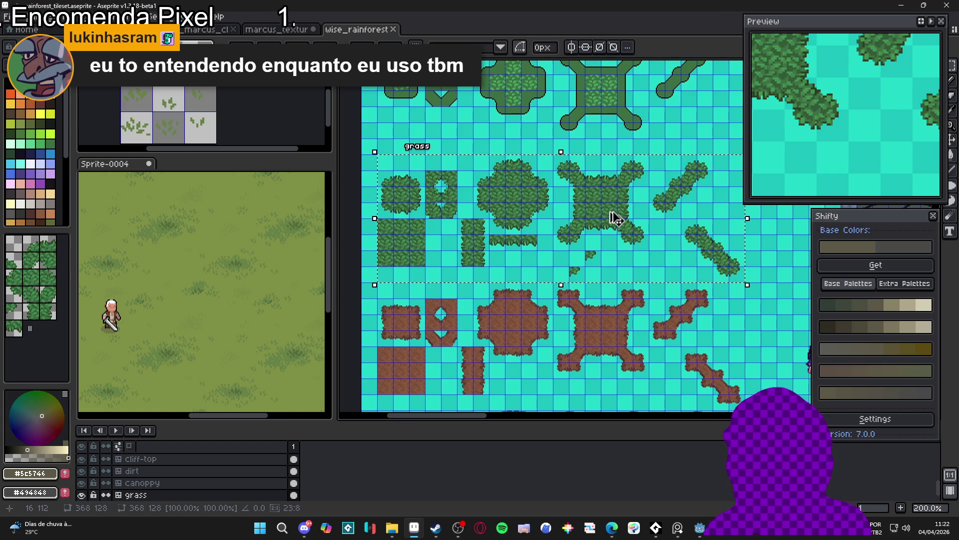
{"action": "key", "text": "ctrl+c"}
- Paste the grass tiles into a new 368×128 sprite
{"action": "key", "text": "ctrl+n"}
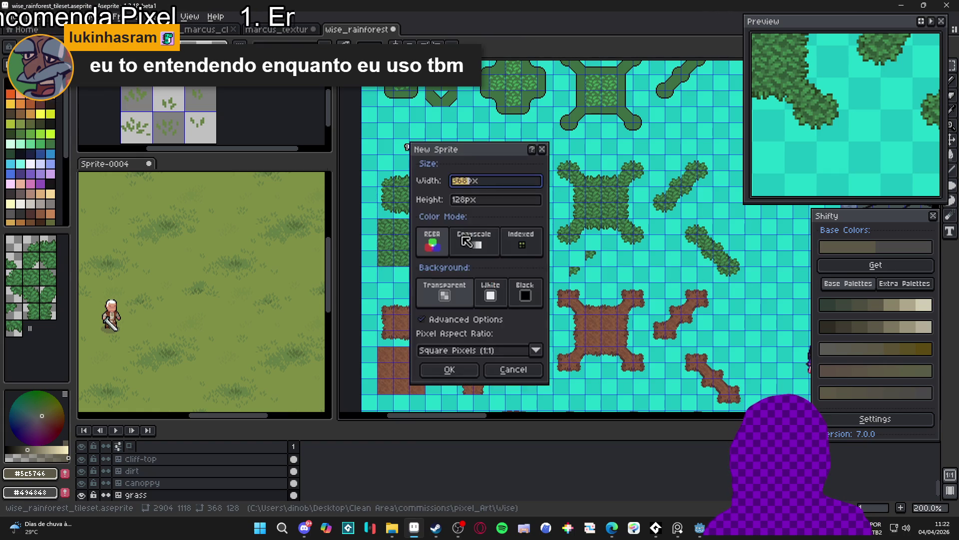
{"action": "left_click", "coordinate": [449, 370]}
{"action": "key", "text": "ctrl+v"}
{"action": "scroll", "coordinate": [494, 250], "scroll_direction": "up", "scroll_amount": 1}
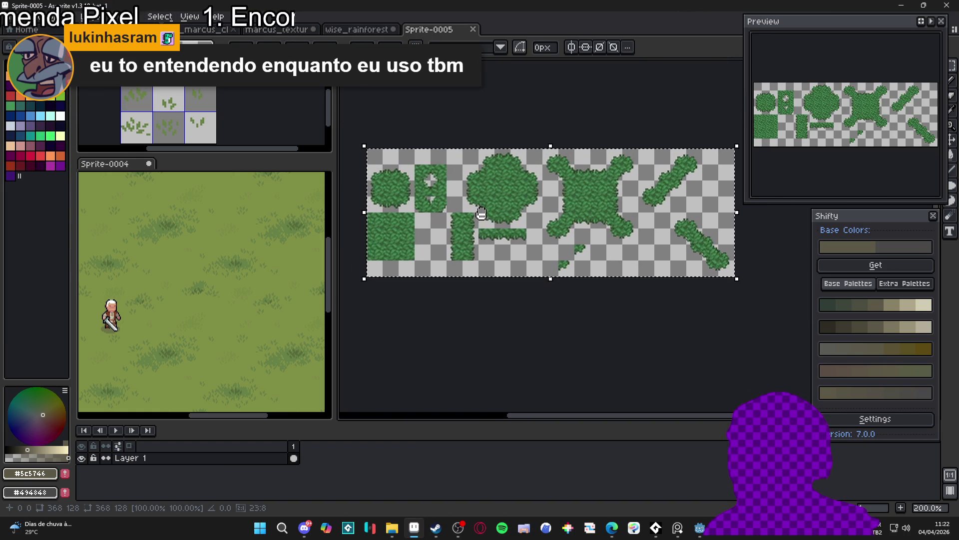
{"action": "key", "text": "Return"}
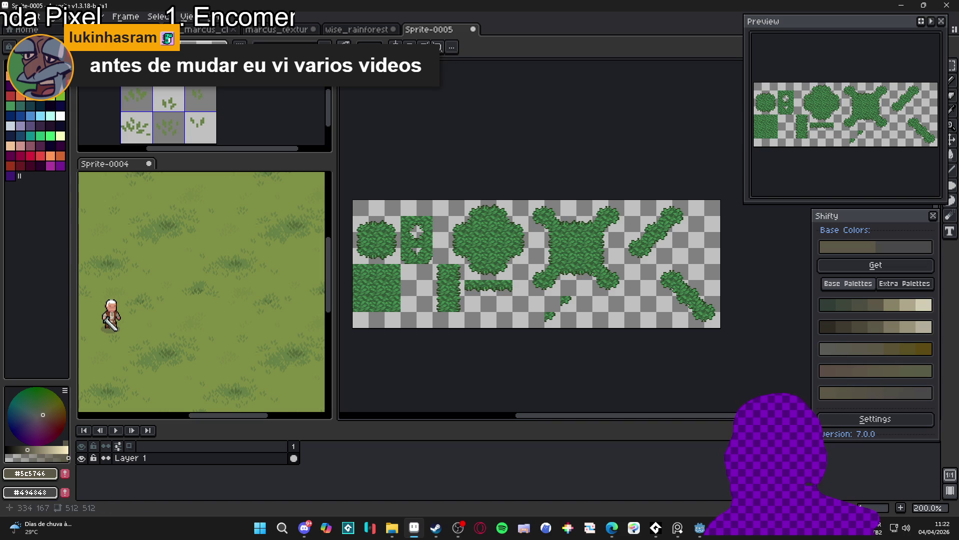
- Convert Layer 1 into a tilemap layer with the default tileset settings
{"action": "right_click", "coordinate": [175, 458]}
{"action": "mouse_move", "coordinate": [240, 459]}
{"action": "left_click", "coordinate": [310, 490]}
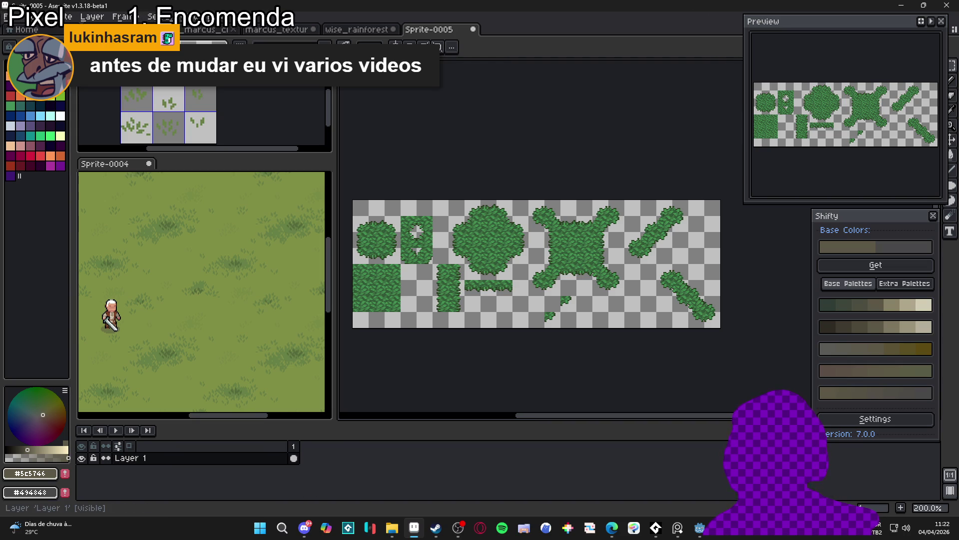
{"action": "left_click", "coordinate": [498, 326]}
- Start Save As for the new sprite and show the file type list
{"action": "left_click", "coordinate": [10, 17]}
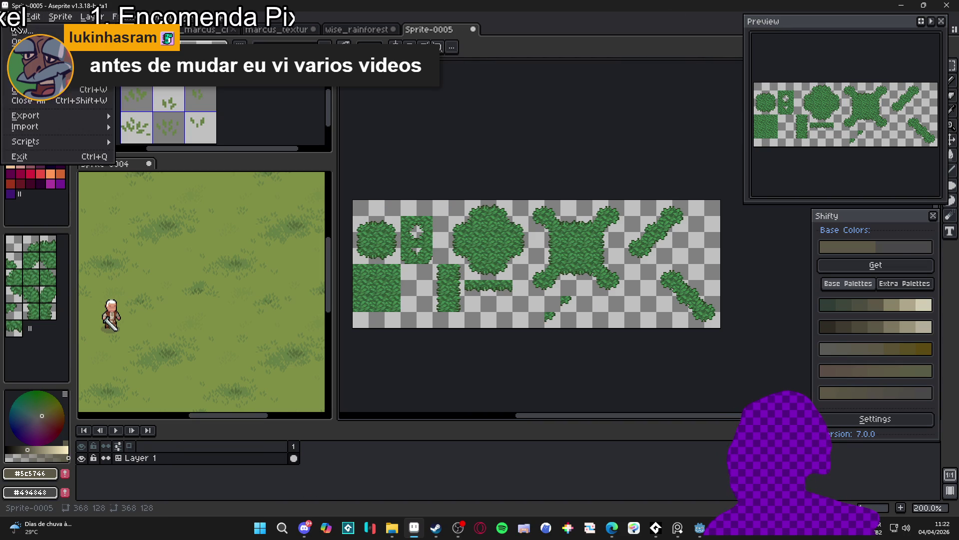
{"action": "left_click", "coordinate": [30, 78]}
{"action": "left_click", "coordinate": [607, 434]}
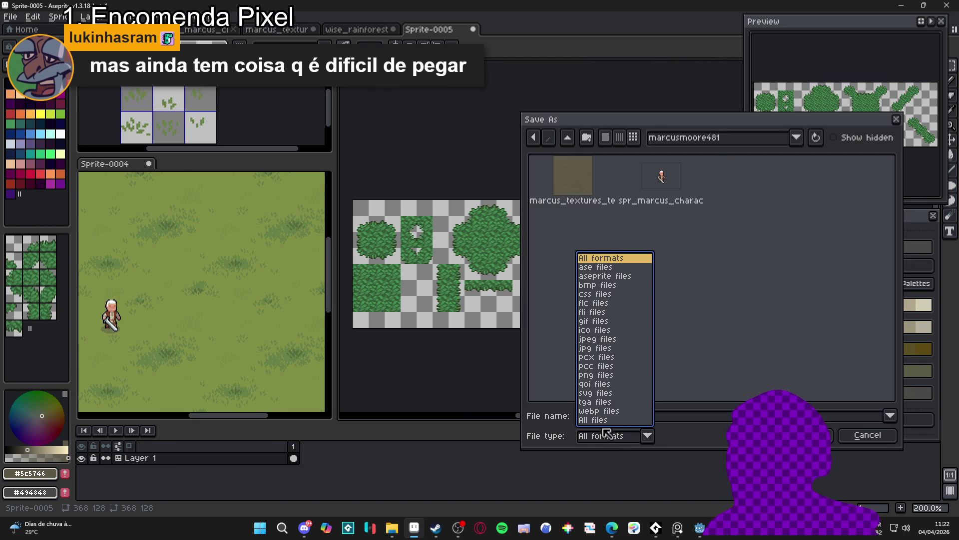
- Save the sprite as tilesets.aseprite using the aseprite file type
{"action": "left_click", "coordinate": [608, 376]}
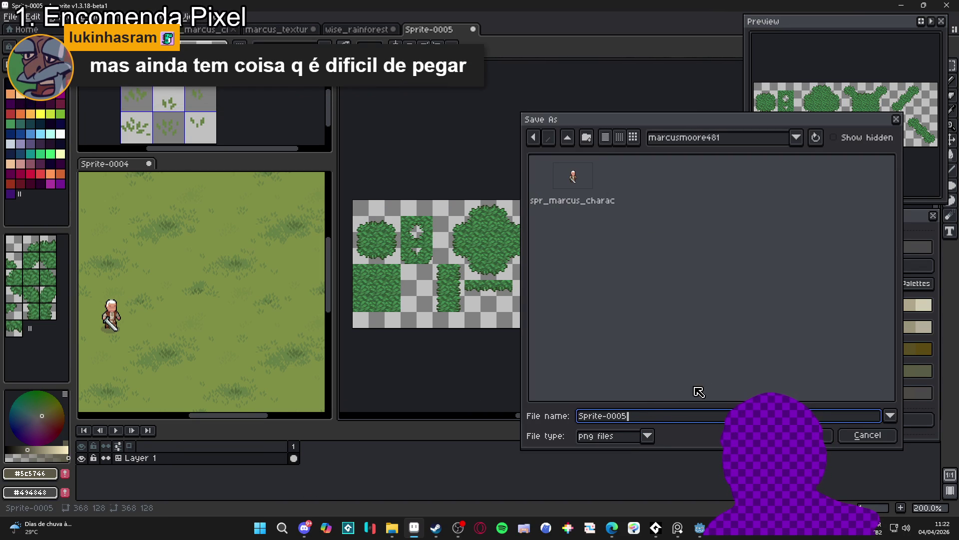
{"action": "left_click", "coordinate": [621, 442]}
{"action": "left_click", "coordinate": [635, 276]}
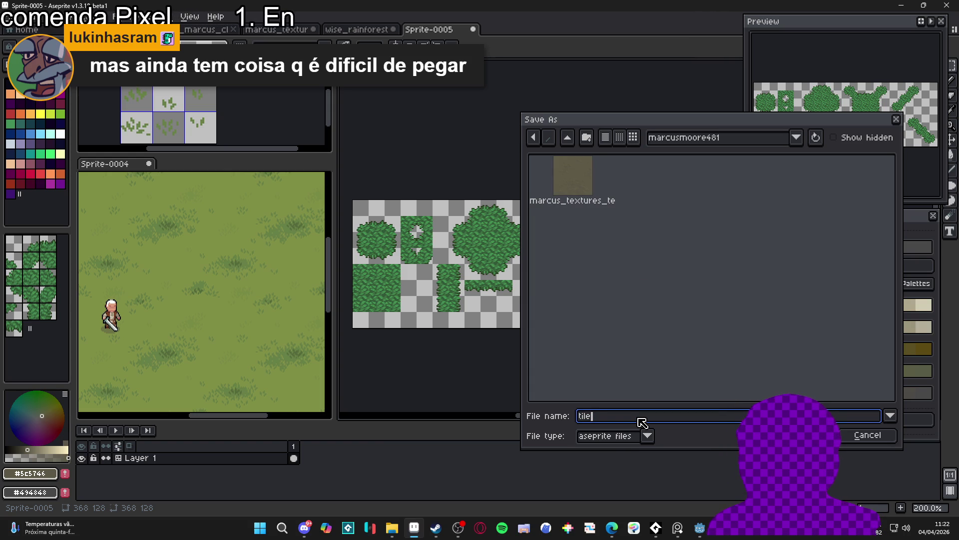
{"action": "type", "text": "s"}
{"action": "key", "text": "Return"}
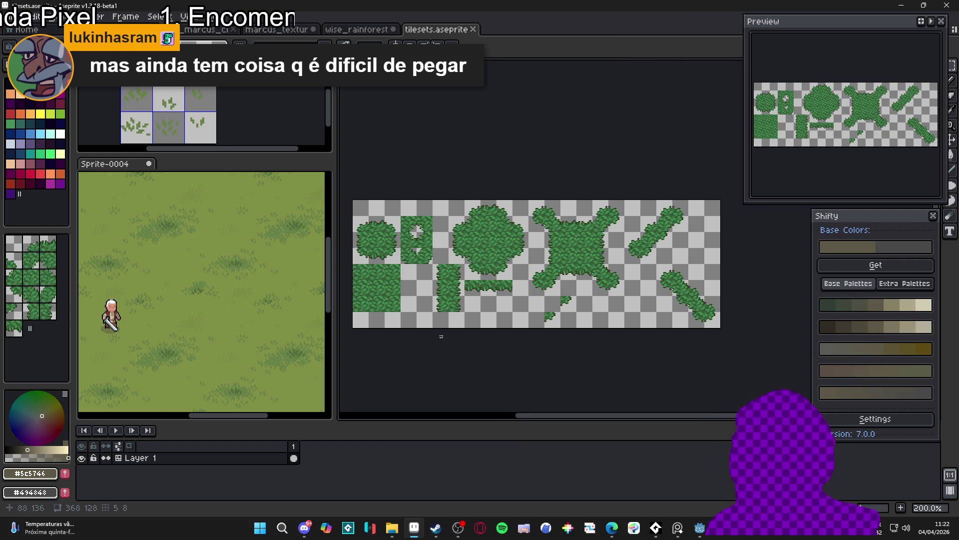
- Select the whole sprite, switch to the magic wand, and pick pink as the drawing colour
{"action": "left_click_drag", "start_coordinate": [440, 316], "coordinate": [469, 300]}
{"action": "scroll", "coordinate": [396, 220], "scroll_direction": "up", "scroll_amount": 1}
{"action": "key", "text": "ctrl+a"}
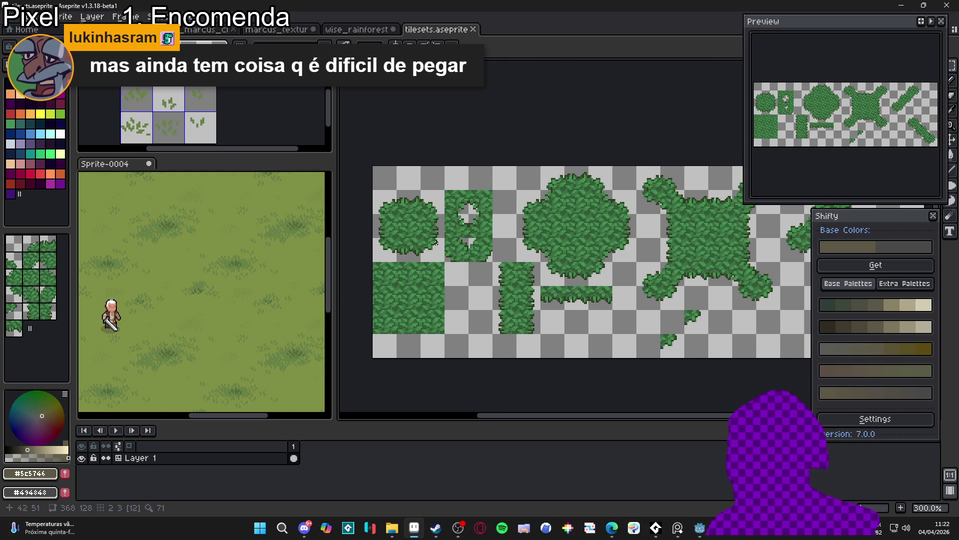
{"action": "key", "text": "w"}
{"action": "scroll", "coordinate": [442, 260], "scroll_direction": "down", "scroll_amount": 1}
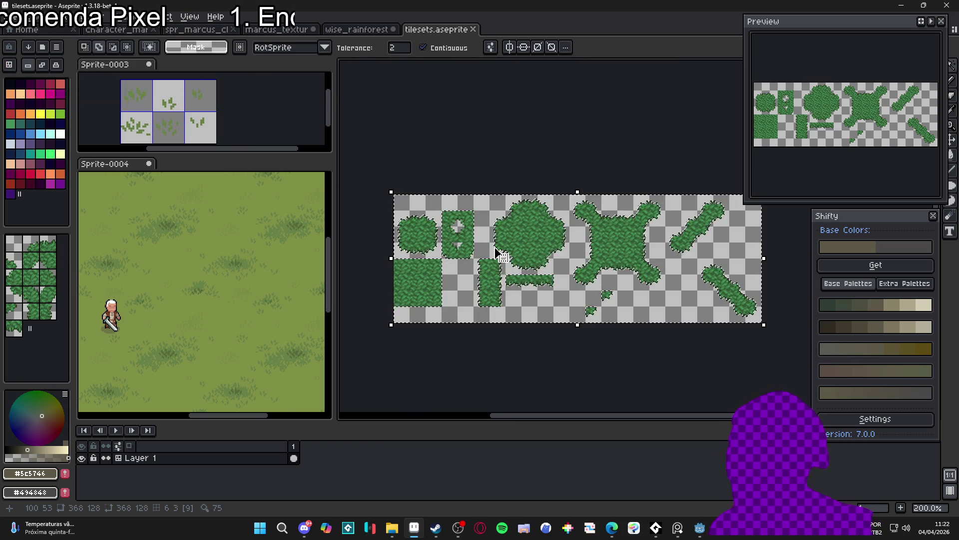
{"action": "left_click", "coordinate": [42, 102]}
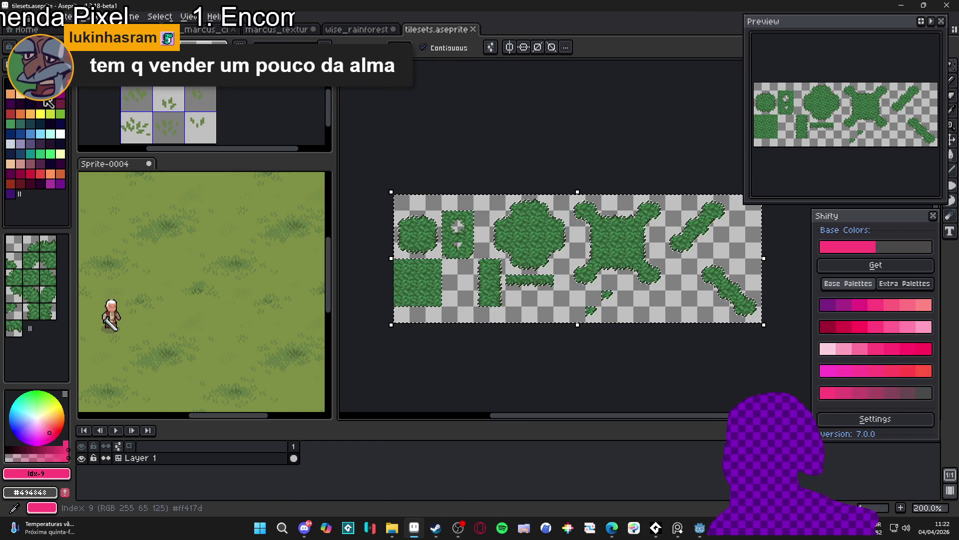
- Preview an inside Outline effect, cancel it, then reopen Outline and confirm it
{"action": "key", "text": "shift+o"}
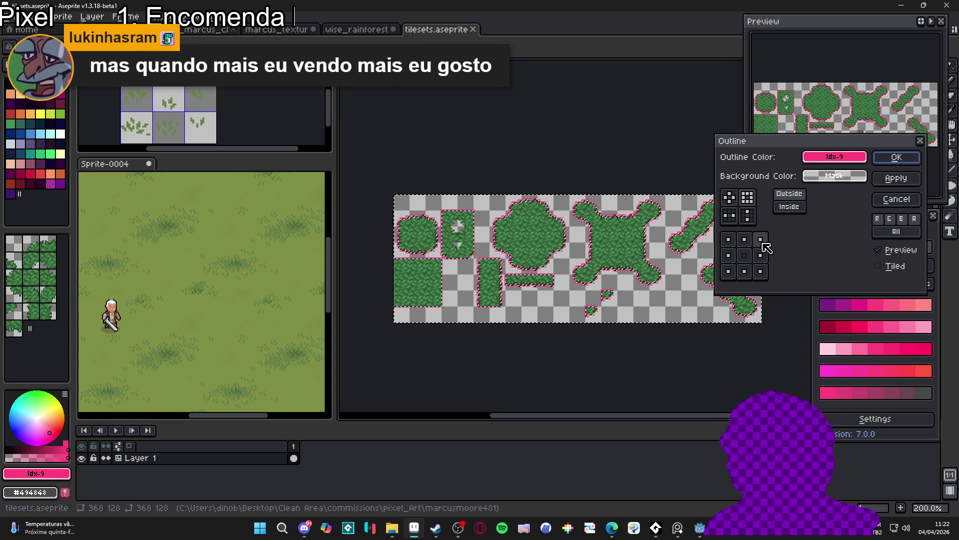
{"action": "left_click", "coordinate": [789, 207]}
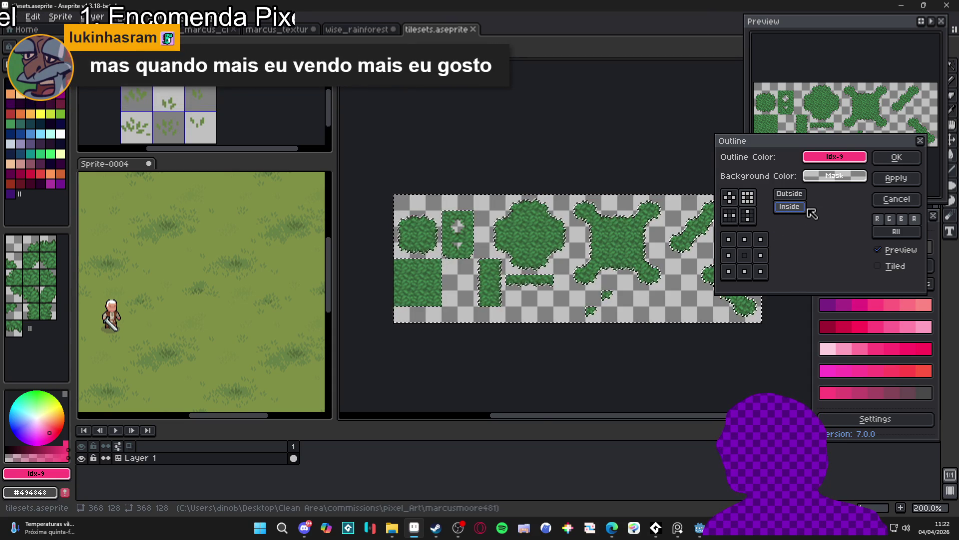
{"action": "scroll", "coordinate": [600, 259], "scroll_direction": "up", "scroll_amount": 3}
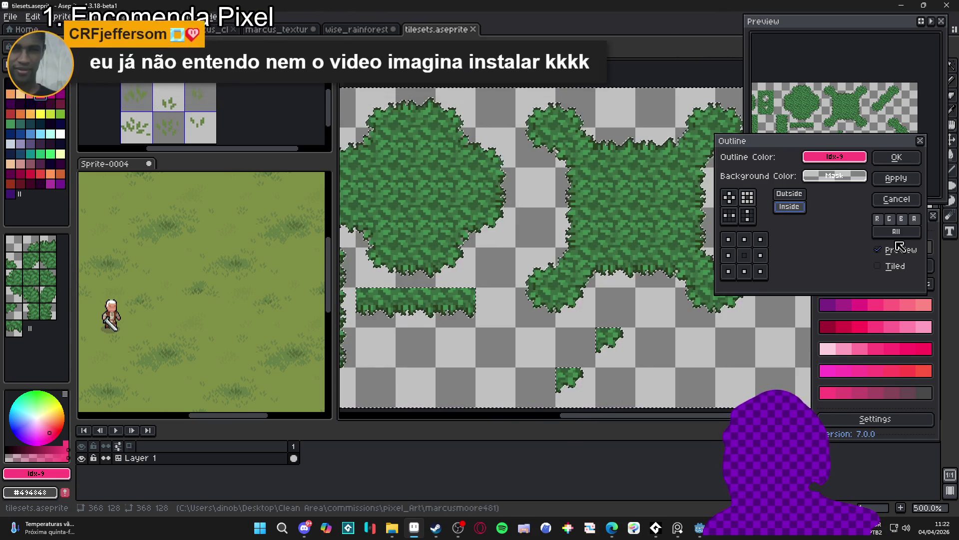
{"action": "left_click", "coordinate": [897, 199]}
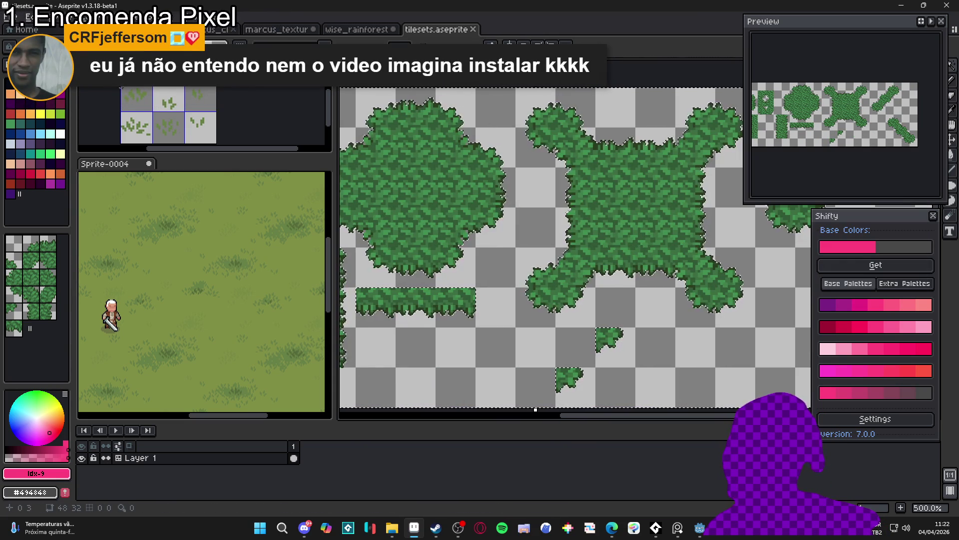
{"action": "scroll", "coordinate": [546, 197], "scroll_direction": "down", "scroll_amount": 3}
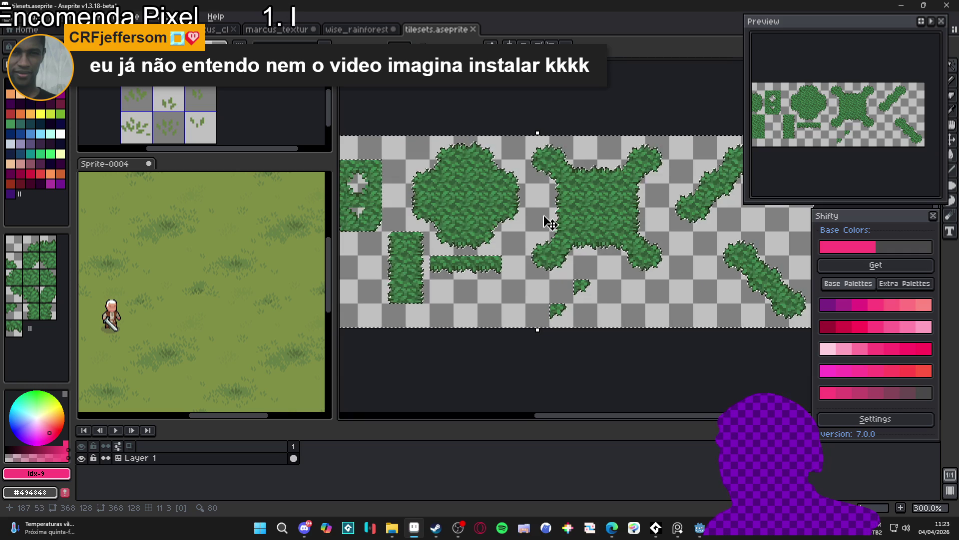
{"action": "key", "text": "shift+o"}
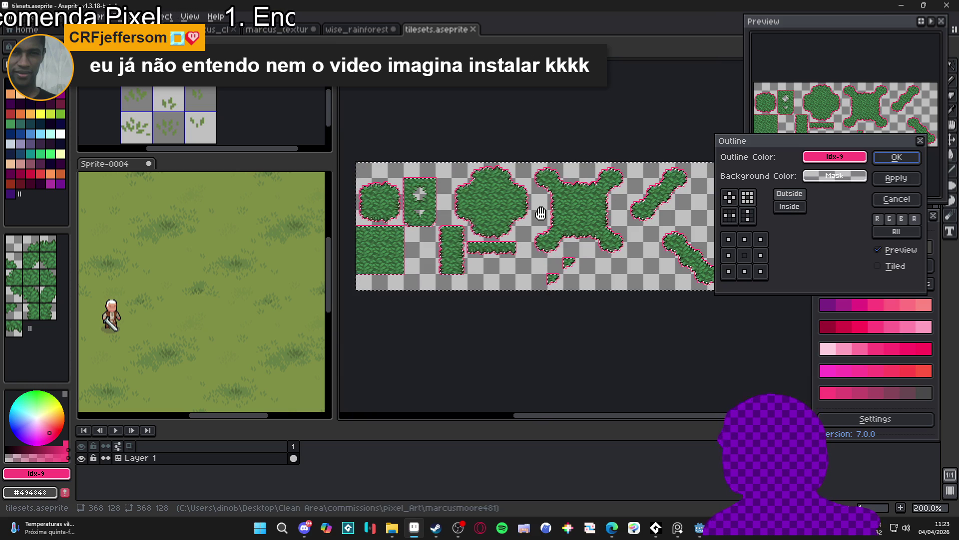
{"action": "left_click", "coordinate": [894, 158]}
{"action": "scroll", "coordinate": [600, 219], "scroll_direction": "up", "scroll_amount": 3}
- Duplicate the tilemap layer and convert the copy into a normal layer
{"action": "right_click", "coordinate": [205, 458]}
{"action": "left_click", "coordinate": [235, 475]}
{"action": "right_click", "coordinate": [157, 458]}
{"action": "mouse_move", "coordinate": [192, 455]}
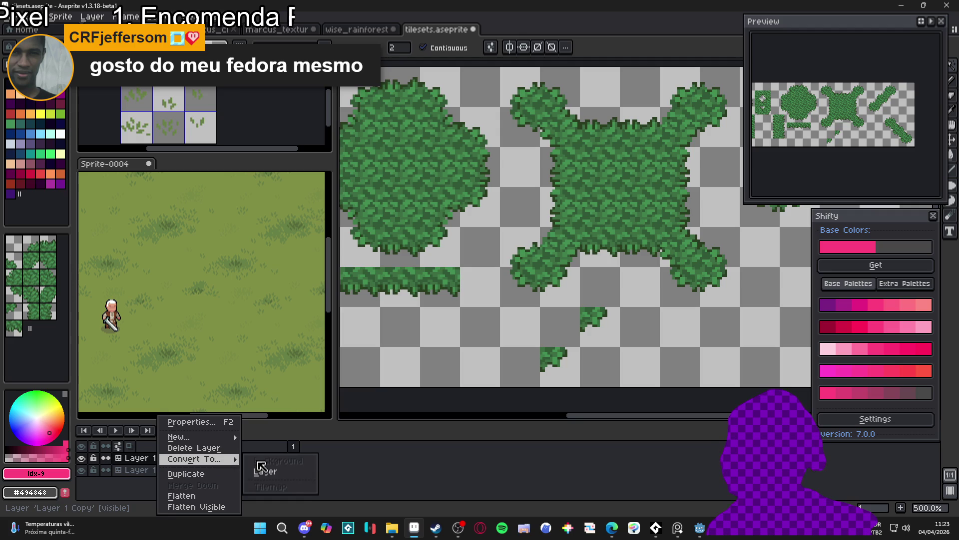
{"action": "left_click", "coordinate": [252, 468]}
{"action": "scroll", "coordinate": [499, 267], "scroll_direction": "down", "scroll_amount": 3}
{"action": "scroll", "coordinate": [499, 267], "scroll_direction": "down", "scroll_amount": 1}
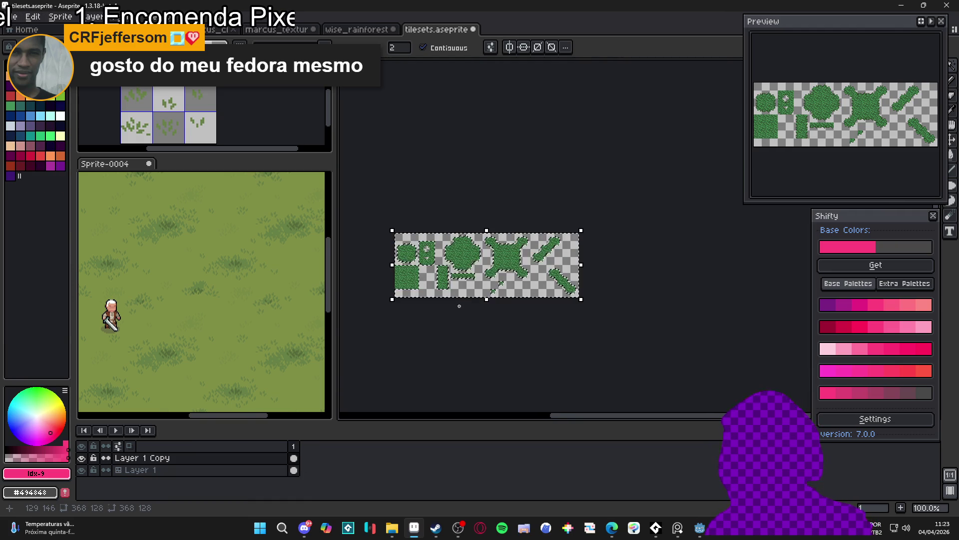
- Select matching colours across the image and preview an outside Outline, then cancel it
{"action": "left_click", "coordinate": [424, 47]}
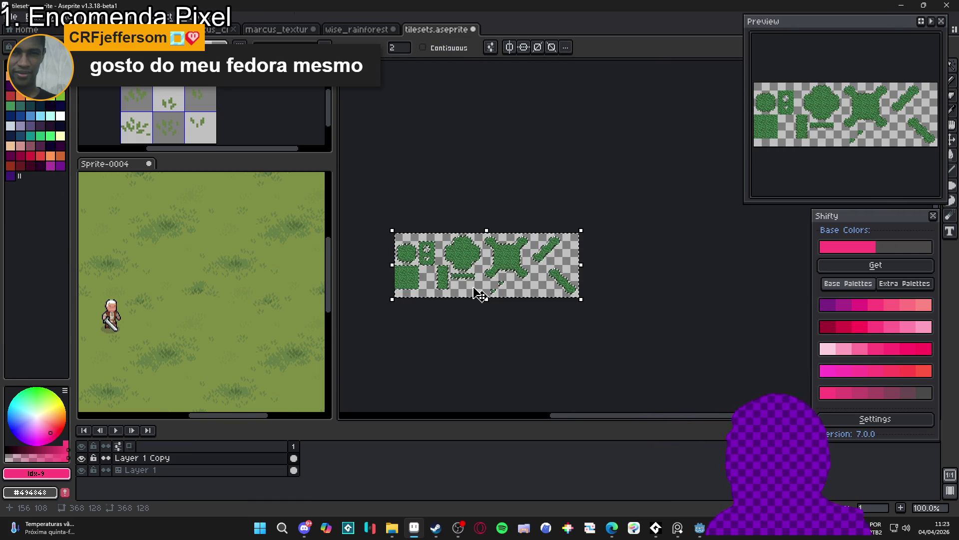
{"action": "key", "text": "shift+o"}
{"action": "left_click", "coordinate": [790, 194]}
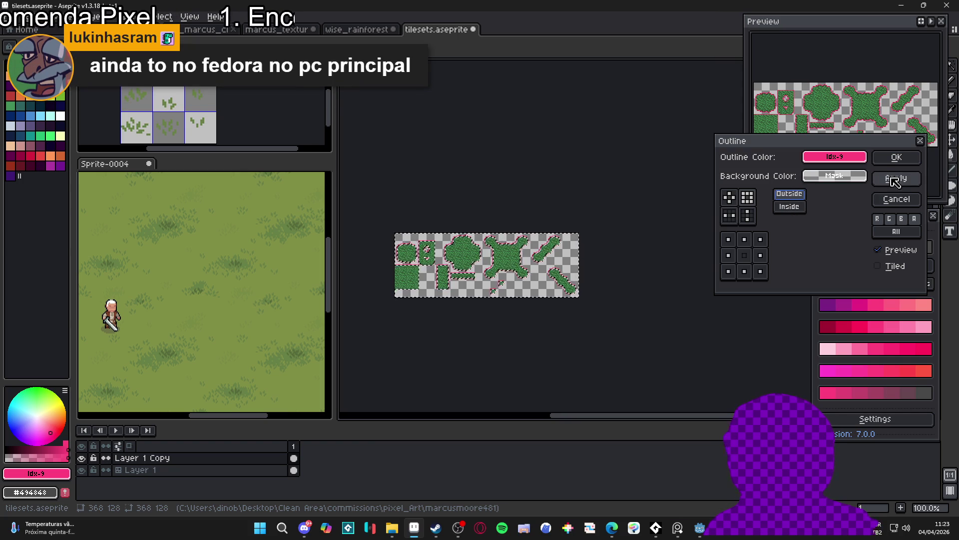
{"action": "scroll", "coordinate": [585, 252], "scroll_direction": "up", "scroll_amount": 2}
{"action": "scroll", "coordinate": [608, 182], "scroll_direction": "down", "scroll_amount": 1}
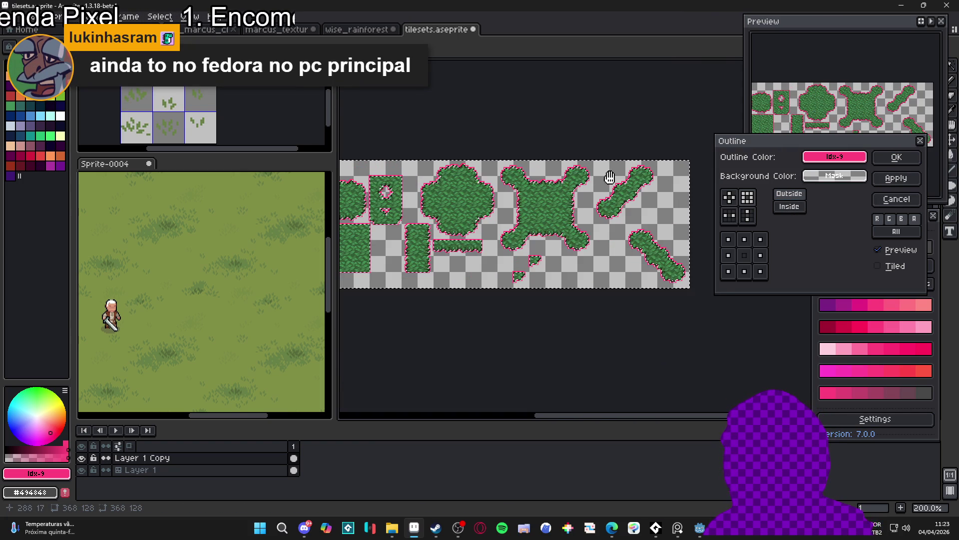
{"action": "left_click", "coordinate": [896, 199]}
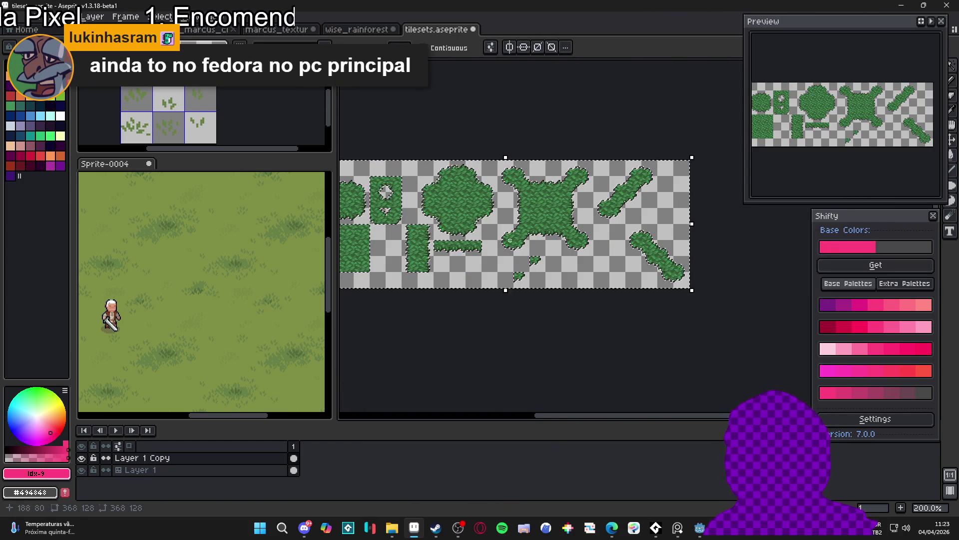
{"action": "left_click_drag", "start_coordinate": [510, 240], "coordinate": [565, 230]}
- Apply a pink Outline placed inside the grass shapes
{"action": "key", "text": "shift+o"}
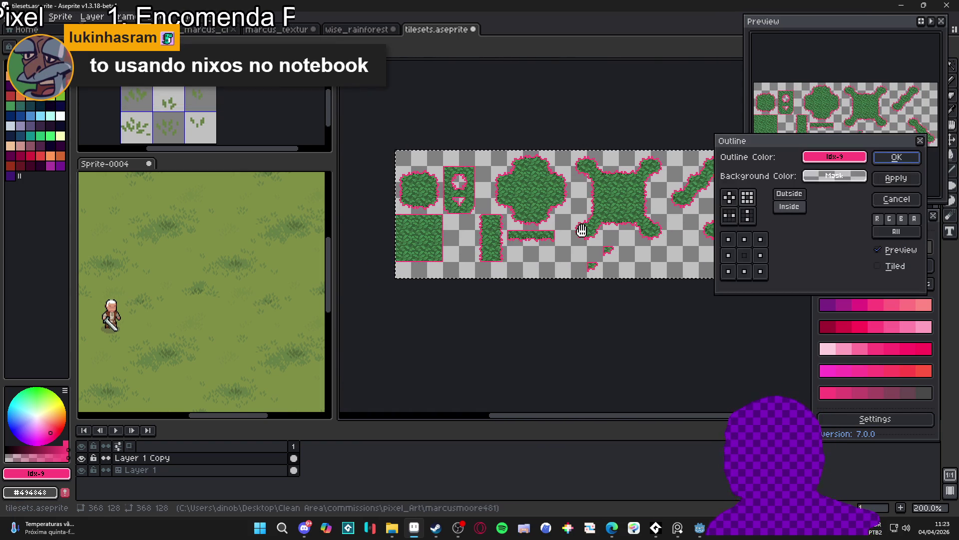
{"action": "left_click", "coordinate": [791, 207]}
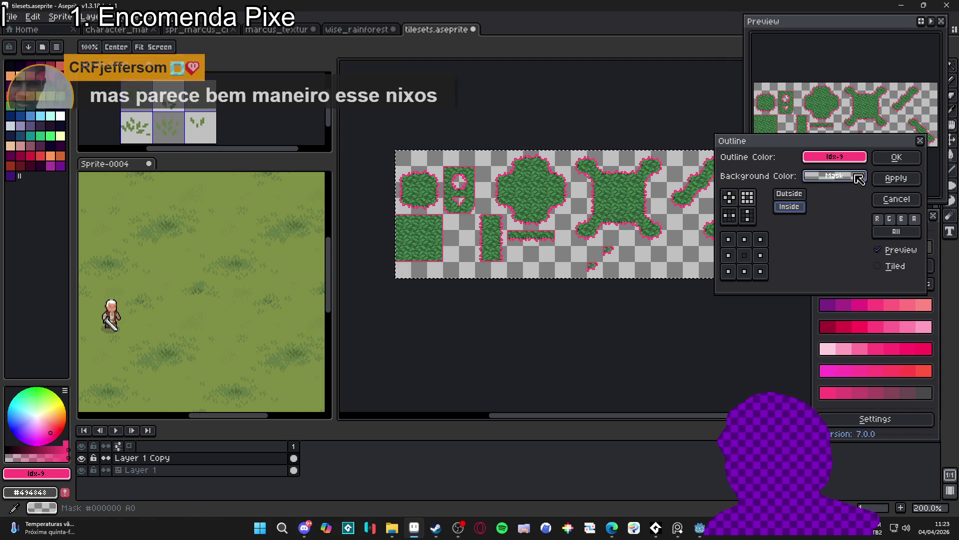
{"action": "left_click", "coordinate": [898, 160]}
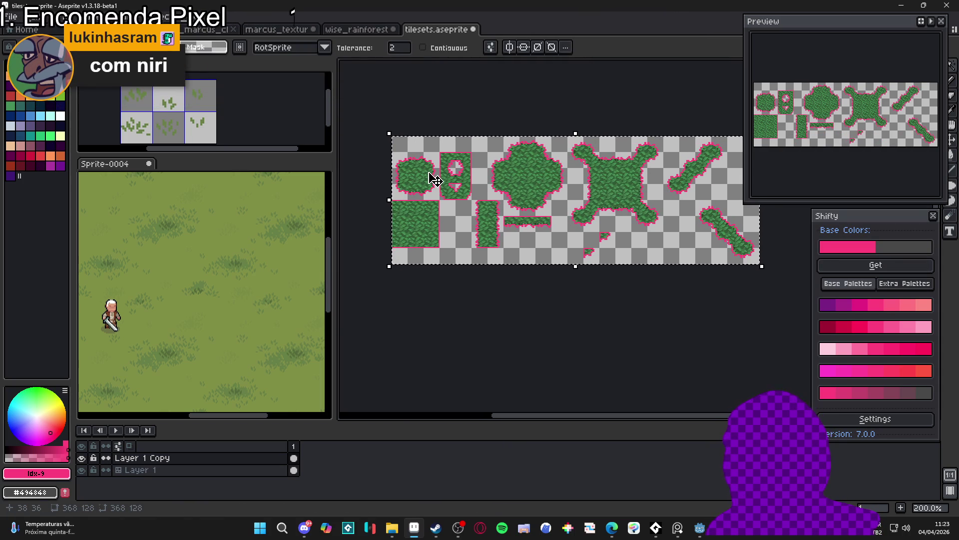
{"action": "scroll", "coordinate": [425, 186], "scroll_direction": "up", "scroll_amount": 1}
{"action": "scroll", "coordinate": [450, 208], "scroll_direction": "up", "scroll_amount": 3}
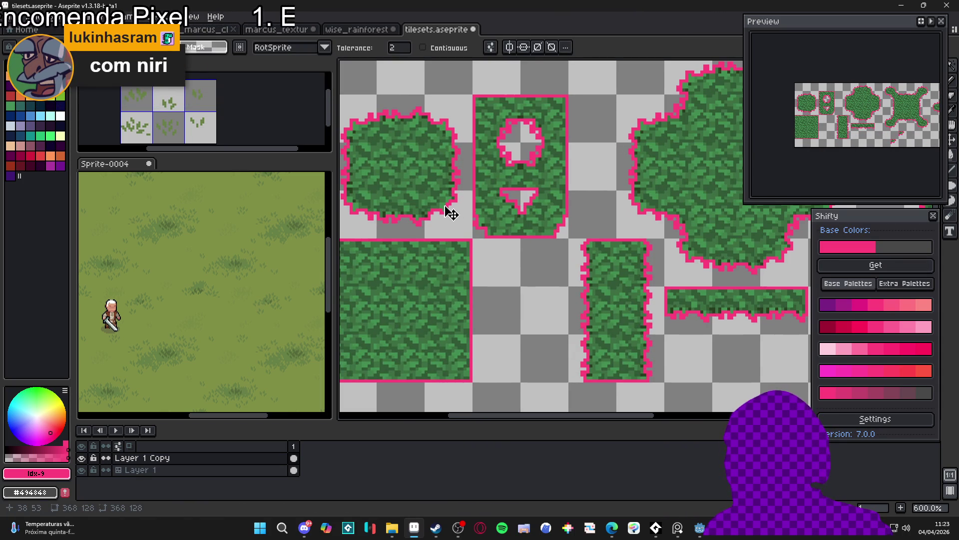
{"action": "scroll", "coordinate": [447, 210], "scroll_direction": "down", "scroll_amount": 2}
{"action": "scroll", "coordinate": [435, 203], "scroll_direction": "up", "scroll_amount": 5}
- Replace the main grass green #428d50 with transparency using Replace Color
{"action": "key", "text": "i"}
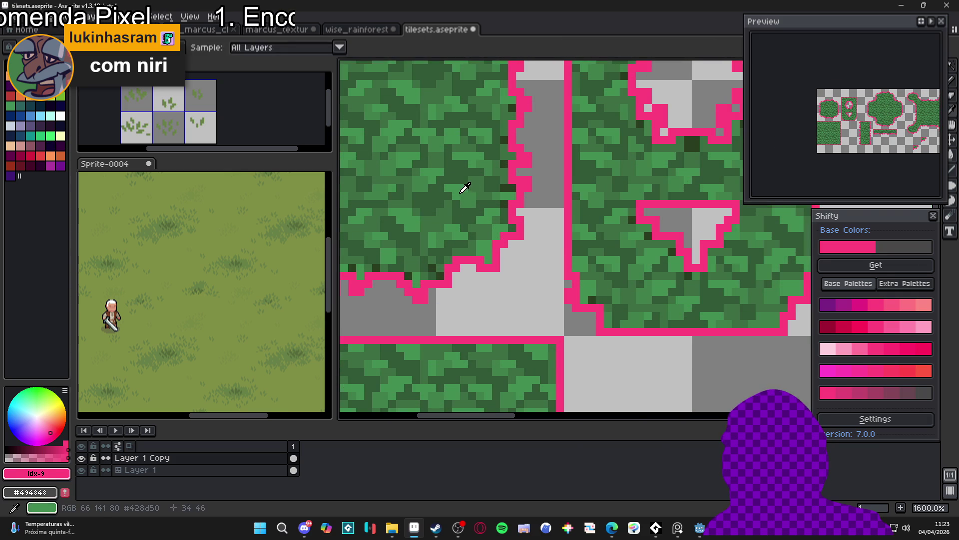
{"action": "left_click", "coordinate": [461, 192]}
{"action": "scroll", "coordinate": [461, 191], "scroll_direction": "down", "scroll_amount": 4}
{"action": "right_click", "coordinate": [497, 225]}
{"action": "key", "text": "shift+r"}
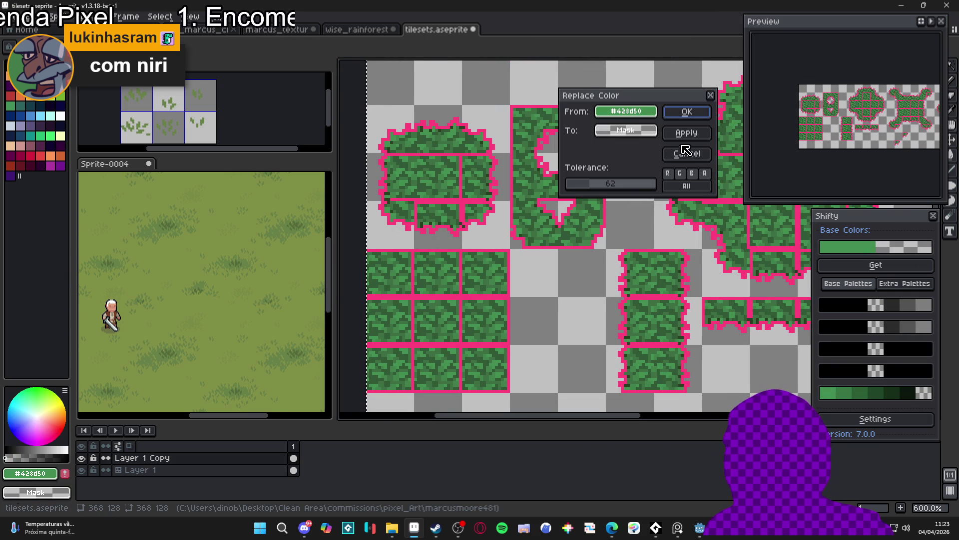
{"action": "left_click", "coordinate": [688, 116]}
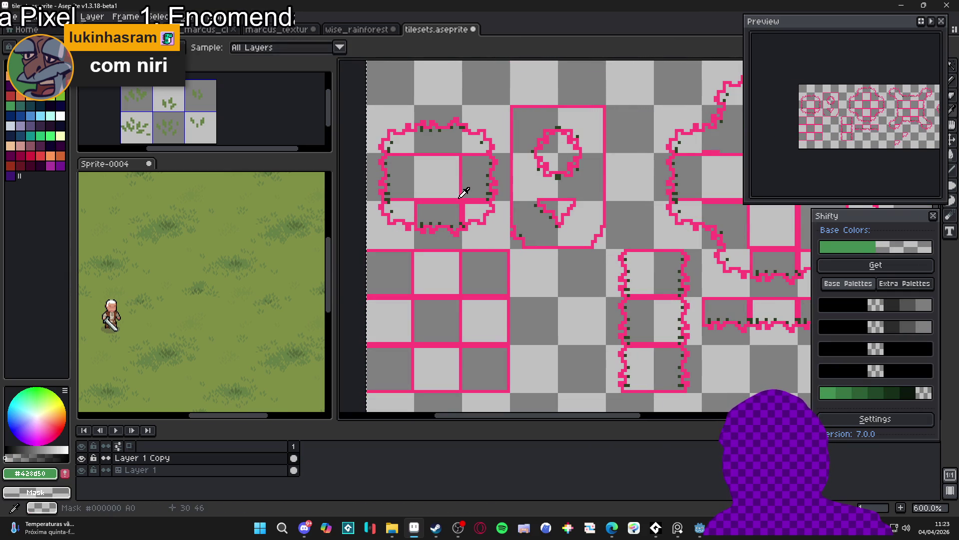
- Hide the original grass layer Layer 1
{"action": "key", "text": "b"}
{"action": "left_click", "coordinate": [81, 470]}
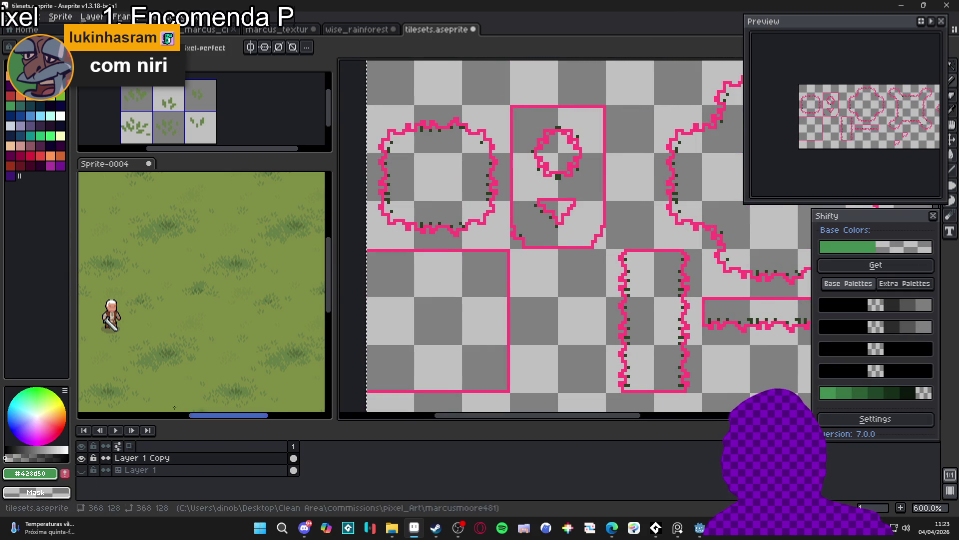
{"action": "scroll", "coordinate": [489, 249], "scroll_direction": "down", "scroll_amount": 2}
{"action": "scroll", "coordinate": [514, 231], "scroll_direction": "up", "scroll_amount": 5}
- Replace the leftover dark green #293f21 with transparency
{"action": "left_click", "coordinate": [520, 213], "text": "alt"}
{"action": "key", "text": "shift+r"}
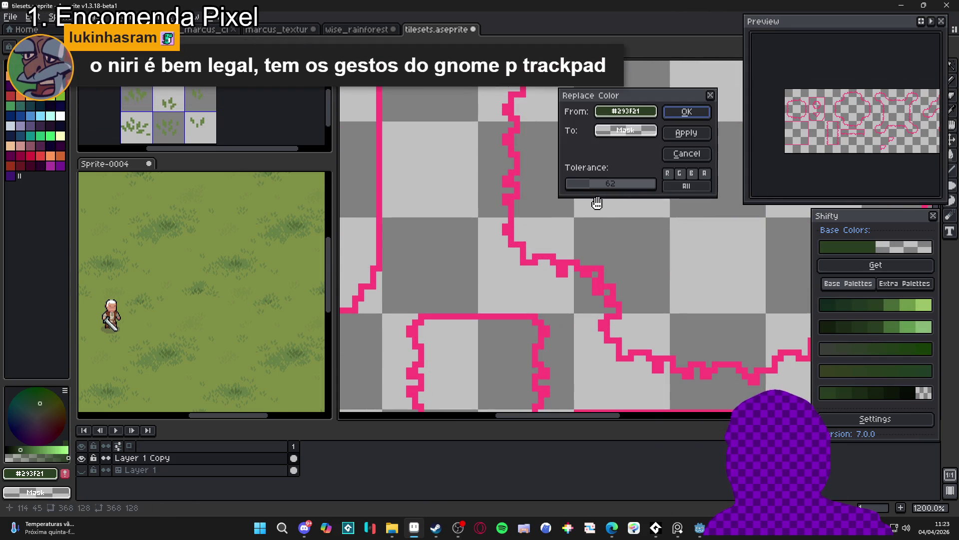
{"action": "key", "text": "Return"}
{"action": "scroll", "coordinate": [460, 169], "scroll_direction": "down", "scroll_amount": 4}
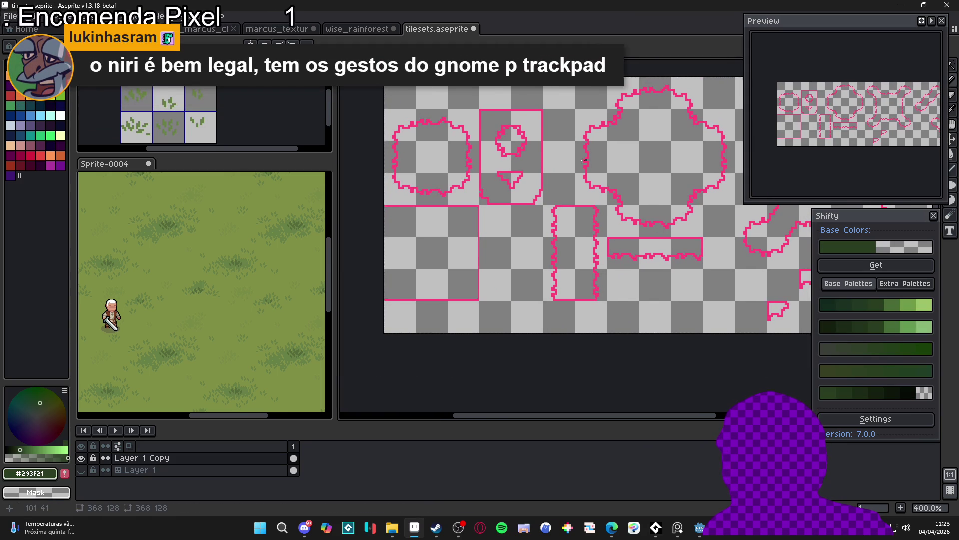
{"action": "scroll", "coordinate": [199, 250], "scroll_direction": "up", "scroll_amount": 3}
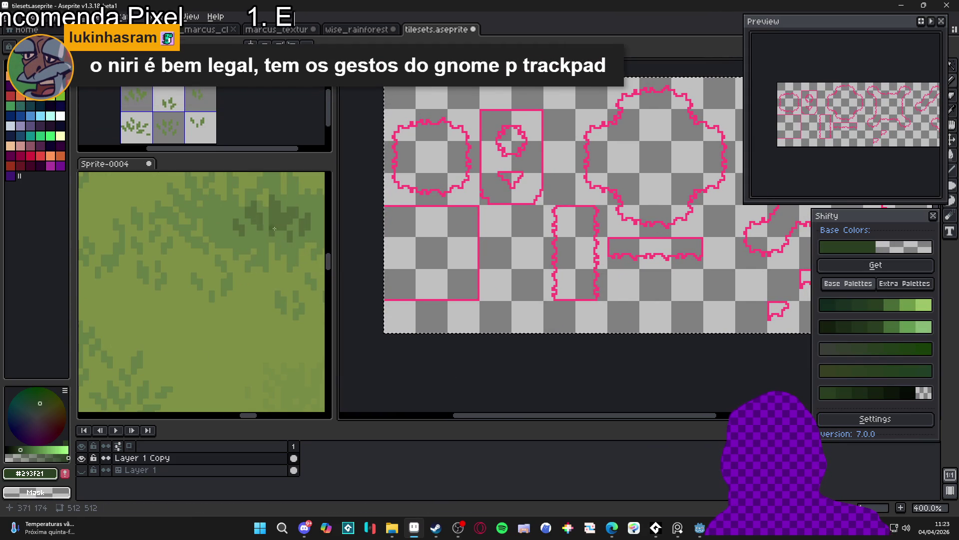
- Paint-bucket all the pink outlines with dark green #2b351d
{"action": "left_click", "coordinate": [200, 249], "text": "alt"}
{"action": "left_click_drag", "start_coordinate": [534, 218], "coordinate": [520, 218]}
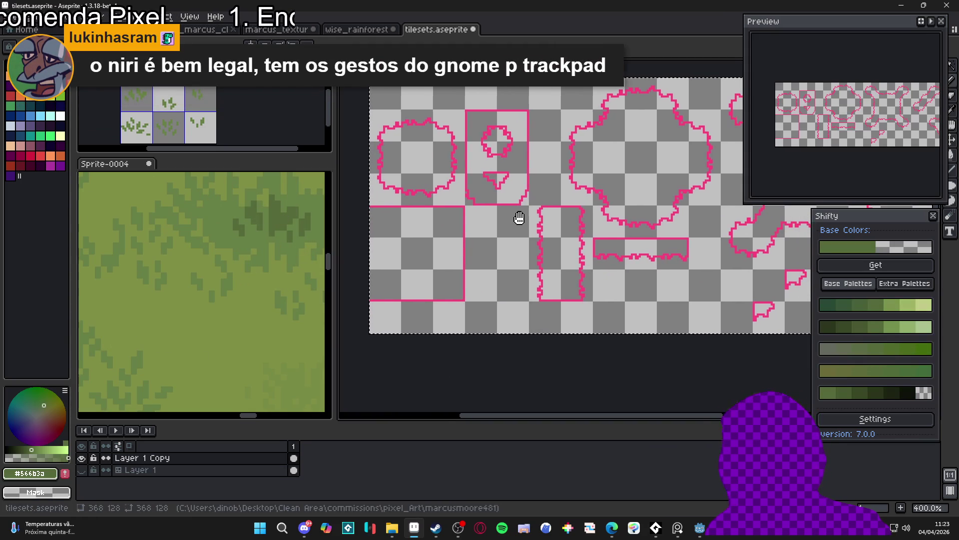
{"action": "left_click", "coordinate": [897, 393]}
{"action": "key", "text": "g"}
{"action": "scroll", "coordinate": [522, 211], "scroll_direction": "up", "scroll_amount": 3}
{"action": "left_click", "coordinate": [525, 211]}
{"action": "key", "text": "ctrl+z"}
{"action": "left_click", "coordinate": [884, 393]}
{"action": "left_click", "coordinate": [517, 209]}
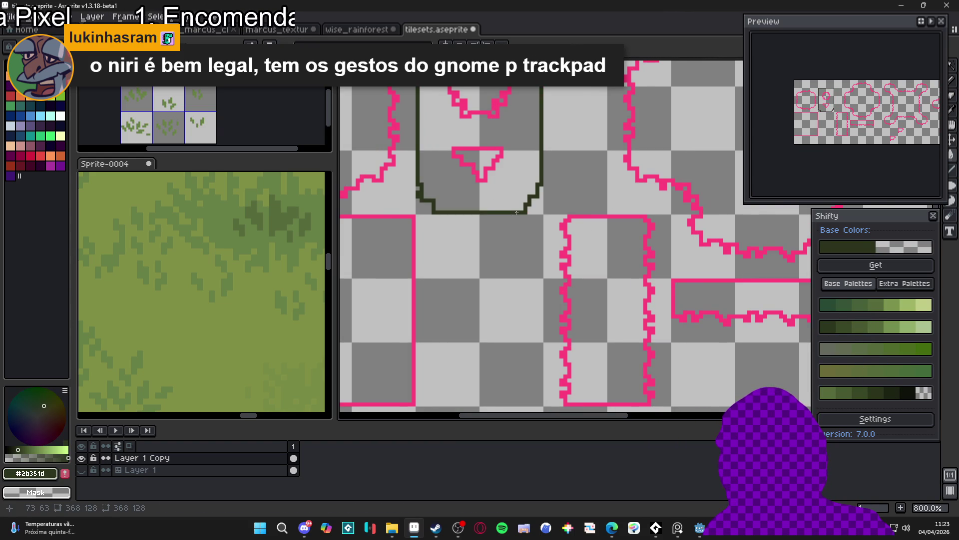
{"action": "scroll", "coordinate": [517, 208], "scroll_direction": "down", "scroll_amount": 2}
{"action": "key", "text": "ctrl+z"}
{"action": "left_click", "coordinate": [452, 181]}
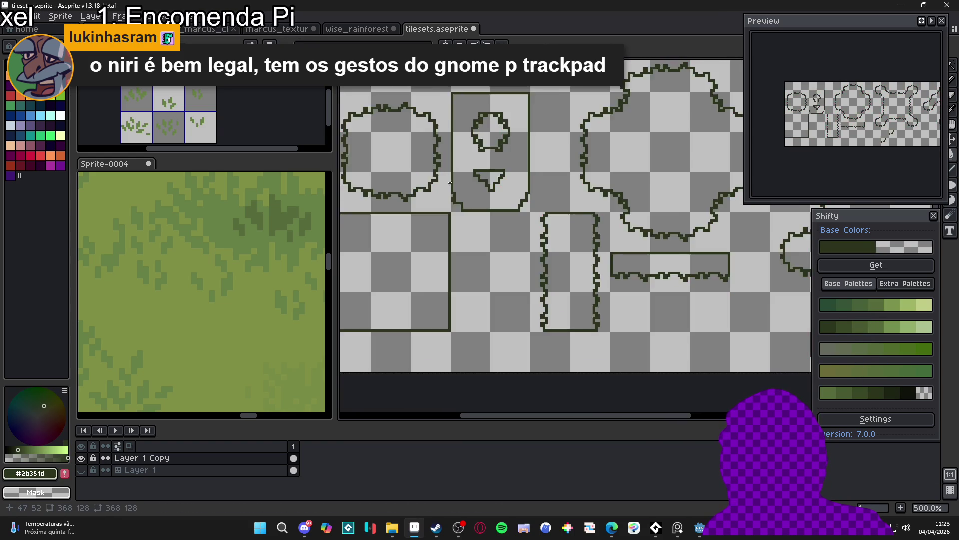
{"action": "scroll", "coordinate": [451, 181], "scroll_direction": "down", "scroll_amount": 3}
{"action": "scroll", "coordinate": [447, 179], "scroll_direction": "up", "scroll_amount": 1}
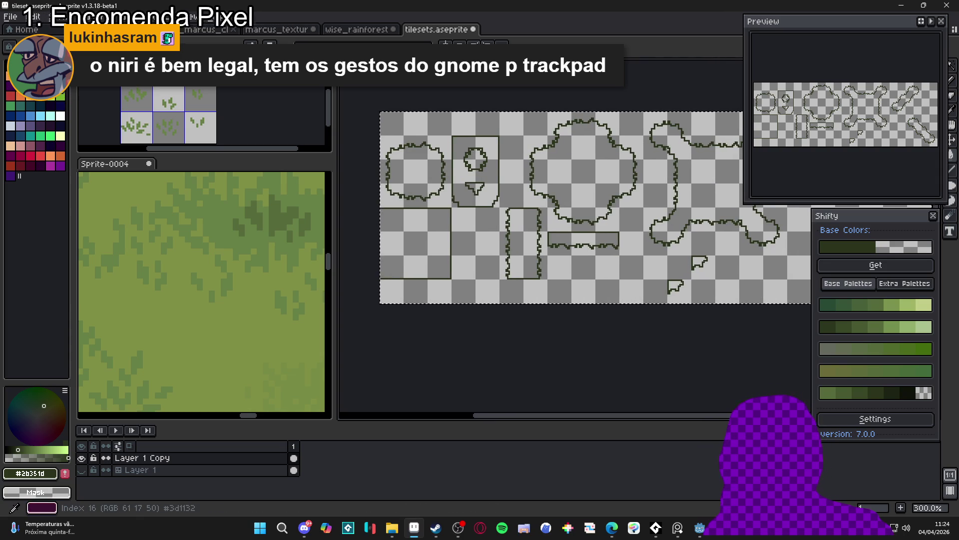
- Flood-fill each outlined tile shape with magenta, undoing an accidental background fill
{"action": "left_click", "coordinate": [51, 166]}
{"action": "left_click", "coordinate": [420, 168]}
{"action": "scroll", "coordinate": [420, 168], "scroll_direction": "up", "scroll_amount": 2}
{"action": "key", "text": "ctrl+z"}
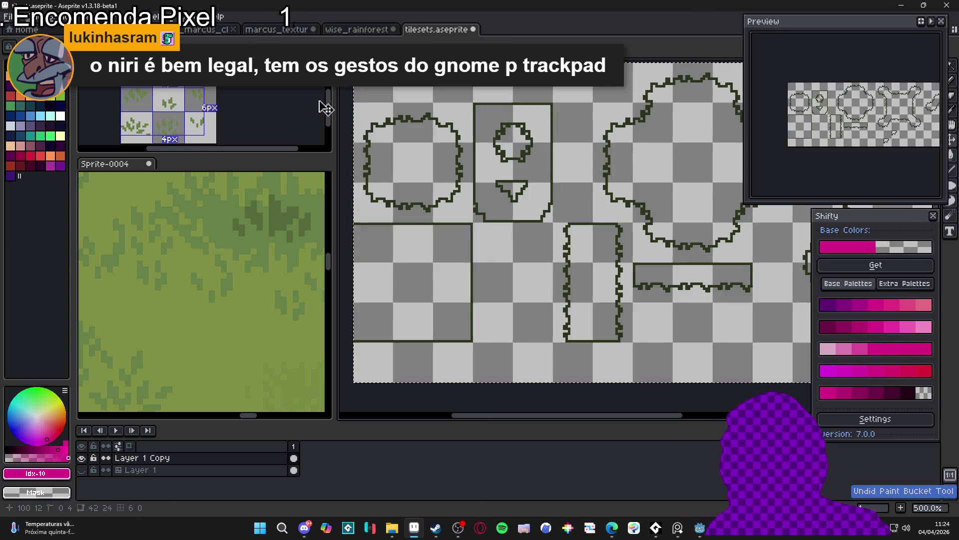
{"action": "left_click", "coordinate": [452, 191]}
{"action": "left_click", "coordinate": [475, 196]}
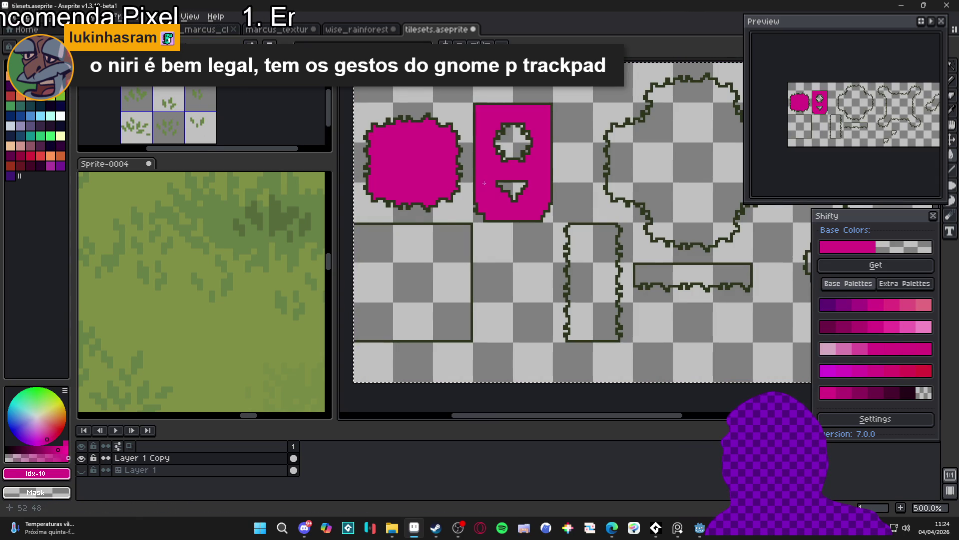
{"action": "scroll", "coordinate": [520, 189], "scroll_direction": "down", "scroll_amount": 2}
{"action": "left_click", "coordinate": [590, 186]}
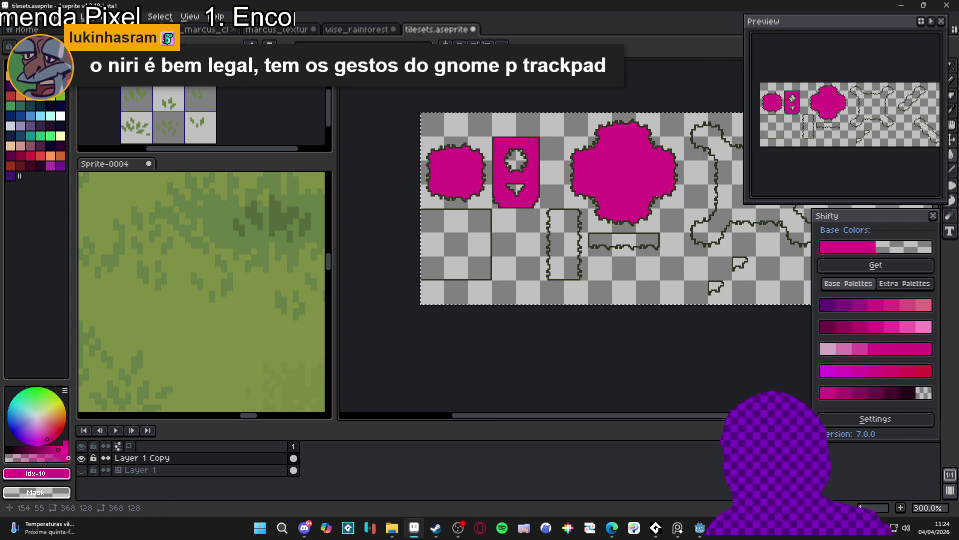
{"action": "scroll", "coordinate": [595, 189], "scroll_direction": "right", "scroll_amount": 3}
{"action": "left_click", "coordinate": [611, 192]}
{"action": "scroll", "coordinate": [650, 182], "scroll_direction": "right", "scroll_amount": 1}
{"action": "left_click", "coordinate": [698, 169]}
{"action": "left_click", "coordinate": [767, 250]}
{"action": "scroll", "coordinate": [549, 225], "scroll_direction": "left", "scroll_amount": 2}
{"action": "left_click", "coordinate": [522, 236]}
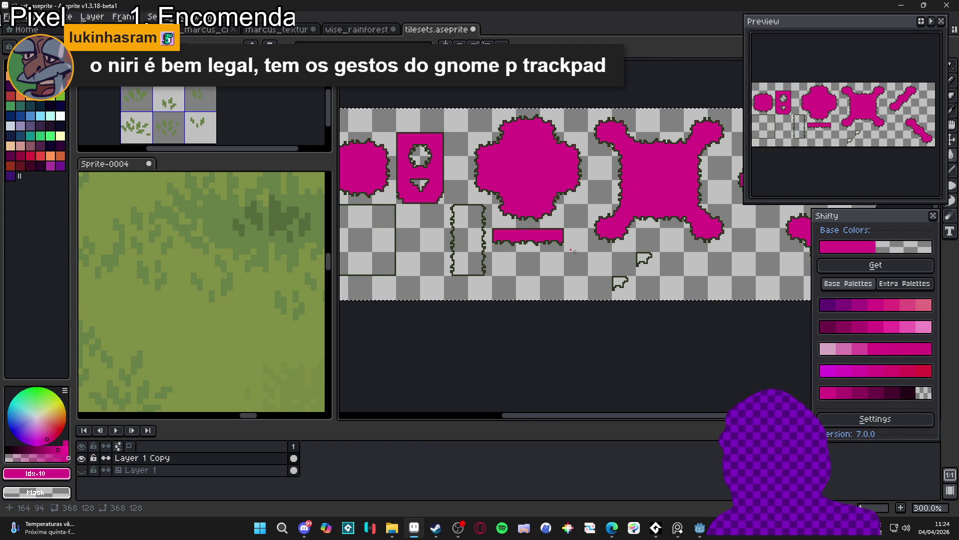
{"action": "left_click", "coordinate": [644, 258]}
{"action": "left_click", "coordinate": [617, 280]}
{"action": "left_click", "coordinate": [469, 240]}
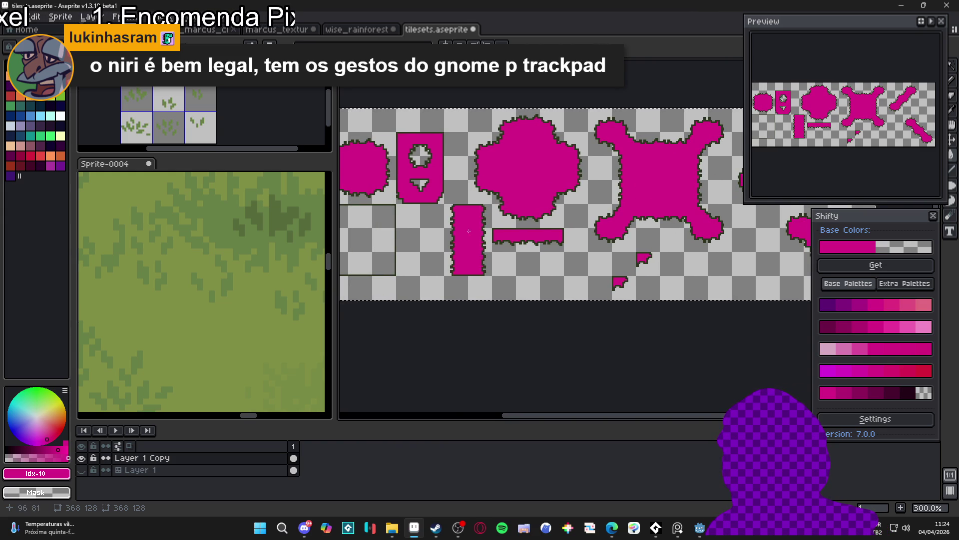
{"action": "scroll", "coordinate": [468, 240], "scroll_direction": "left", "scroll_amount": 3}
{"action": "left_click", "coordinate": [447, 235]}
{"action": "scroll", "coordinate": [410, 311], "scroll_direction": "right", "scroll_amount": 2}
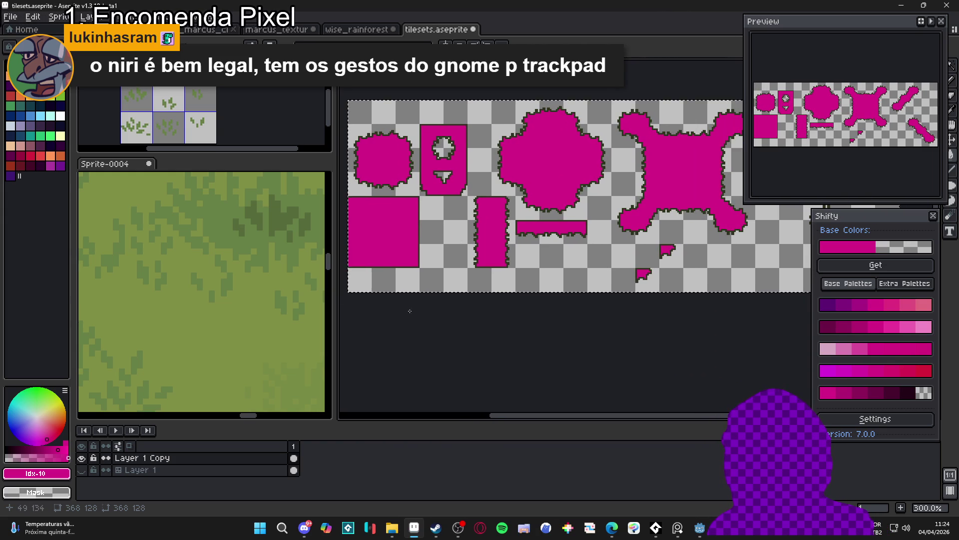
- Convert Layer 1 Copy into a tilemap layer
{"action": "right_click", "coordinate": [202, 458]}
{"action": "mouse_move", "coordinate": [269, 466]}
{"action": "left_click", "coordinate": [329, 486]}
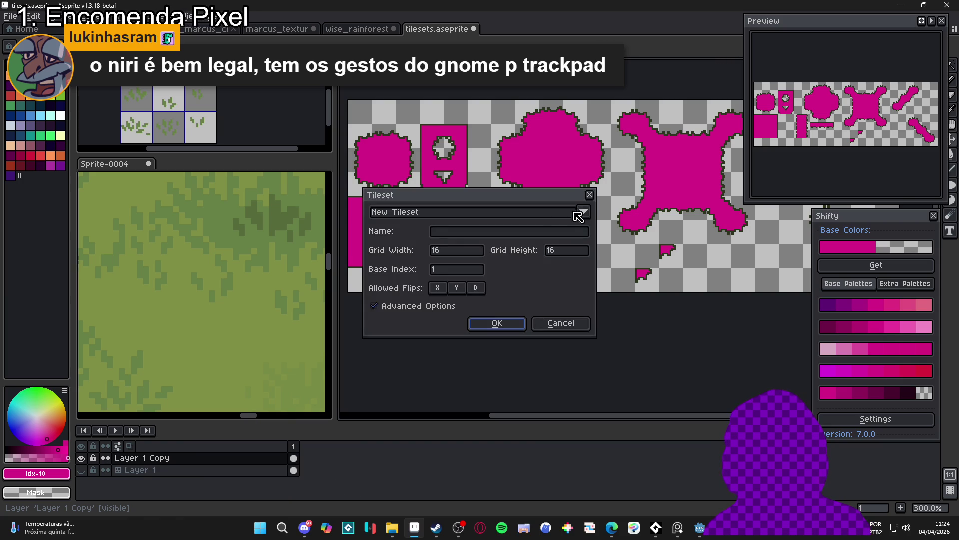
- Confirm the 16×16 tileset settings and widen the tileset editing area
{"action": "left_click", "coordinate": [522, 325]}
{"action": "scroll", "coordinate": [487, 191], "scroll_direction": "down", "scroll_amount": 1}
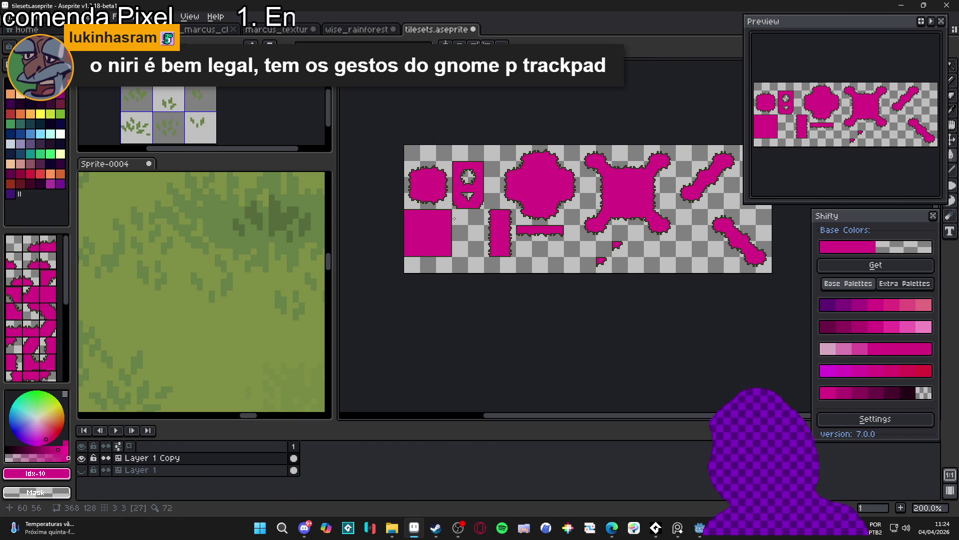
{"action": "scroll", "coordinate": [542, 193], "scroll_direction": "right", "scroll_amount": 2}
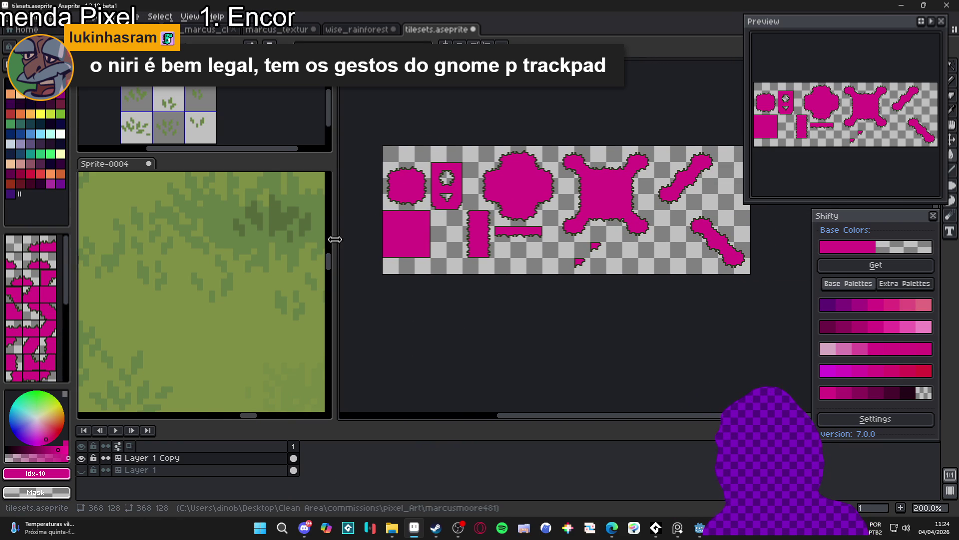
{"action": "left_click_drag", "start_coordinate": [332, 238], "coordinate": [251, 239]}
{"action": "scroll", "coordinate": [380, 240], "scroll_direction": "right", "scroll_amount": 3}
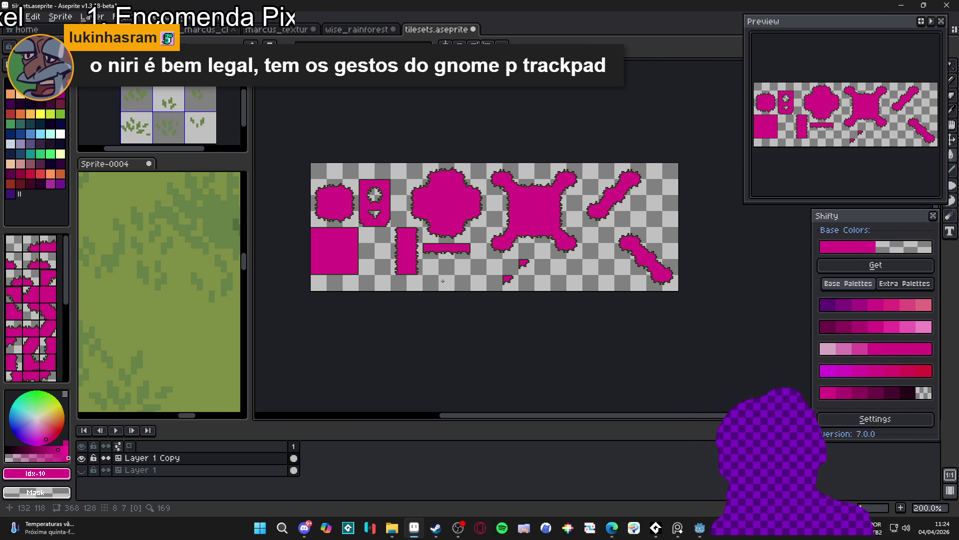
- Show the 16×16 tile grid over the magenta grass shapes and zoom in
{"action": "scroll", "coordinate": [443, 280], "scroll_direction": "up", "scroll_amount": 1}
{"action": "scroll", "coordinate": [443, 281], "scroll_direction": "up", "scroll_amount": 1}
{"action": "scroll", "coordinate": [450, 282], "scroll_direction": "down", "scroll_amount": 2}
{"action": "scroll", "coordinate": [498, 290], "scroll_direction": "up", "scroll_amount": 1}
{"action": "scroll", "coordinate": [498, 290], "scroll_direction": "up", "scroll_amount": 1}
{"action": "scroll", "coordinate": [524, 282], "scroll_direction": "down", "scroll_amount": 2}
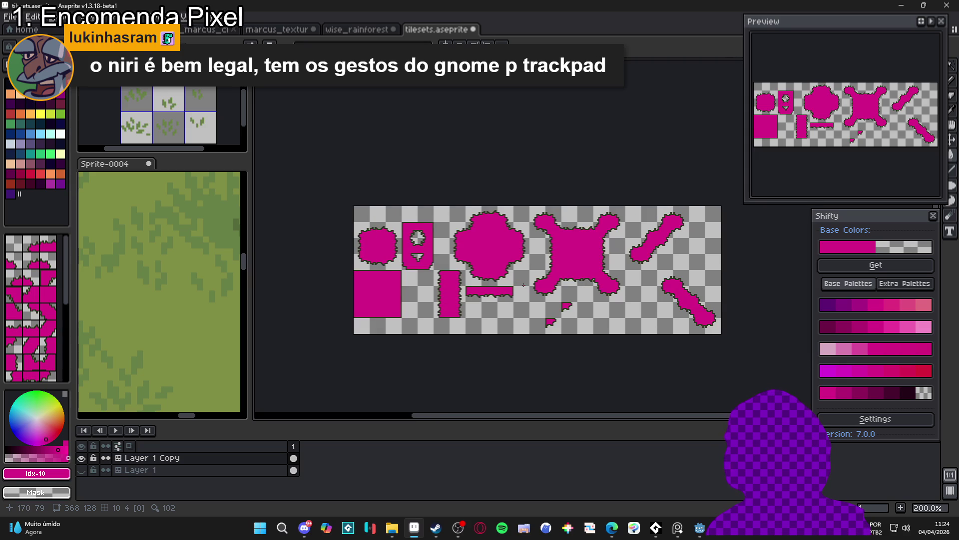
{"action": "scroll", "coordinate": [554, 273], "scroll_direction": "up", "scroll_amount": 1}
{"action": "key", "text": "ctrl+apostrophe"}
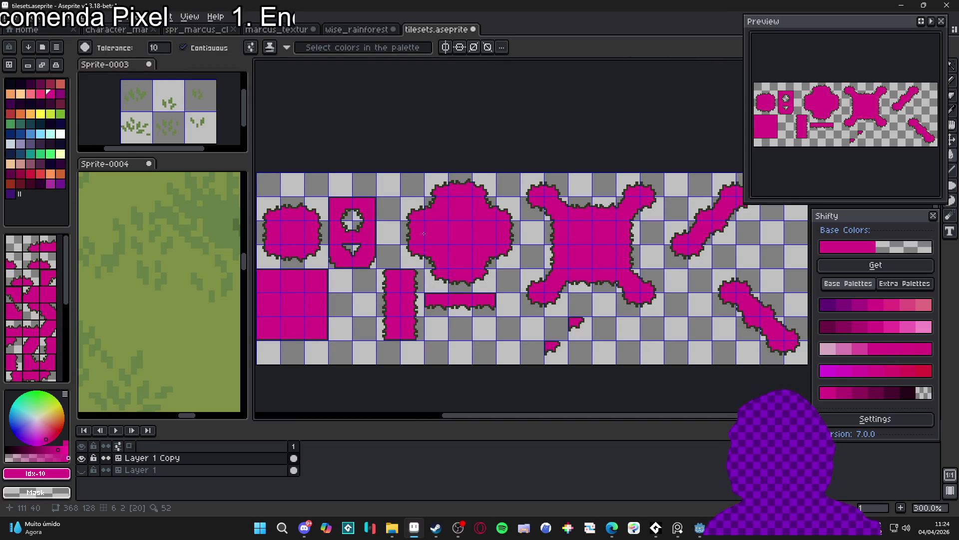
{"action": "scroll", "coordinate": [357, 245], "scroll_direction": "up", "scroll_amount": 4}
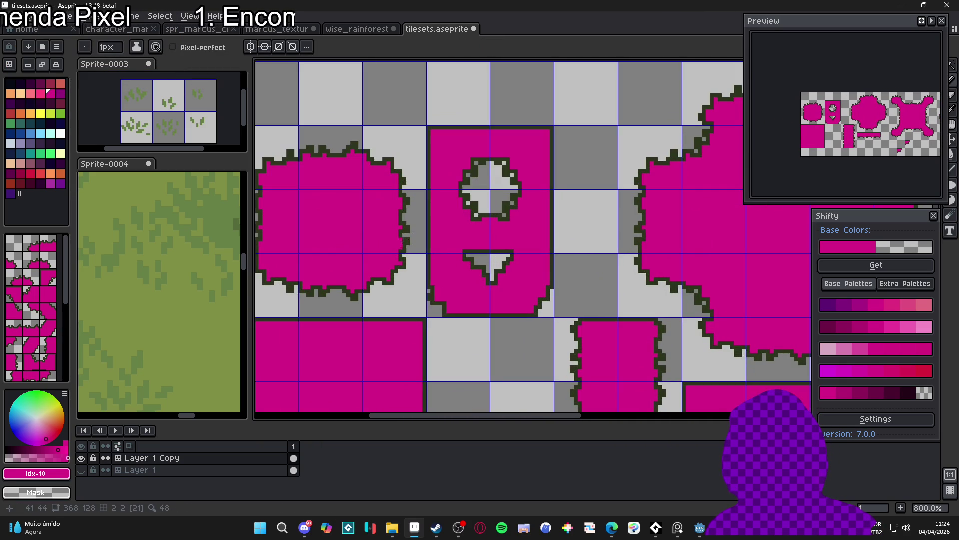
- Sample a dark green shade from the grass sprite as the fill colour
{"action": "key", "text": "alt"}
{"action": "left_click", "coordinate": [405, 242], "text": "alt"}
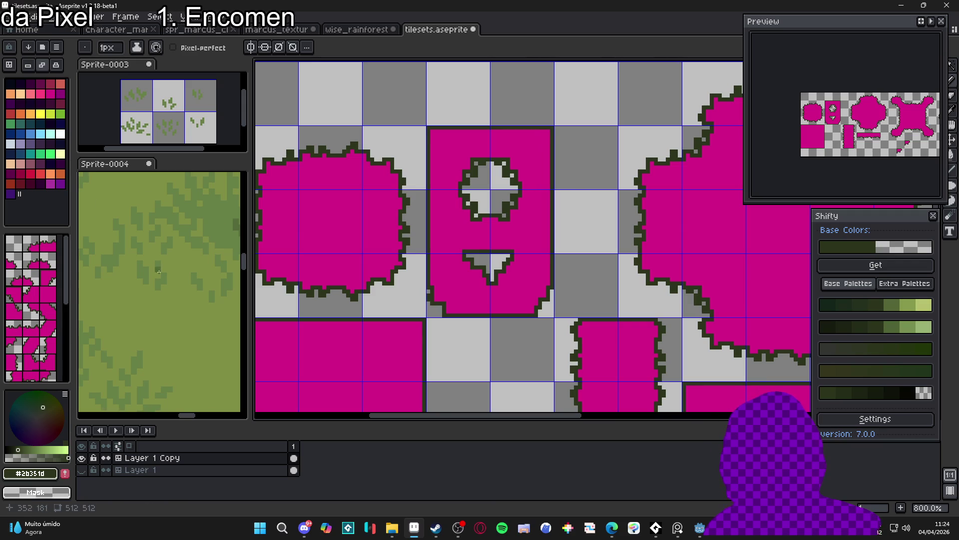
{"action": "left_click", "coordinate": [136, 256]}
{"action": "left_click_drag", "start_coordinate": [135, 257], "coordinate": [142, 241]}
{"action": "left_click", "coordinate": [895, 349]}
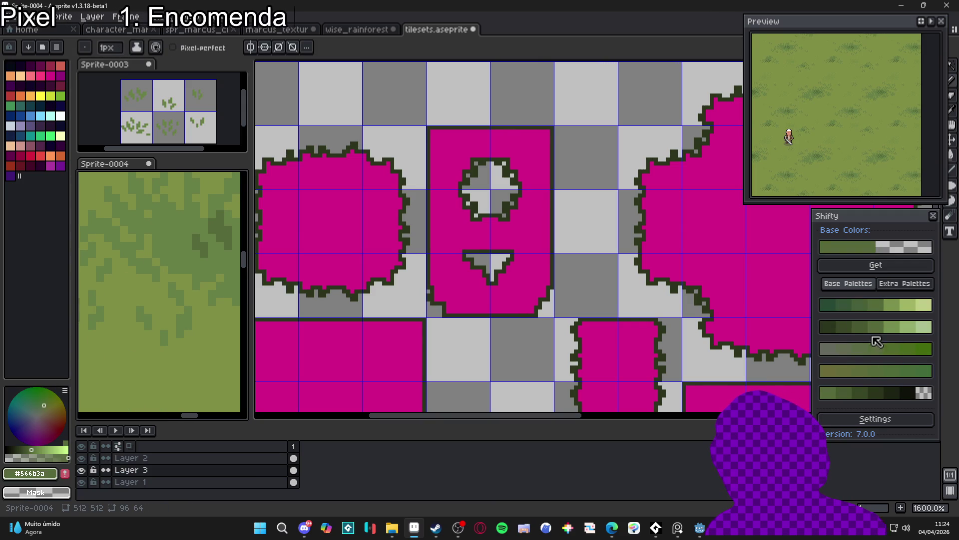
{"action": "left_click", "coordinate": [844, 334]}
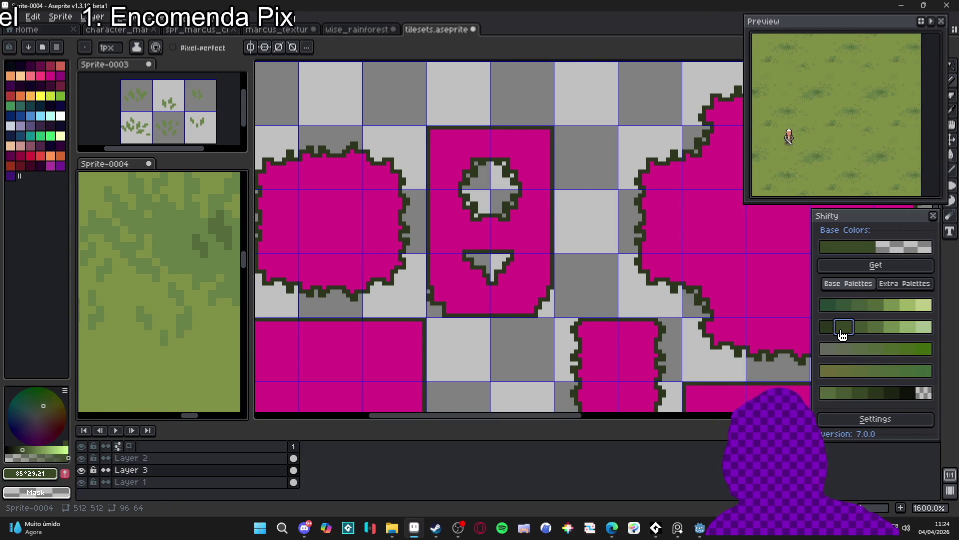
{"action": "left_click", "coordinate": [866, 334]}
{"action": "left_click", "coordinate": [850, 331]}
{"action": "key", "text": "g"}
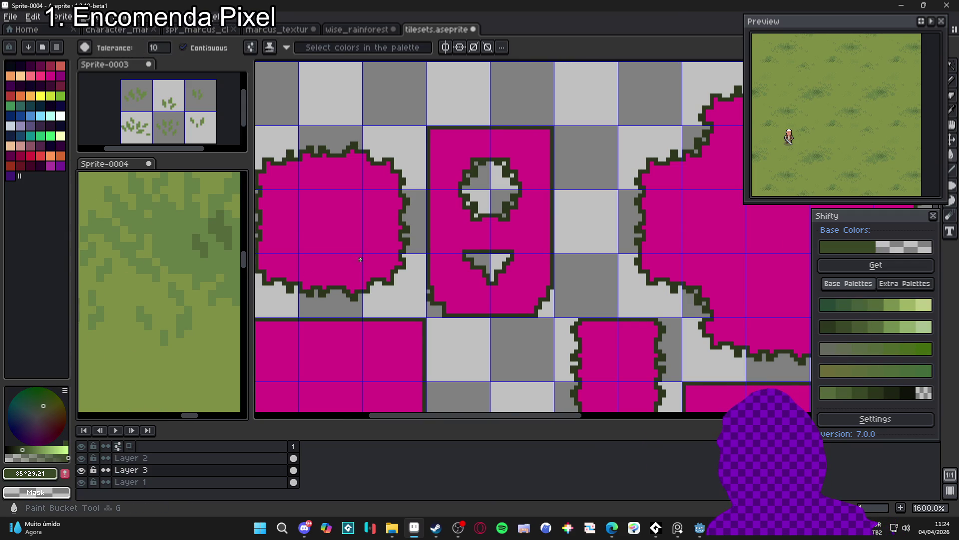
{"action": "scroll", "coordinate": [369, 257], "scroll_direction": "up", "scroll_amount": 2}
- Flood-fill the tilesets.aseprite background dark green, then undo the fill
{"action": "left_click", "coordinate": [438, 229]}
{"action": "scroll", "coordinate": [345, 180], "scroll_direction": "down", "scroll_amount": 3}
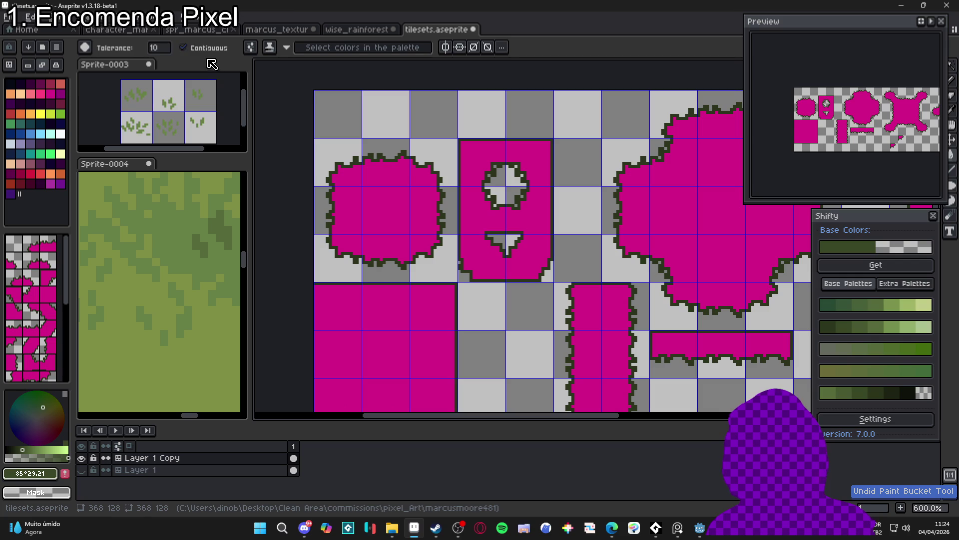
{"action": "left_click", "coordinate": [442, 200]}
{"action": "key", "text": "ctrl+z"}
{"action": "left_click", "coordinate": [247, 536]}
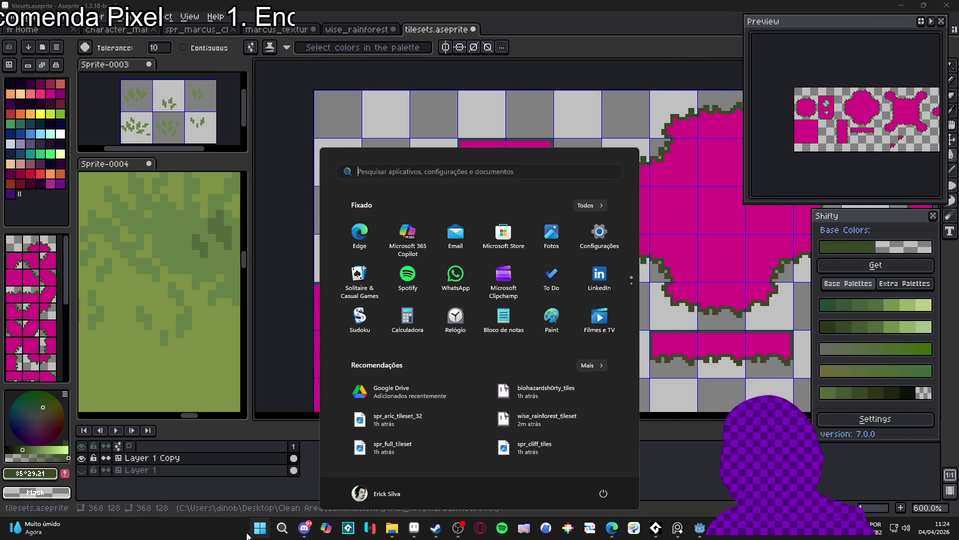
- Search the Start menu for 'lotovi' and open spr_template_tile47_16x16_by_lotovik in Aseprite
{"action": "type", "text": "lotof"}
{"action": "key", "text": "BackSpace"}
{"action": "type", "text": "vi"}
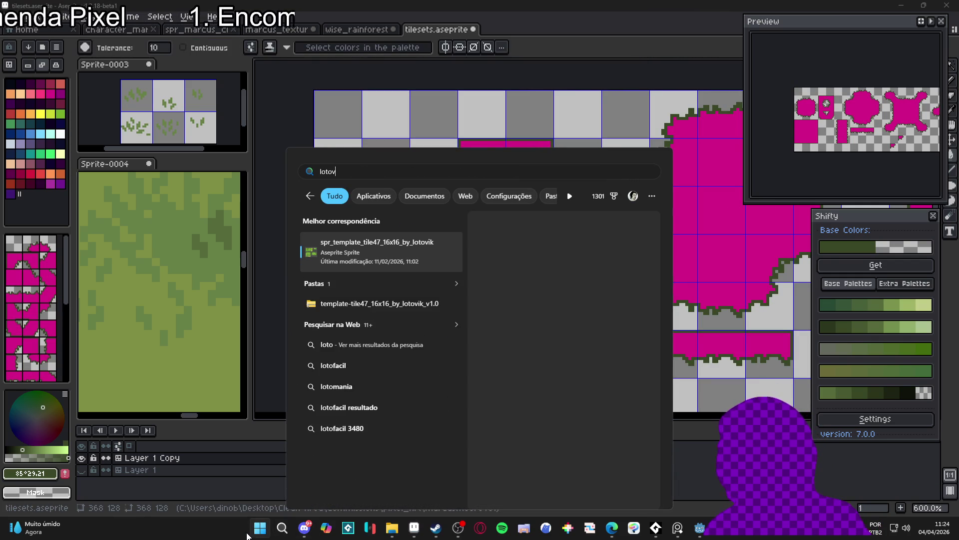
{"action": "key", "text": "Return"}
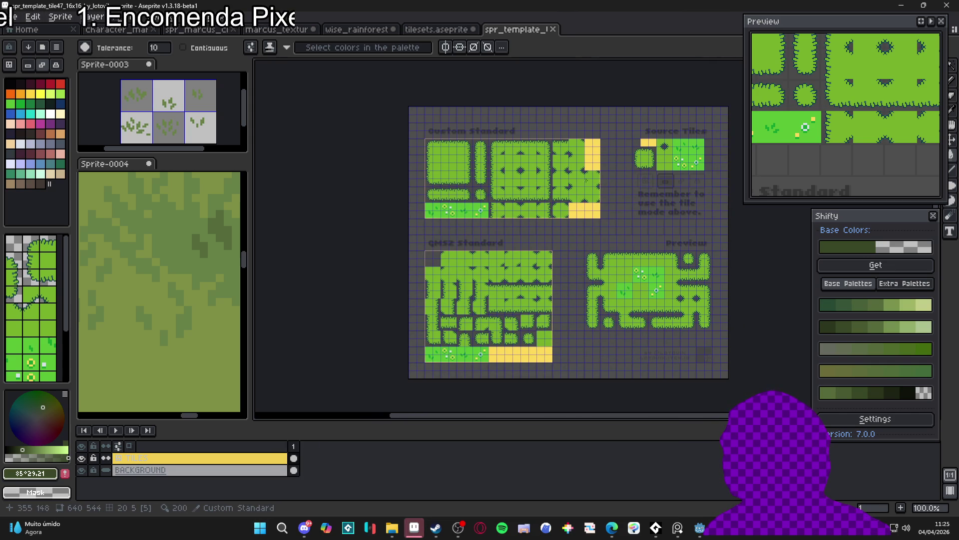
{"action": "scroll", "coordinate": [586, 182], "scroll_direction": "up", "scroll_amount": 1}
{"action": "scroll", "coordinate": [598, 159], "scroll_direction": "down", "scroll_amount": 1}
{"action": "scroll", "coordinate": [598, 159], "scroll_direction": "up", "scroll_amount": 1}
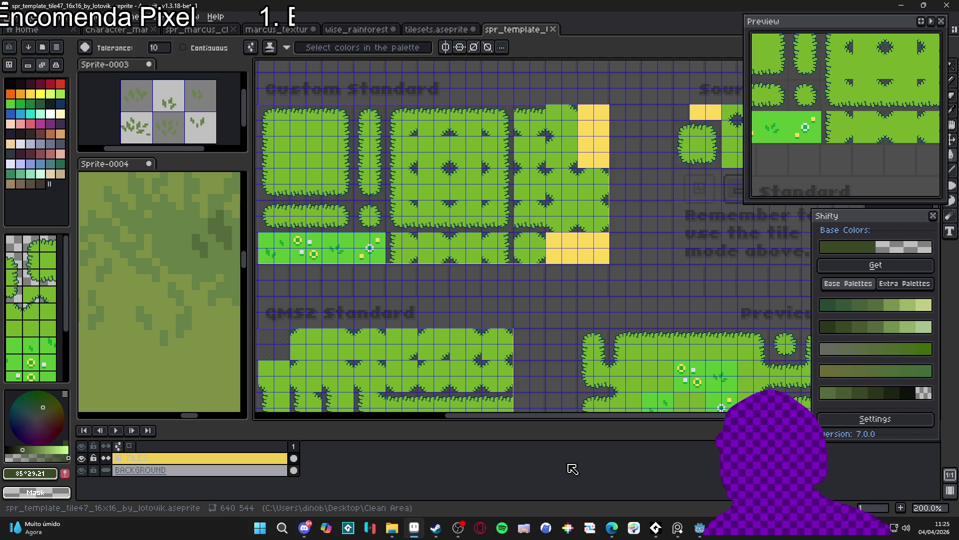
- Reload the current Godot project and reopen the autotile_template project
{"action": "left_click", "coordinate": [697, 532]}
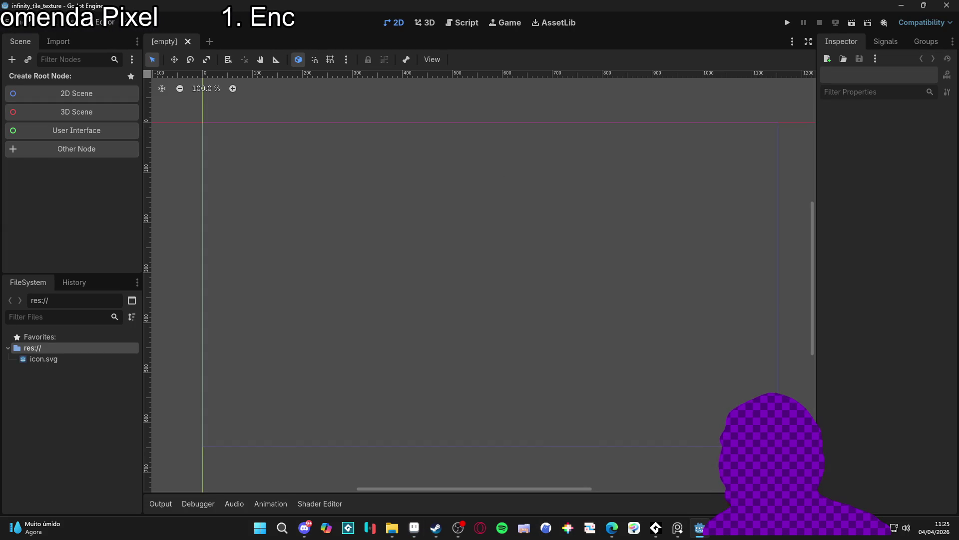
{"action": "left_click", "coordinate": [20, 23]}
{"action": "left_click", "coordinate": [47, 22]}
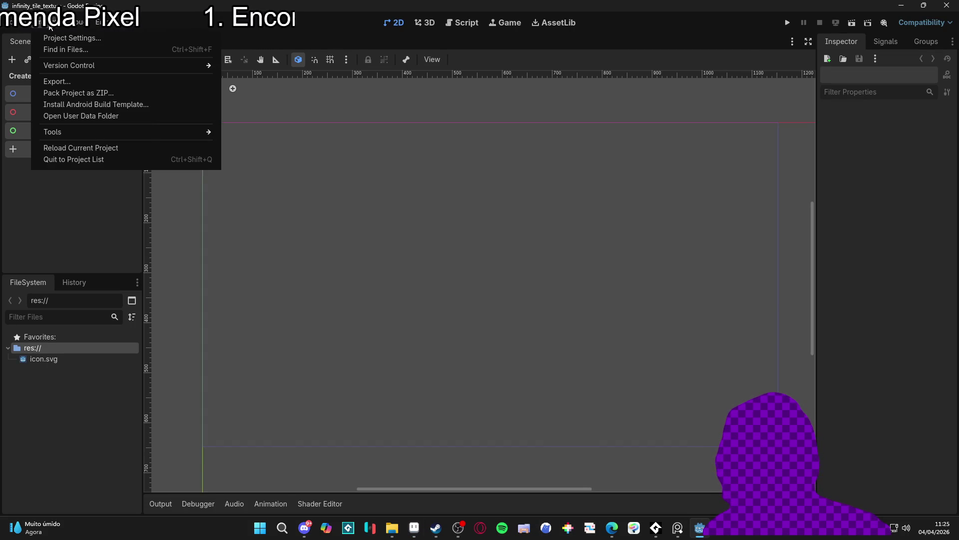
{"action": "left_click", "coordinate": [100, 159]}
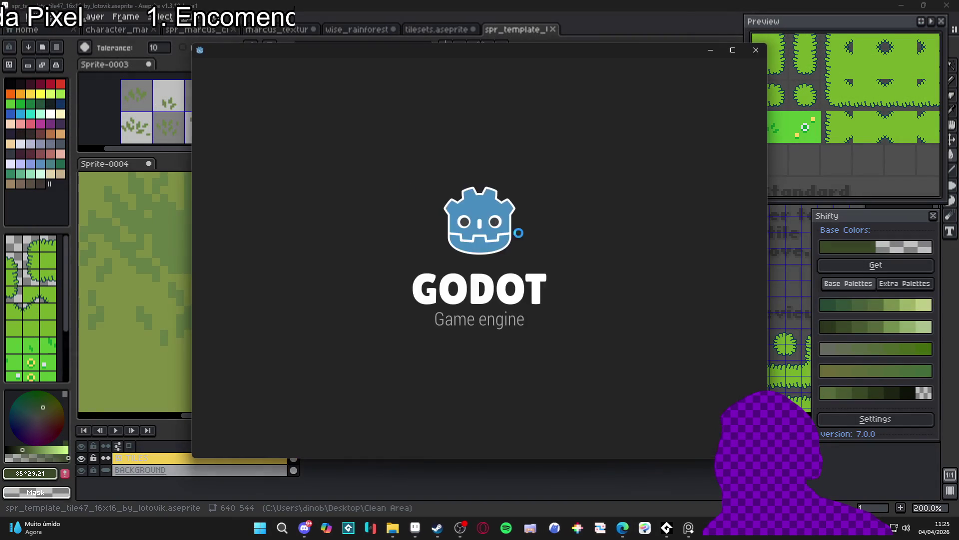
{"action": "double_click", "coordinate": [341, 197]}
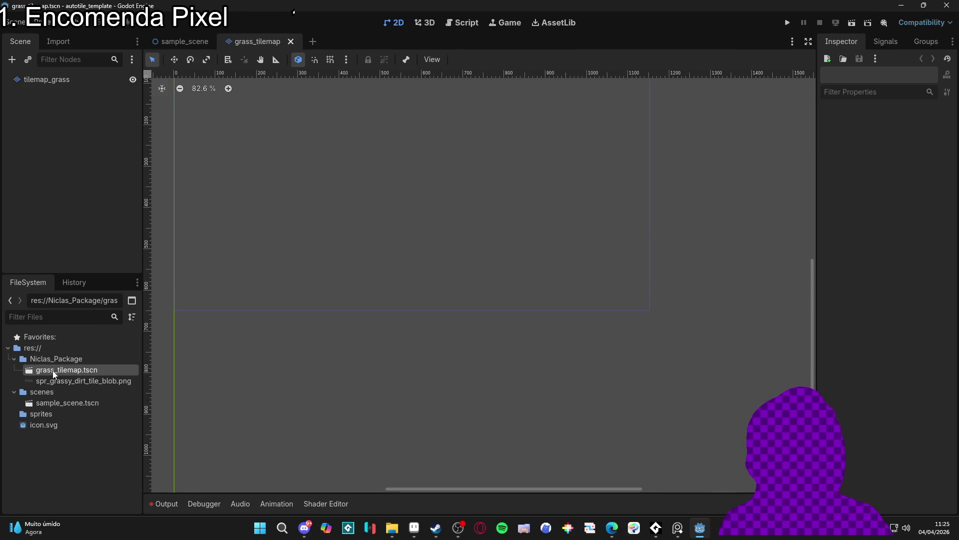
- Select the grass tilemap, browse its tiles, and set the TileSet editor to paint Terrains
{"action": "left_click", "coordinate": [74, 80]}
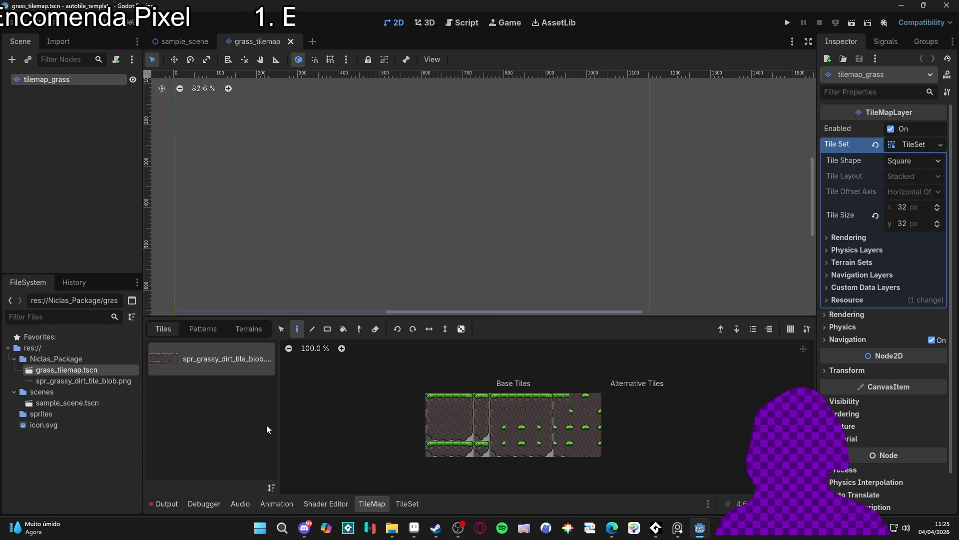
{"action": "left_click", "coordinate": [235, 329]}
{"action": "left_click", "coordinate": [202, 330]}
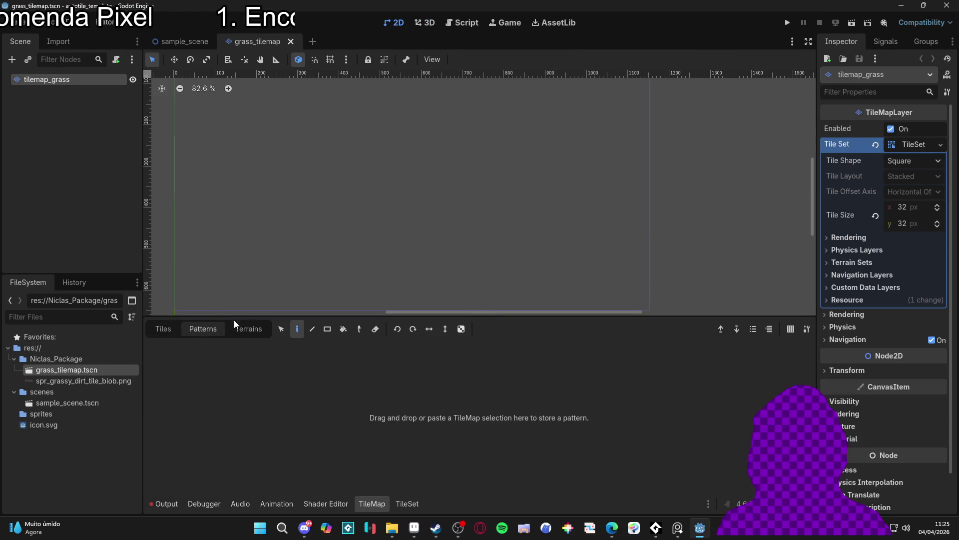
{"action": "left_click", "coordinate": [169, 329]}
{"action": "left_click", "coordinate": [399, 504]}
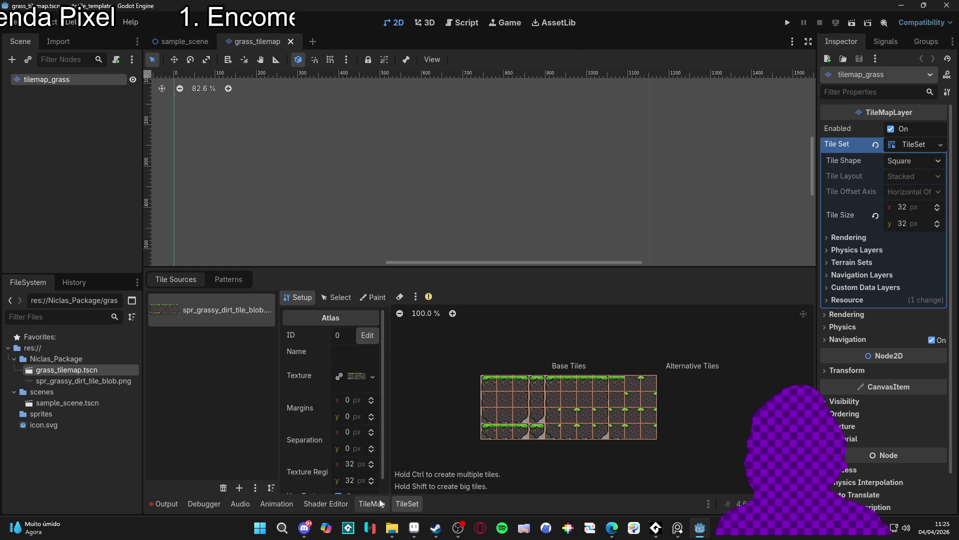
{"action": "left_click", "coordinate": [371, 298]}
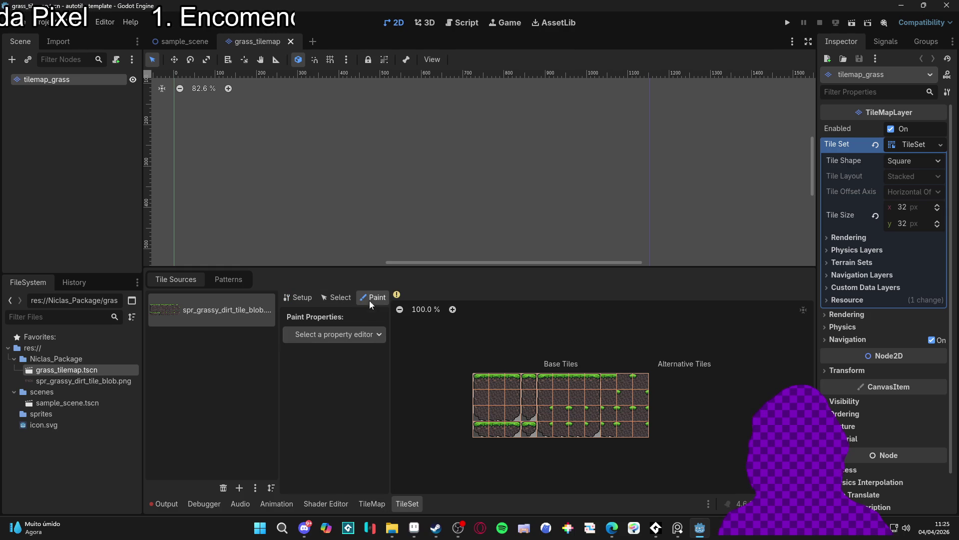
{"action": "left_click", "coordinate": [370, 335]}
{"action": "left_click", "coordinate": [334, 420]}
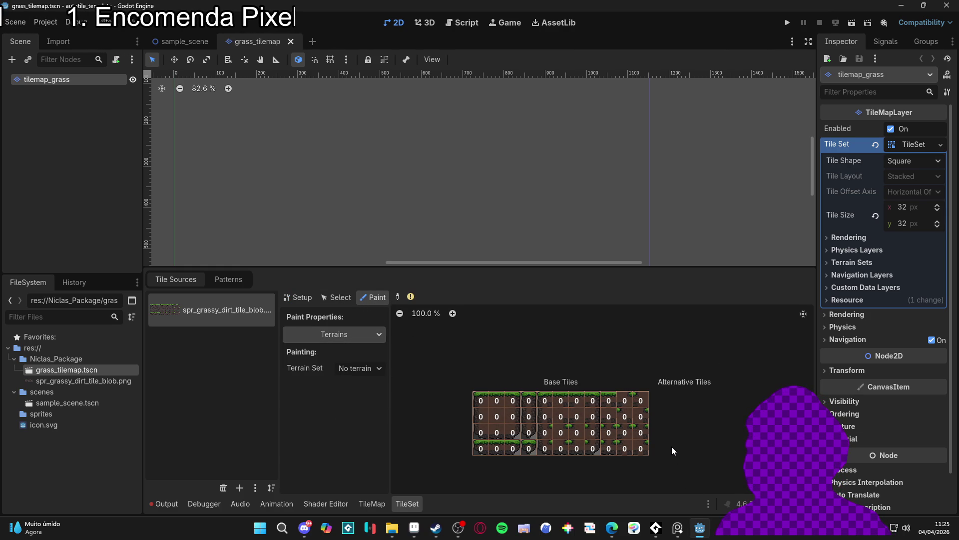
{"action": "scroll", "coordinate": [671, 445], "scroll_direction": "up", "scroll_amount": 5}
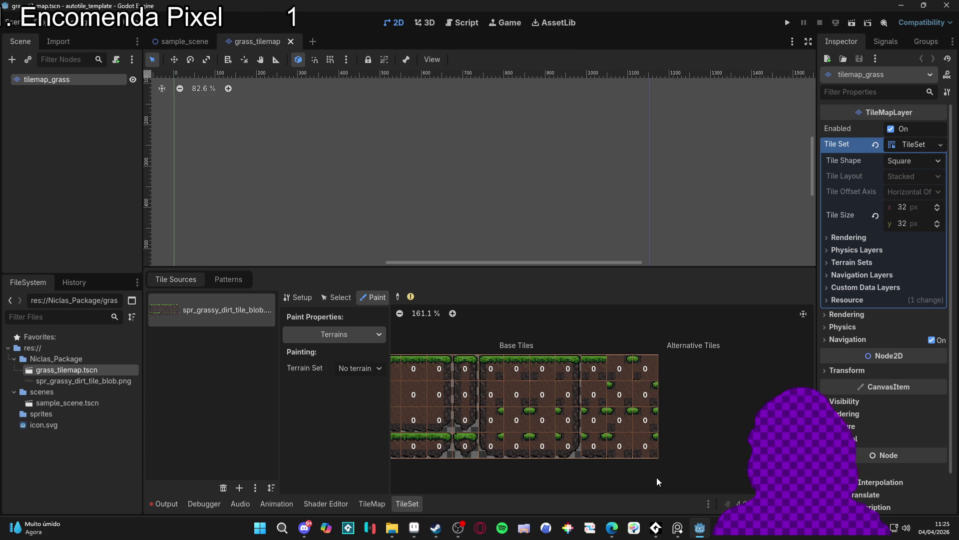
{"action": "key", "text": "alt+Tab"}
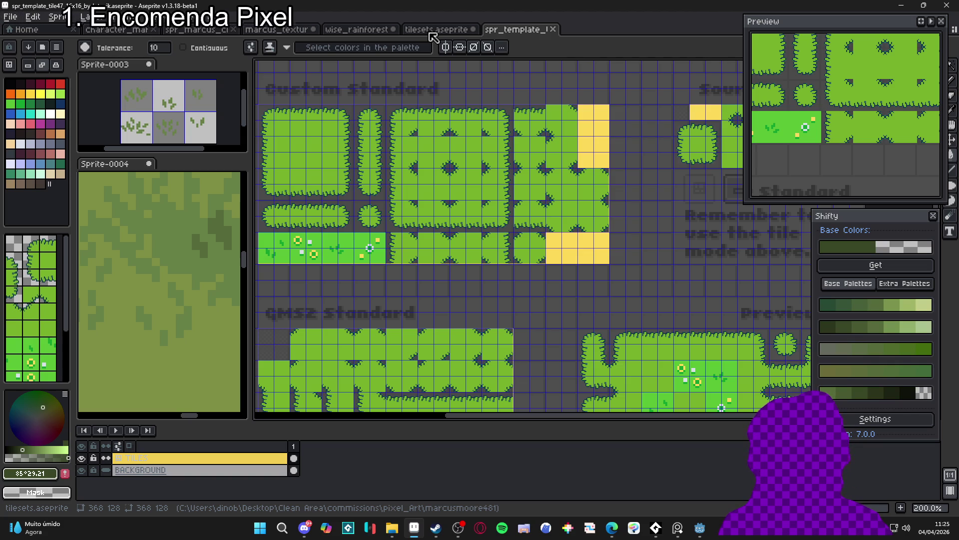
- Box-select the first two magenta tiles in tilesets.aseprite and switch to the template
{"action": "left_click", "coordinate": [433, 30]}
{"action": "scroll", "coordinate": [418, 243], "scroll_direction": "down", "scroll_amount": 1}
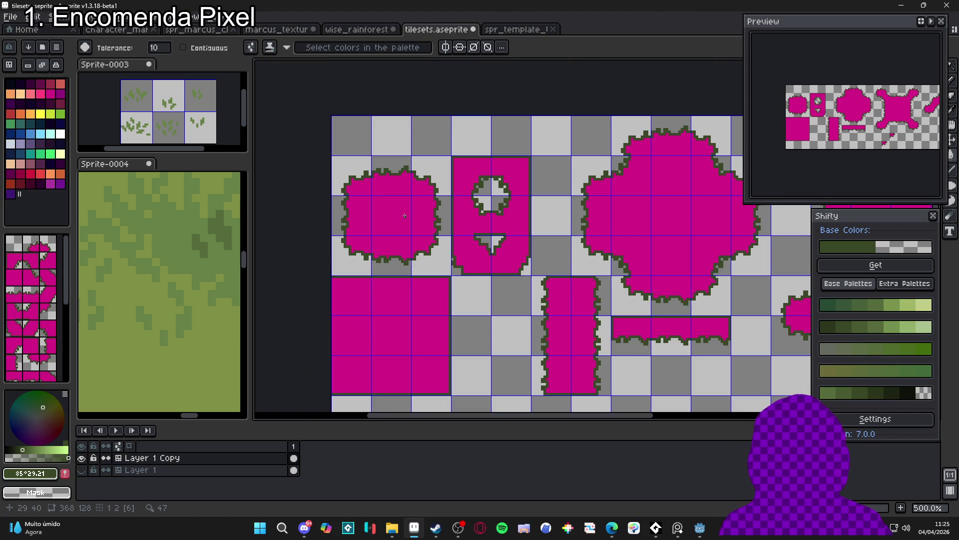
{"action": "key", "text": "v"}
{"action": "key", "text": "m"}
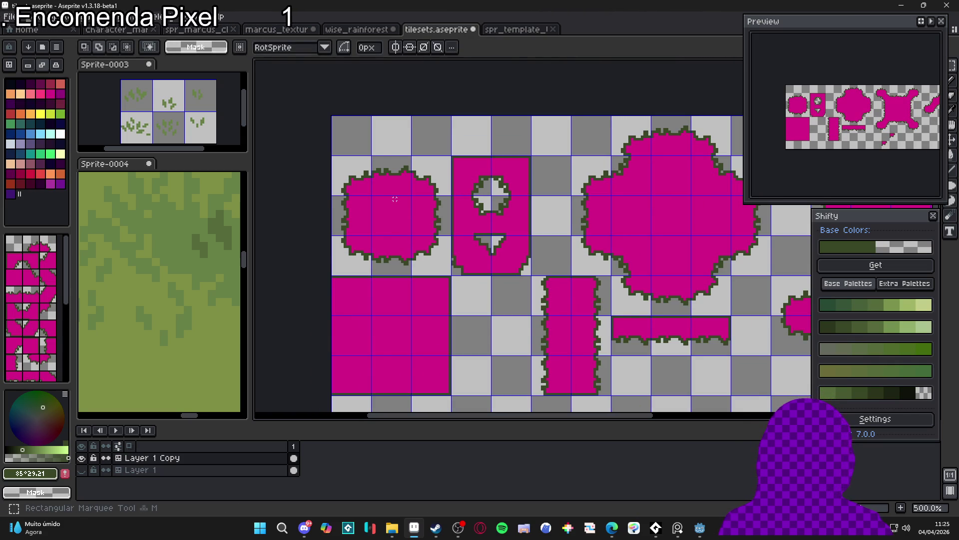
{"action": "left_click_drag", "start_coordinate": [349, 165], "coordinate": [525, 270]}
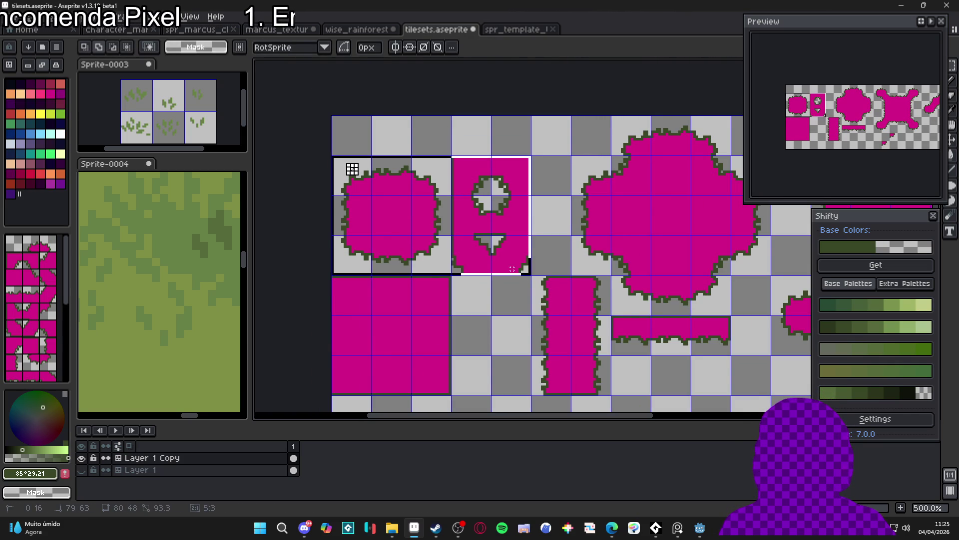
{"action": "key", "text": "ctrl+Tab"}
{"action": "scroll", "coordinate": [476, 200], "scroll_direction": "down", "scroll_amount": 2}
{"action": "scroll", "coordinate": [475, 199], "scroll_direction": "up", "scroll_amount": 2}
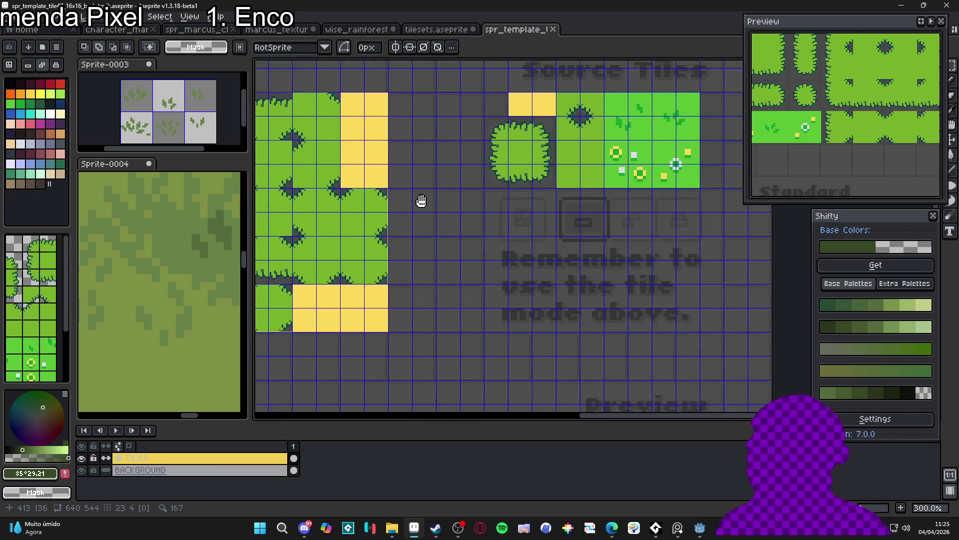
{"action": "key", "text": "v"}
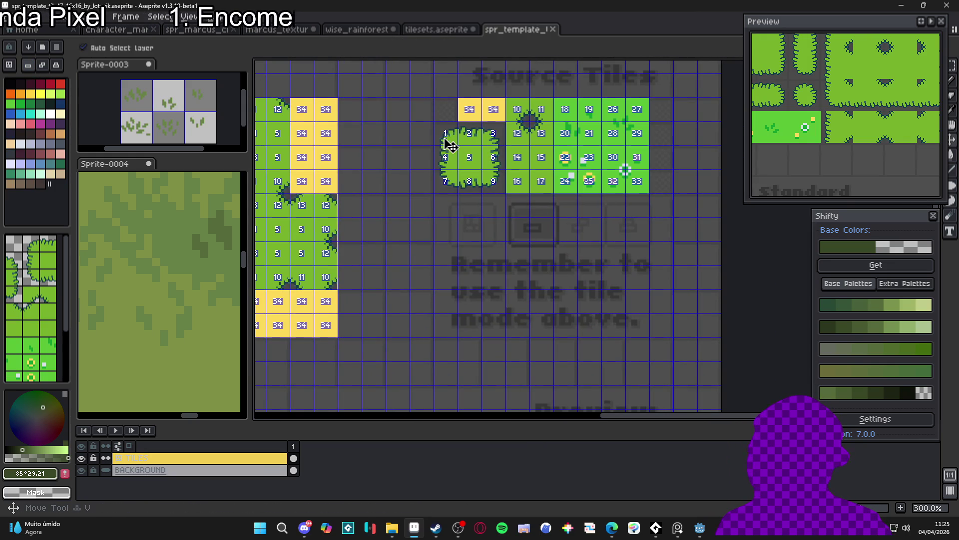
{"action": "key", "text": "ctrl"}
{"action": "key", "text": "m"}
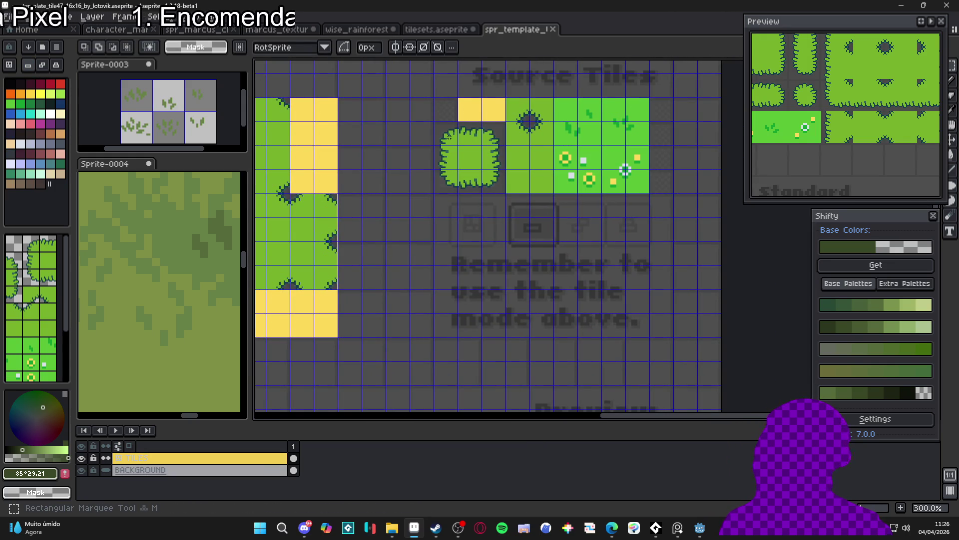
- Replace the template's bush source tile with the pasted magenta blob tile
{"action": "key", "text": "ctrl+shift+Tab"}
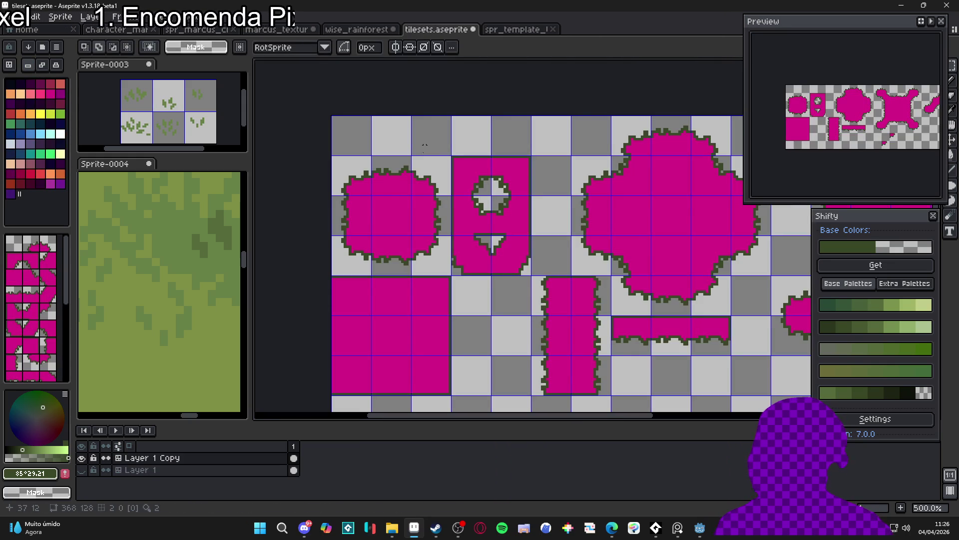
{"action": "key", "text": "m"}
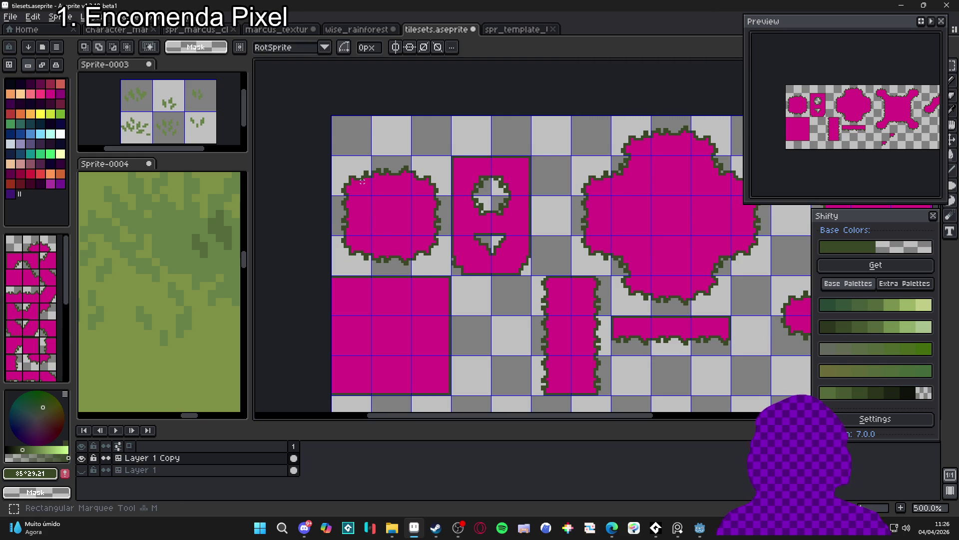
{"action": "key", "text": "ctrl+Tab"}
{"action": "key", "text": "v"}
{"action": "key", "text": "m"}
{"action": "mouse_move", "coordinate": [422, 113]}
{"action": "left_mouse_down"}
{"action": "mouse_move", "coordinate": [552, 241]}
{"action": "mouse_move", "coordinate": [518, 208]}
{"action": "left_mouse_up"}
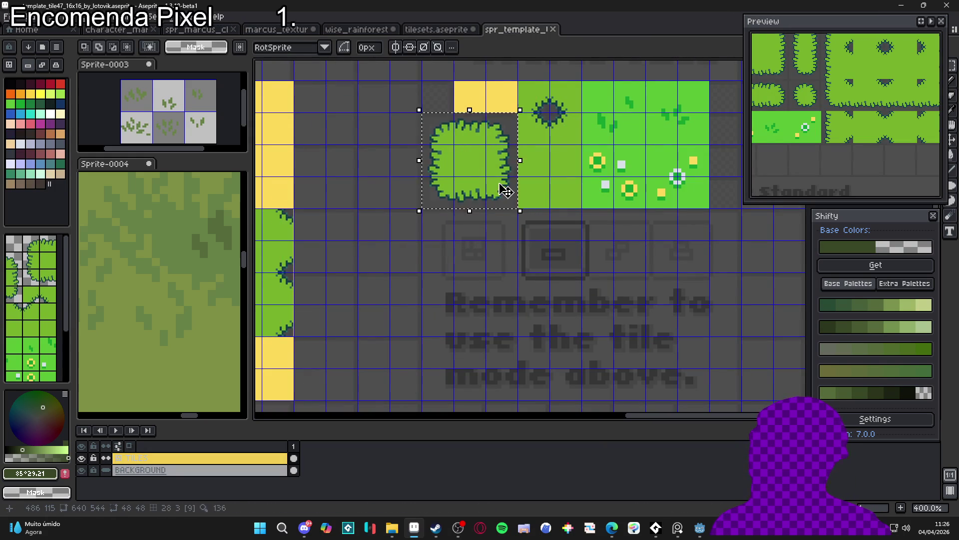
{"action": "key", "text": "Delete"}
{"action": "key", "text": "ctrl+v"}
{"action": "mouse_move", "coordinate": [621, 240]}
{"action": "left_mouse_down"}
{"action": "mouse_move", "coordinate": [488, 160]}
{"action": "mouse_move", "coordinate": [502, 161]}
{"action": "left_mouse_up"}
{"action": "scroll", "coordinate": [497, 163], "scroll_direction": "up", "scroll_amount": 3}
{"action": "key", "text": "Return"}
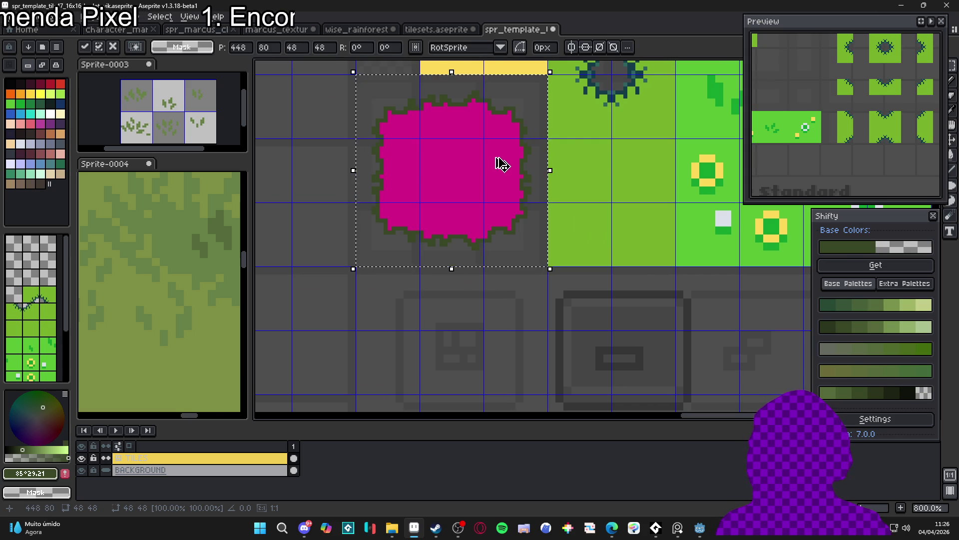
{"action": "scroll", "coordinate": [496, 160], "scroll_direction": "down", "scroll_amount": 3}
{"action": "scroll", "coordinate": [465, 219], "scroll_direction": "up", "scroll_amount": 1}
- Replace the template's dark-hole source tile with the magenta tile with a hole
{"action": "left_click", "coordinate": [439, 30]}
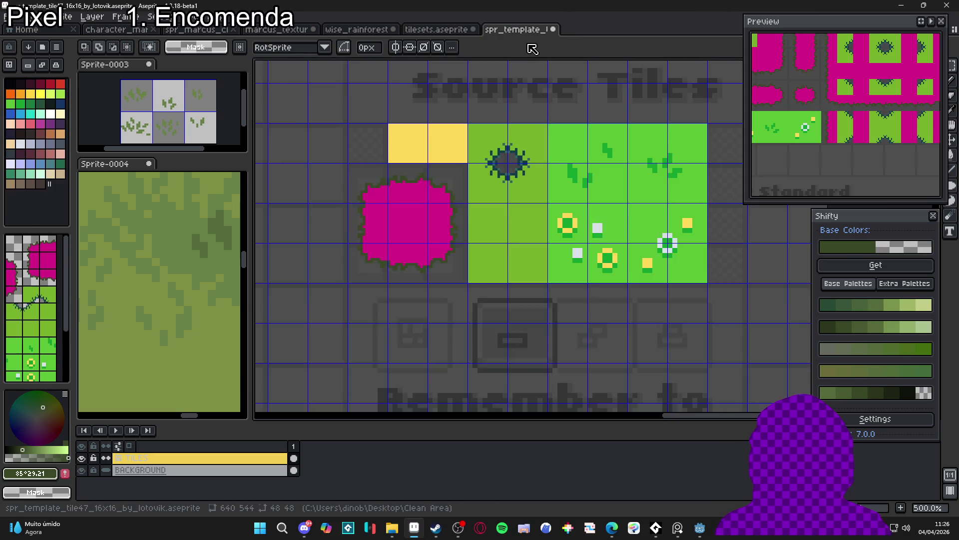
{"action": "key", "text": "ctrl+Tab"}
{"action": "key", "text": "m"}
{"action": "left_click_drag", "start_coordinate": [472, 140], "coordinate": [525, 193]}
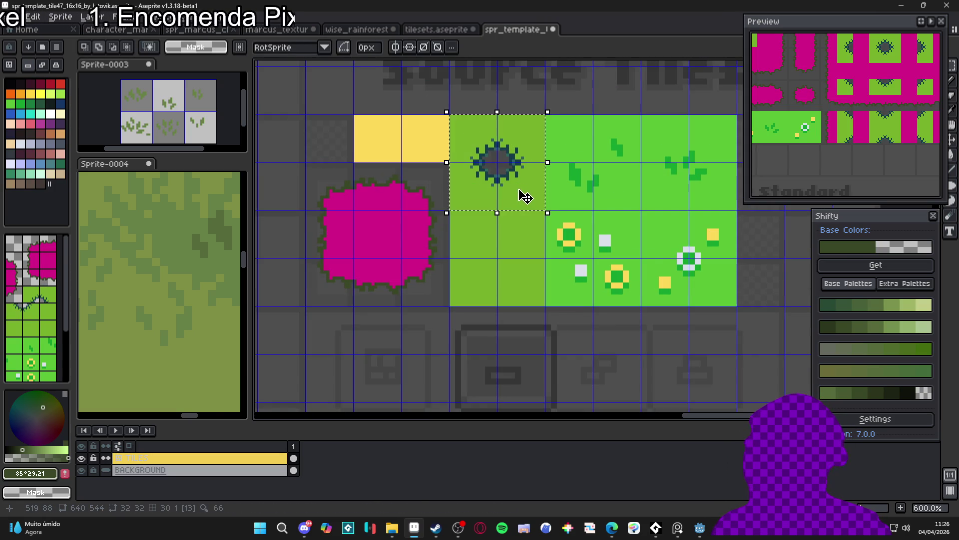
{"action": "key", "text": "Delete"}
{"action": "key", "text": "ctrl+v"}
{"action": "mouse_move", "coordinate": [607, 236]}
{"action": "left_mouse_down"}
{"action": "mouse_move", "coordinate": [510, 169]}
{"action": "mouse_move", "coordinate": [511, 158]}
{"action": "left_mouse_up"}
{"action": "key", "text": "Return"}
{"action": "scroll", "coordinate": [518, 160], "scroll_direction": "down", "scroll_amount": 4}
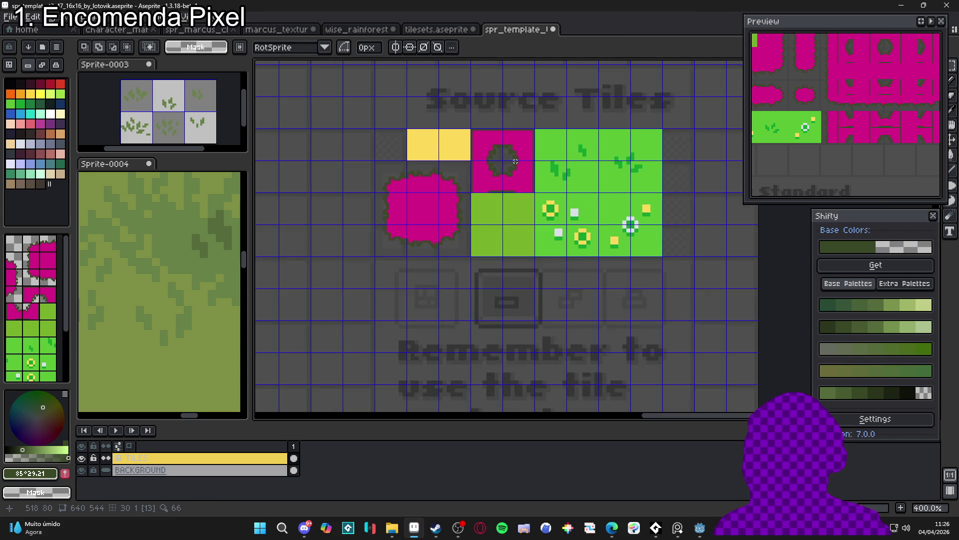
{"action": "scroll", "coordinate": [442, 180], "scroll_direction": "down", "scroll_amount": 1}
{"action": "scroll", "coordinate": [449, 183], "scroll_direction": "up", "scroll_amount": 1}
{"action": "scroll", "coordinate": [475, 187], "scroll_direction": "up", "scroll_amount": 1}
{"action": "scroll", "coordinate": [494, 195], "scroll_direction": "down", "scroll_amount": 1}
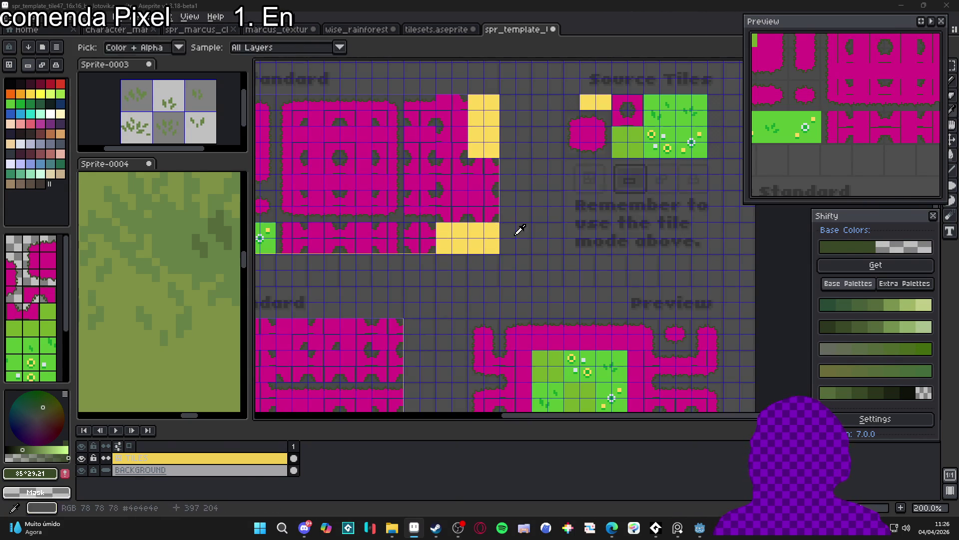
{"action": "key", "text": "alt+Tab"}
- Zoom and pan around Godot's grass-and-dirt tile atlas to examine the tiles up close
{"action": "scroll", "coordinate": [654, 424], "scroll_direction": "up", "scroll_amount": 2}
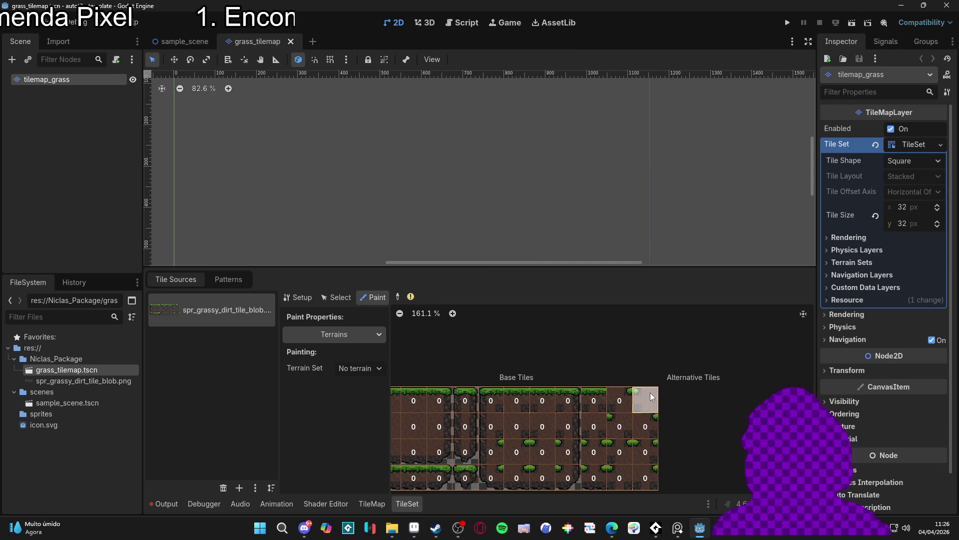
{"action": "scroll", "coordinate": [651, 448], "scroll_direction": "up", "scroll_amount": 6}
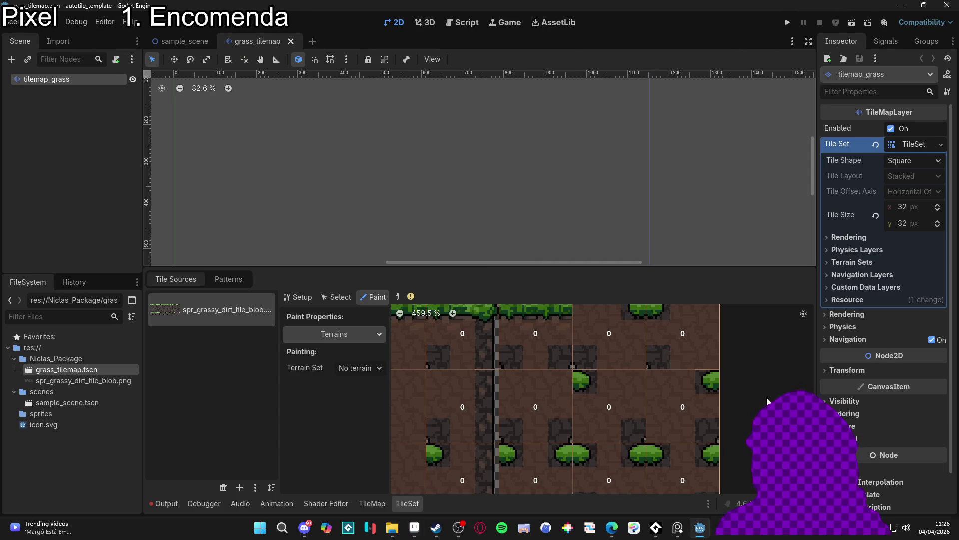
{"action": "scroll", "coordinate": [743, 420], "scroll_direction": "down", "scroll_amount": 2}
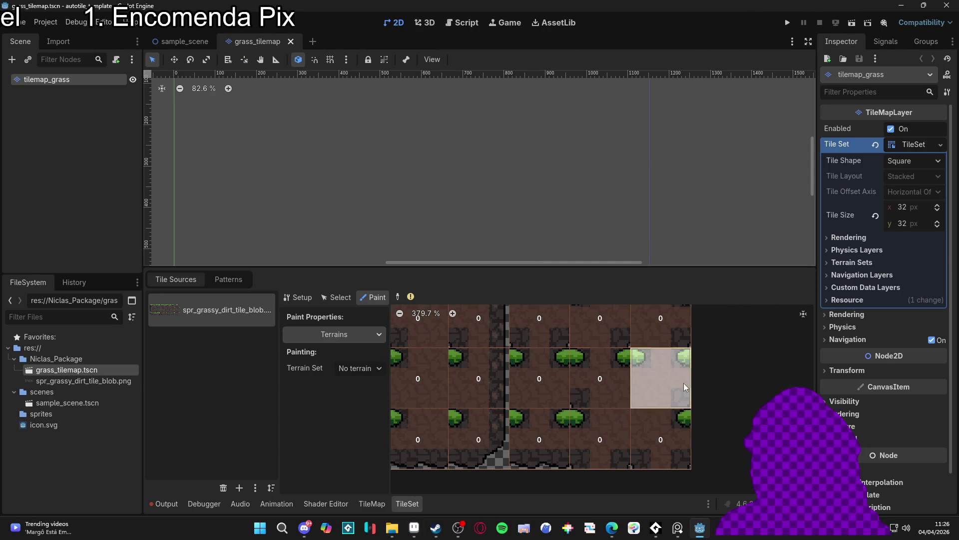
{"action": "scroll", "coordinate": [724, 394], "scroll_direction": "up", "scroll_amount": 3}
{"action": "scroll", "coordinate": [682, 368], "scroll_direction": "down", "scroll_amount": 5}
{"action": "scroll", "coordinate": [674, 330], "scroll_direction": "up", "scroll_amount": 5}
{"action": "left_click_drag", "start_coordinate": [677, 418], "coordinate": [674, 415]}
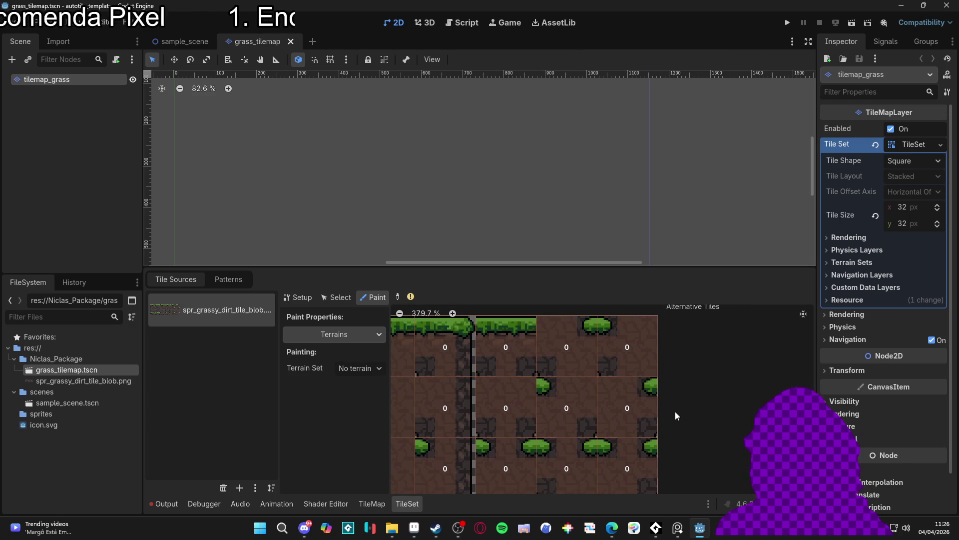
{"action": "key", "text": "alt+Tab"}
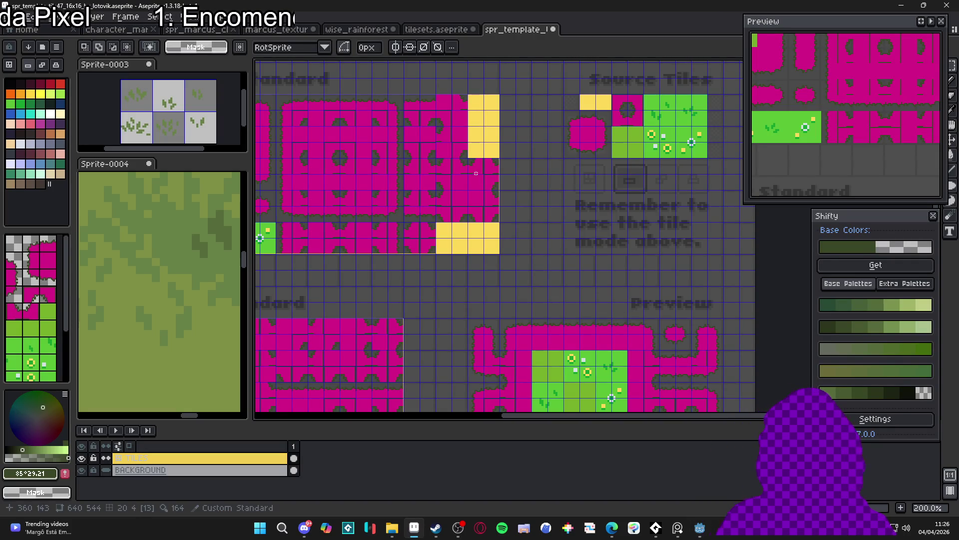
- Pan the template to show its left tiles and hide the tile grid overlay
{"action": "left_click_drag", "start_coordinate": [490, 166], "coordinate": [510, 181]}
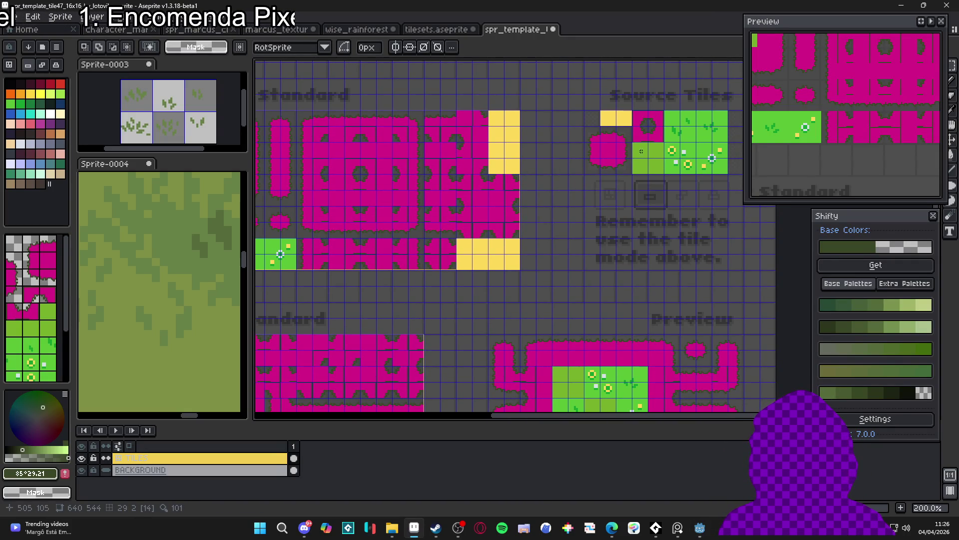
{"action": "mouse_move", "coordinate": [563, 199]}
{"action": "left_mouse_down"}
{"action": "mouse_move", "coordinate": [621, 238]}
{"action": "mouse_move", "coordinate": [549, 248]}
{"action": "left_mouse_up"}
{"action": "key", "text": "ctrl+apostrophe"}
{"action": "key", "text": "ctrl+apostrophe"}
{"action": "scroll", "coordinate": [544, 238], "scroll_direction": "up", "scroll_amount": 4}
- Pick magenta #d61a88 with the pencil and trace a straight line along a source tile edge
{"action": "key", "text": "b"}
{"action": "left_click", "coordinate": [622, 172], "text": "alt"}
{"action": "mouse_move", "coordinate": [609, 177]}
{"action": "left_mouse_down"}
{"action": "mouse_move", "coordinate": [583, 252]}
{"action": "mouse_move", "coordinate": [581, 138]}
{"action": "left_mouse_up"}
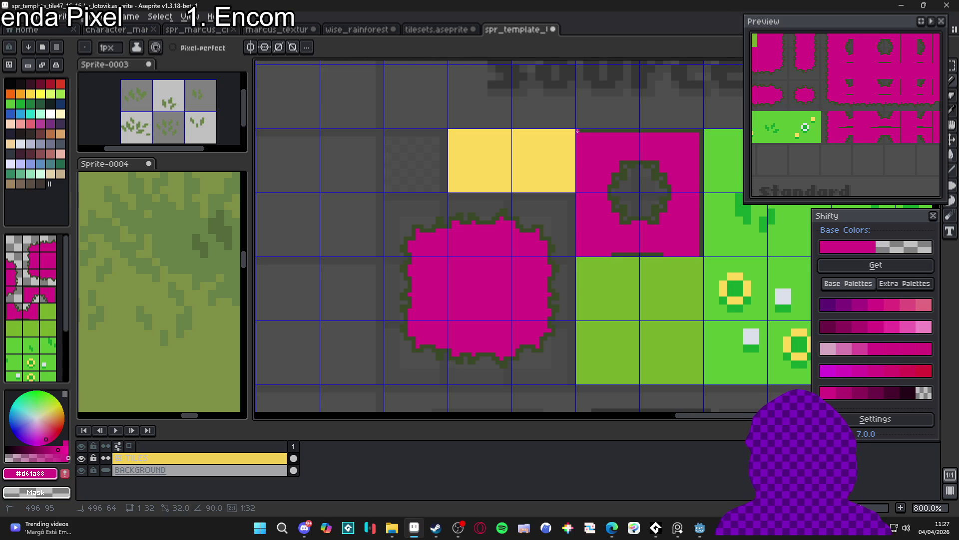
{"action": "left_click_drag", "start_coordinate": [701, 129], "coordinate": [695, 226]}
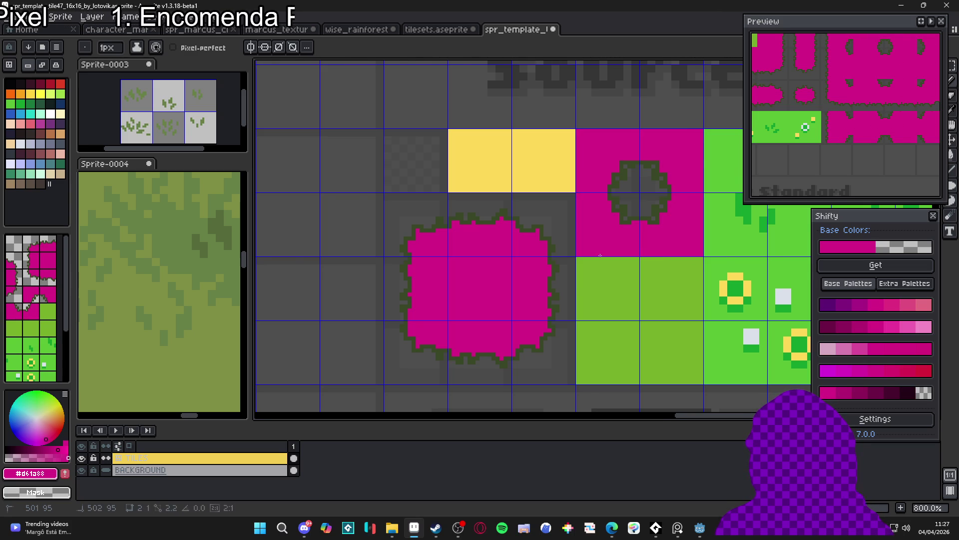
{"action": "scroll", "coordinate": [600, 255], "scroll_direction": "down", "scroll_amount": 4}
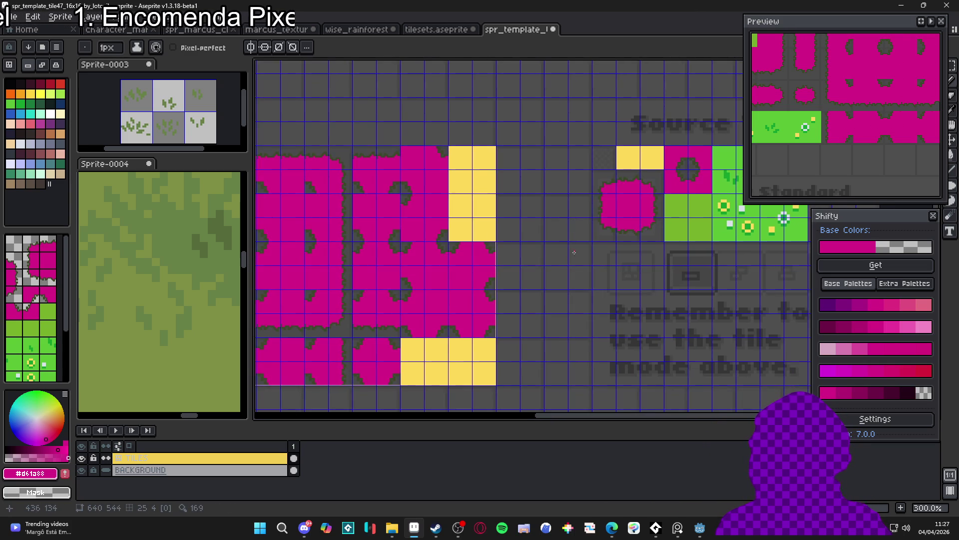
{"action": "left_click_drag", "start_coordinate": [472, 263], "coordinate": [460, 265]}
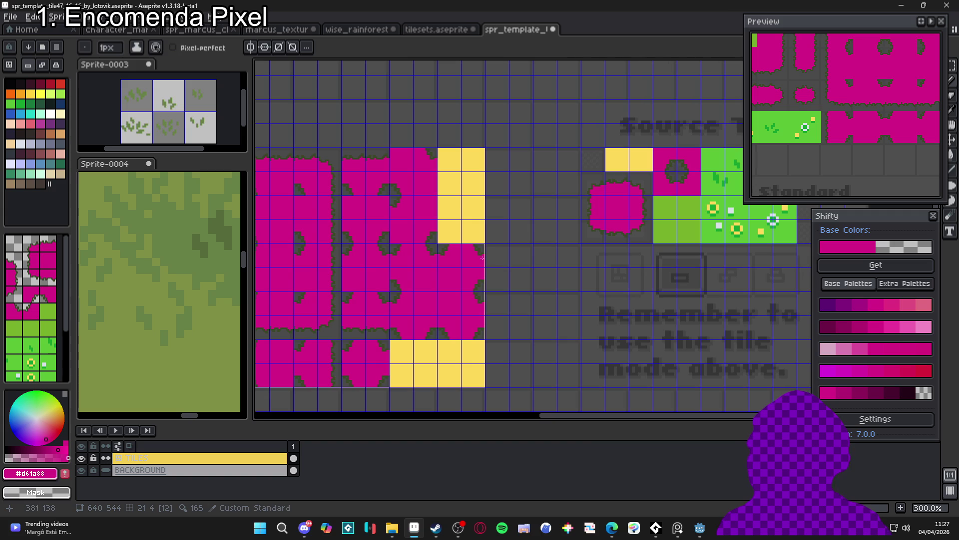
{"action": "key", "text": "alt+Tab"}
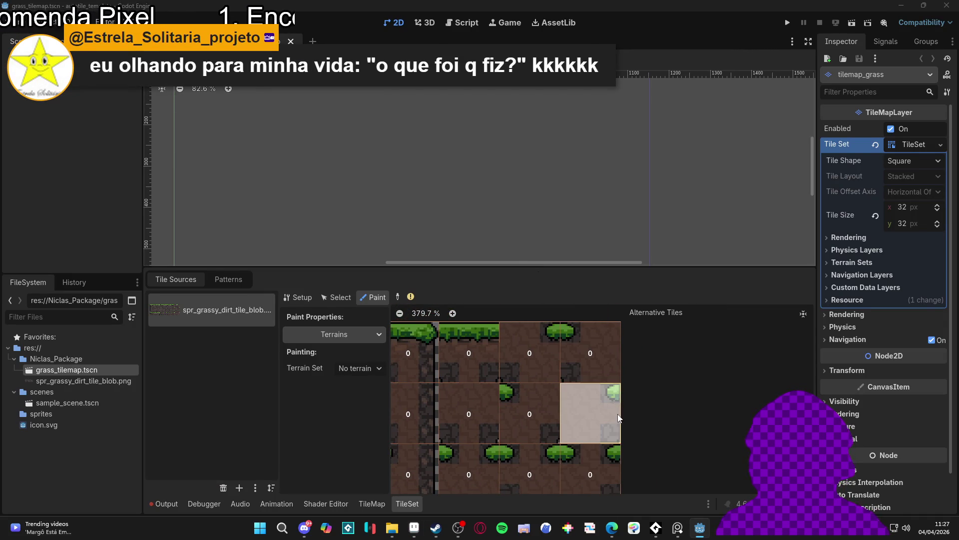
- Compare the Aseprite template against Godot's grass atlas, scrolling through the atlas view
{"action": "key", "text": "alt+Tab"}
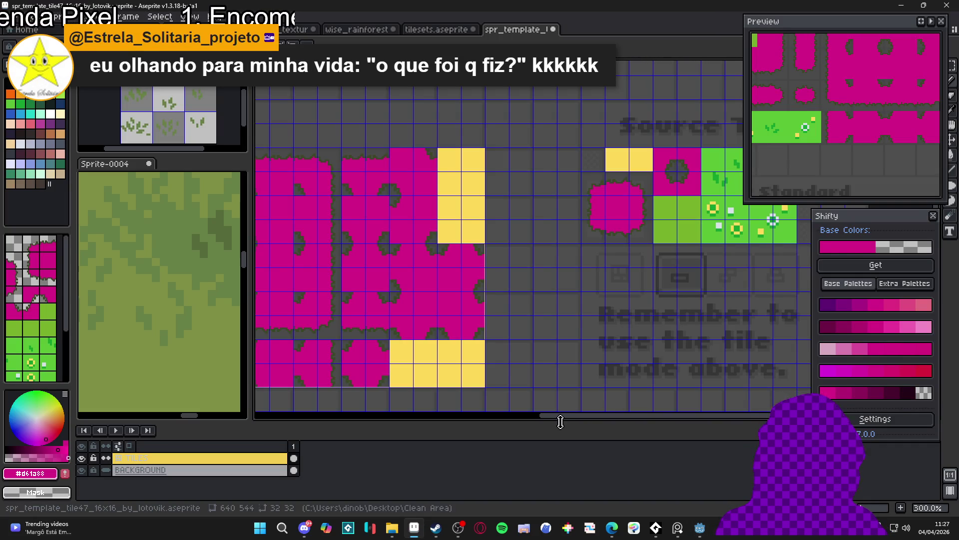
{"action": "key", "text": "alt+Tab"}
{"action": "scroll", "coordinate": [601, 420], "scroll_direction": "down", "scroll_amount": 2}
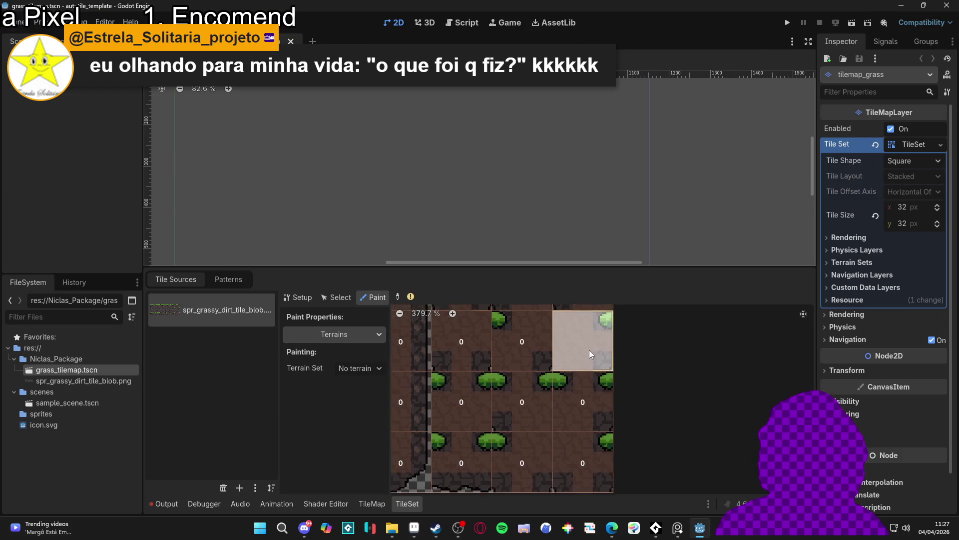
{"action": "scroll", "coordinate": [577, 427], "scroll_direction": "down", "scroll_amount": 2}
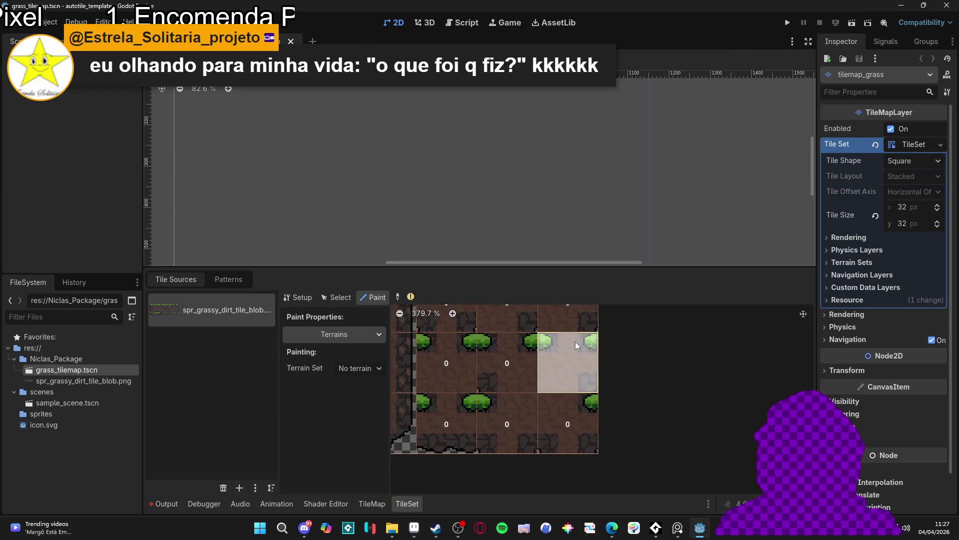
{"action": "scroll", "coordinate": [576, 476], "scroll_direction": "down", "scroll_amount": 1}
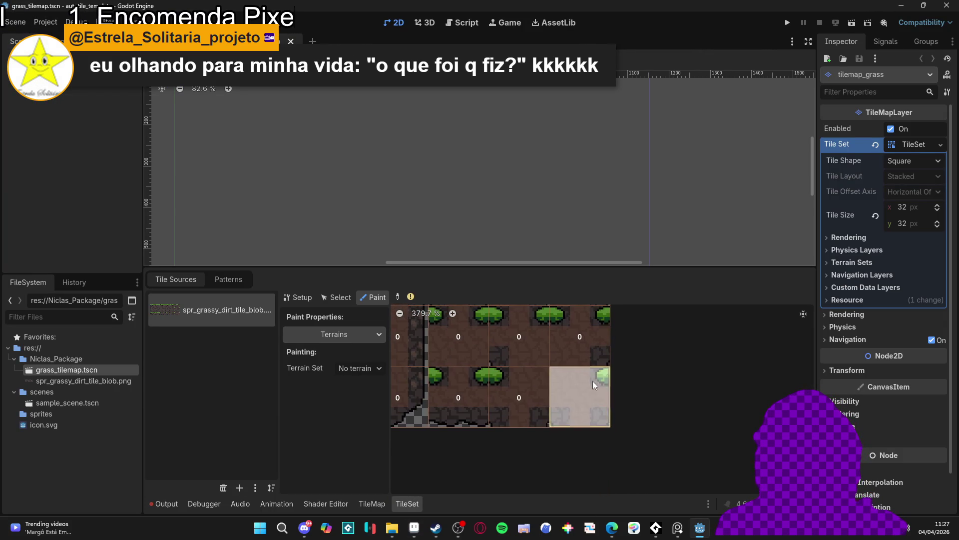
{"action": "scroll", "coordinate": [610, 465], "scroll_direction": "down", "scroll_amount": 3}
{"action": "key", "text": "alt+Tab"}
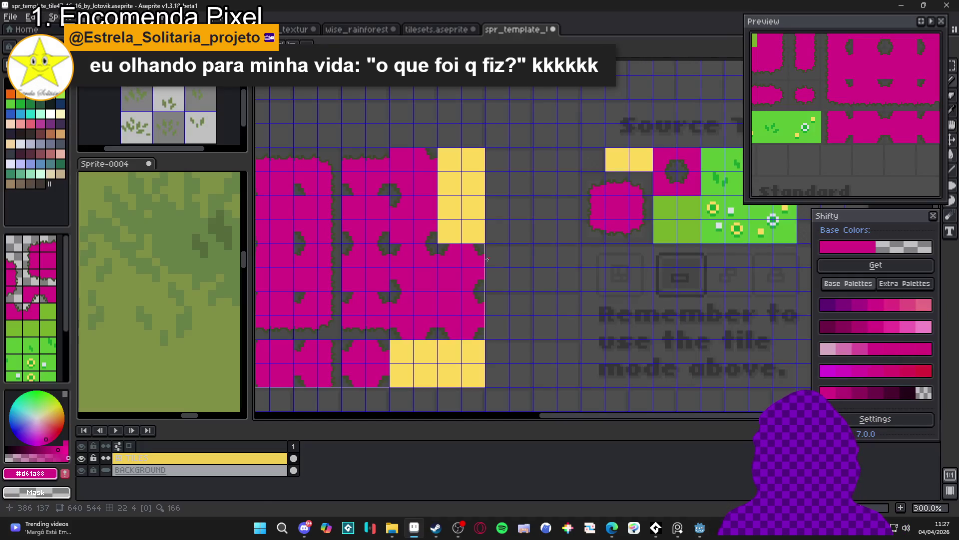
- In tile mode, cover three yellow filler cells with picked magenta grass edge tiles
{"action": "key", "text": "Tab"}
{"action": "left_click", "coordinate": [473, 207]}
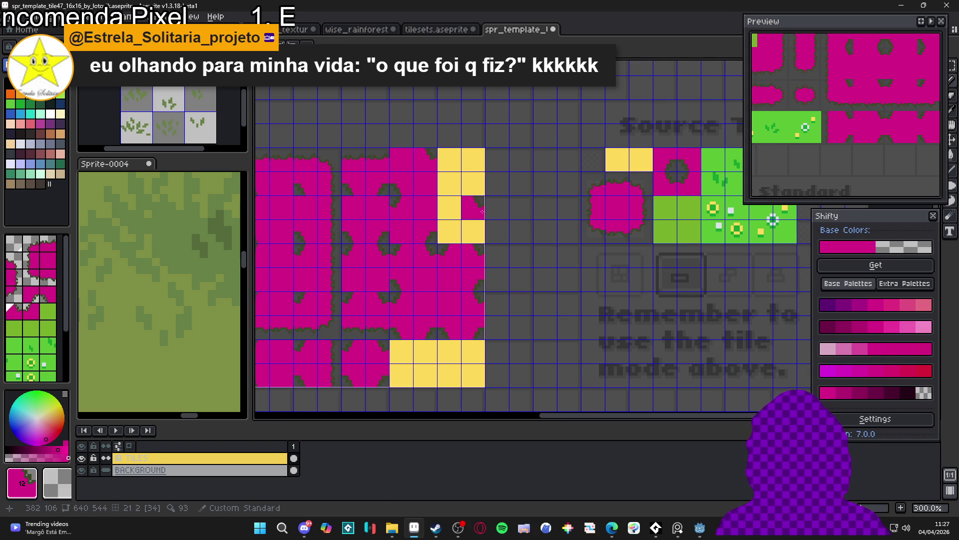
{"action": "left_click", "coordinate": [477, 348], "text": "alt"}
{"action": "left_click", "coordinate": [473, 324], "text": "alt"}
{"action": "left_click", "coordinate": [473, 231]}
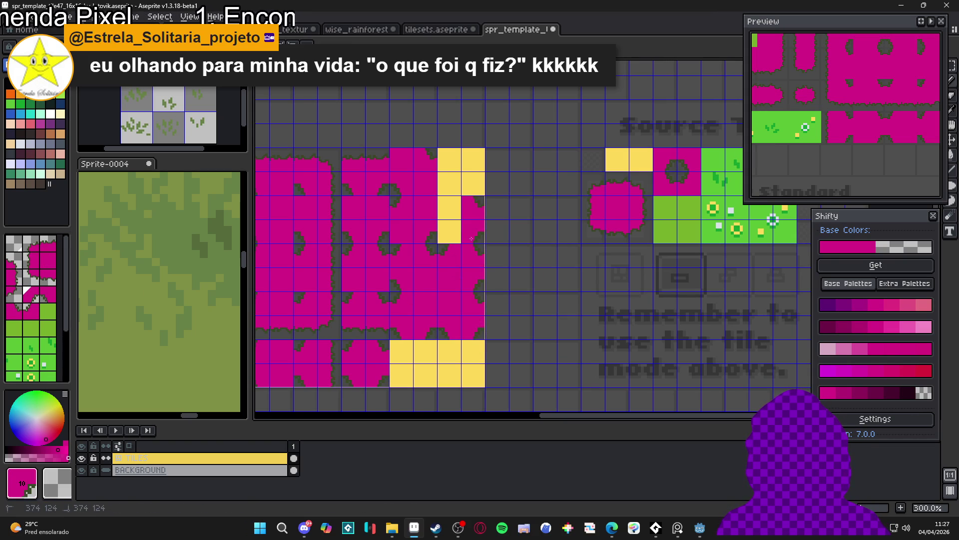
{"action": "left_click", "coordinate": [458, 303], "text": "alt"}
{"action": "left_click", "coordinate": [447, 233]}
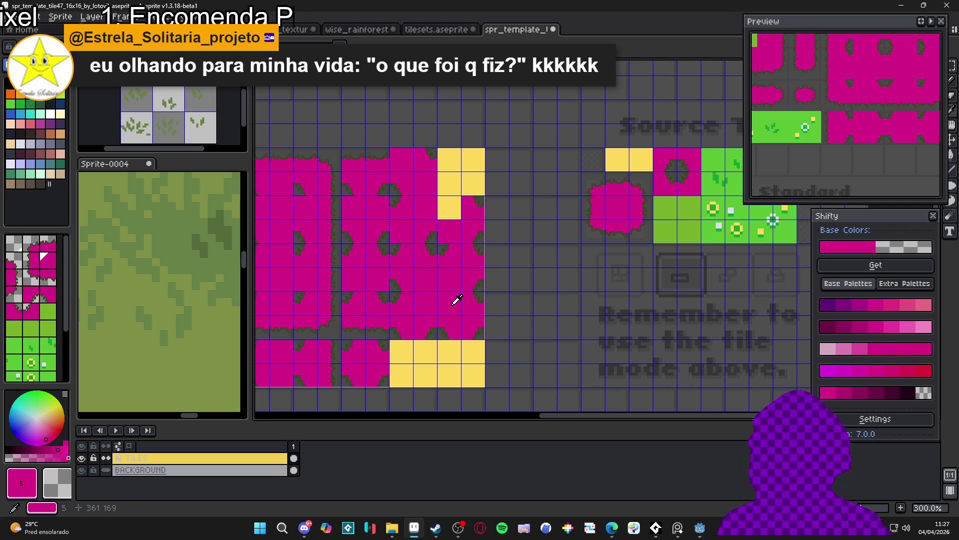
- Cover the top yellow filler cells with magenta edge tiles, fixing one misplaced tile
{"action": "key", "text": "alt+Tab"}
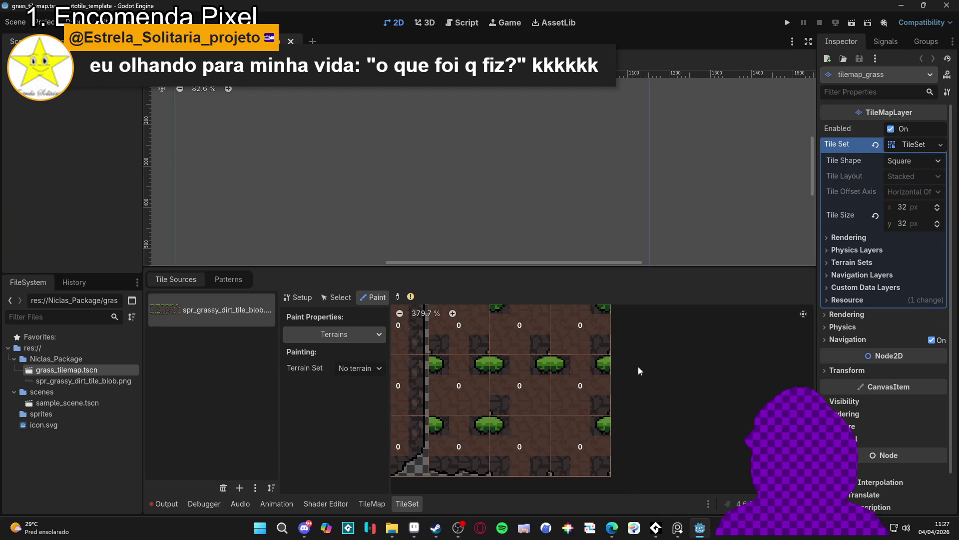
{"action": "scroll", "coordinate": [641, 437], "scroll_direction": "up", "scroll_amount": 2}
{"action": "key", "text": "alt+Tab"}
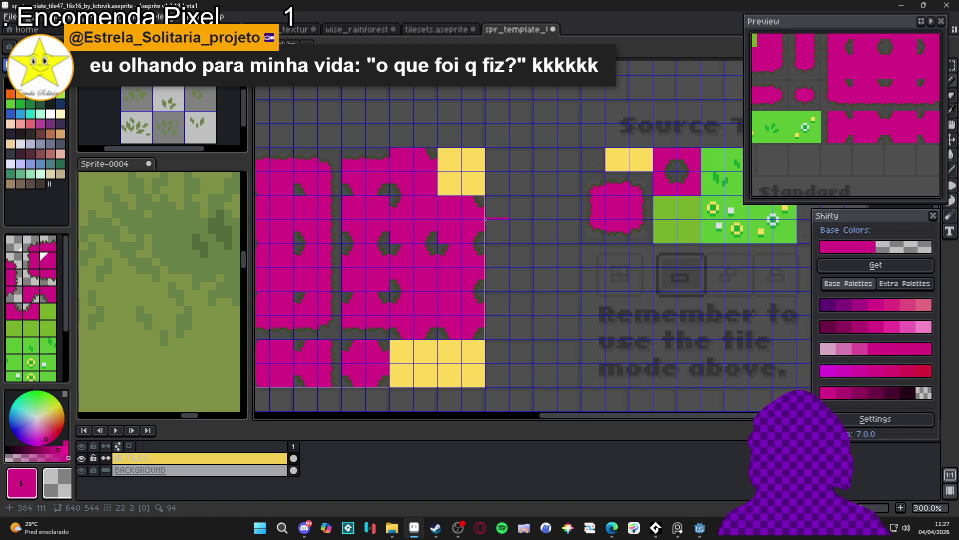
{"action": "left_click", "coordinate": [453, 163]}
{"action": "right_click", "coordinate": [456, 175]}
{"action": "left_click", "coordinate": [443, 185]}
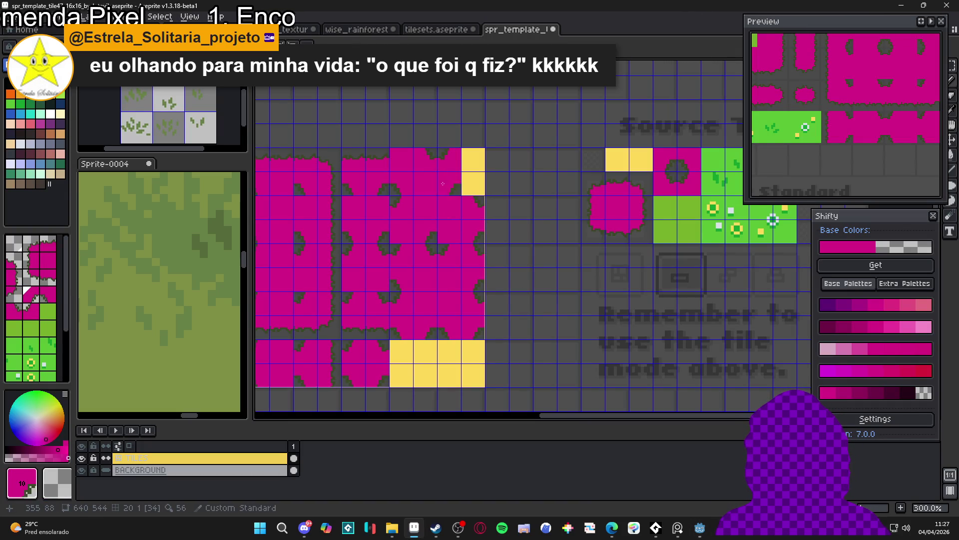
{"action": "left_click", "coordinate": [473, 161]}
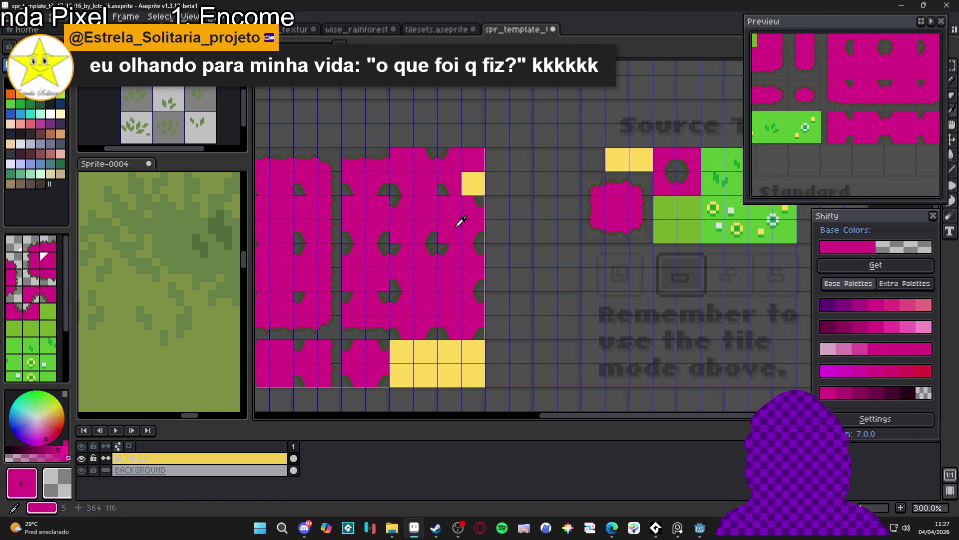
- Zoom out to view the whole sheet and save spr_template_tile47_16x16_by_lotovik.aseprite
{"action": "scroll", "coordinate": [475, 186], "scroll_direction": "down", "scroll_amount": 2}
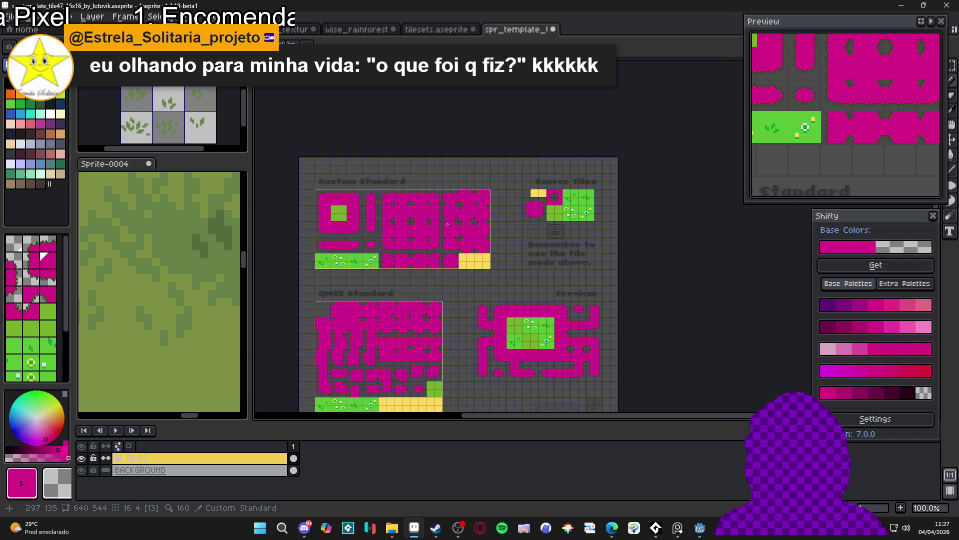
{"action": "scroll", "coordinate": [448, 225], "scroll_direction": "up", "scroll_amount": 1}
{"action": "scroll", "coordinate": [511, 218], "scroll_direction": "down", "scroll_amount": 1}
{"action": "scroll", "coordinate": [398, 210], "scroll_direction": "up", "scroll_amount": 1}
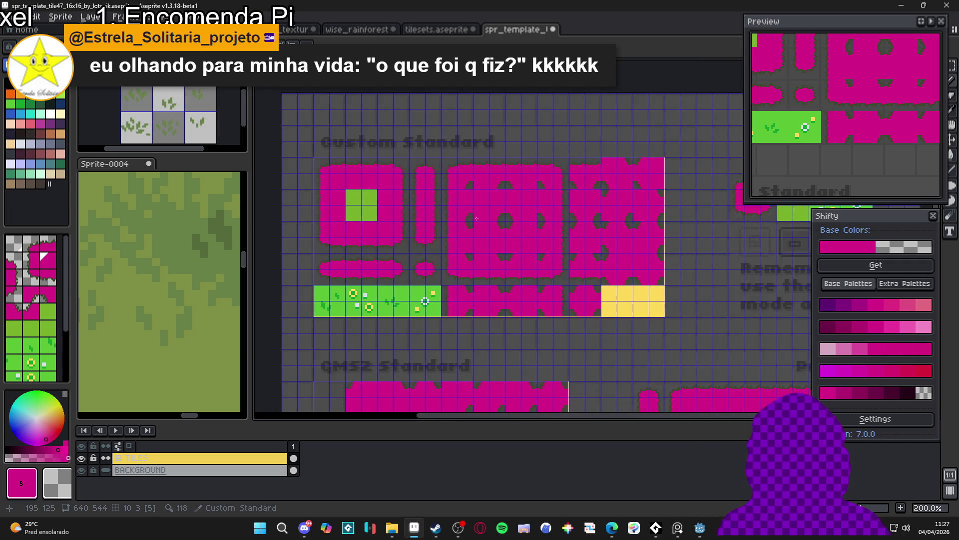
{"action": "key", "text": "ctrl+s"}
- Recheck the magenta Custom Standard layout, save the template again, and switch to the rectangular marquee
{"action": "scroll", "coordinate": [513, 196], "scroll_direction": "down", "scroll_amount": 1}
{"action": "scroll", "coordinate": [531, 204], "scroll_direction": "up", "scroll_amount": 1}
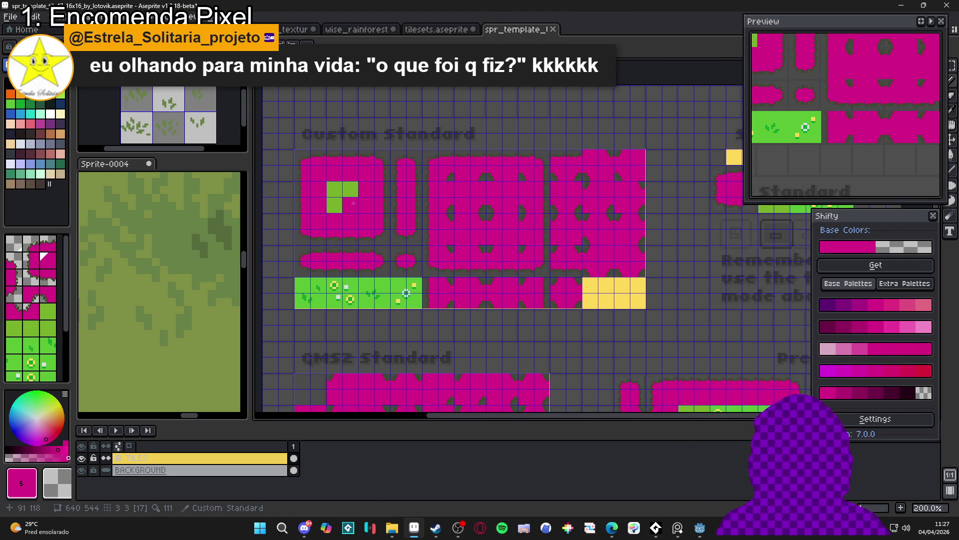
{"action": "scroll", "coordinate": [356, 203], "scroll_direction": "up", "scroll_amount": 1}
{"action": "scroll", "coordinate": [542, 251], "scroll_direction": "down", "scroll_amount": 1}
{"action": "scroll", "coordinate": [660, 200], "scroll_direction": "right", "scroll_amount": 2}
{"action": "scroll", "coordinate": [654, 199], "scroll_direction": "left", "scroll_amount": 2}
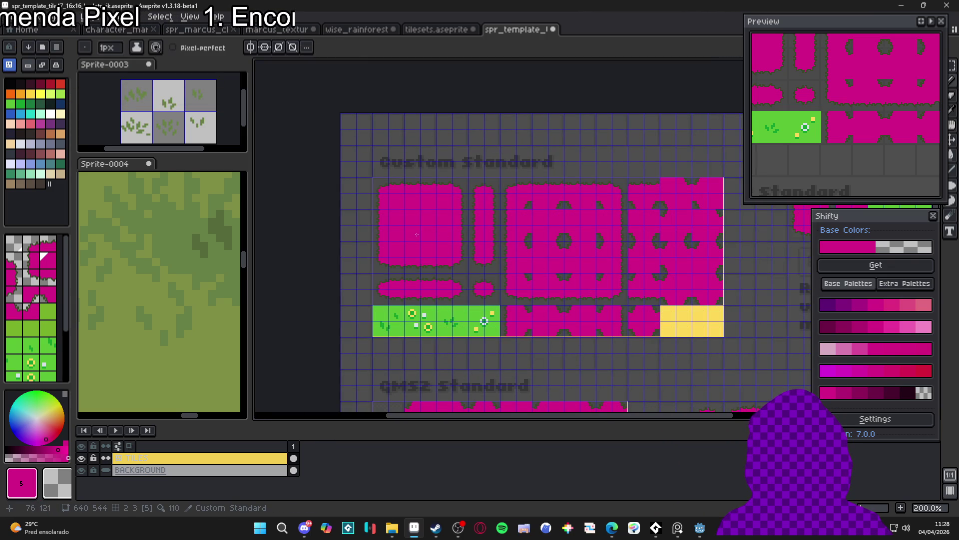
{"action": "scroll", "coordinate": [417, 235], "scroll_direction": "down", "scroll_amount": 2}
{"action": "scroll", "coordinate": [467, 230], "scroll_direction": "up", "scroll_amount": 2}
{"action": "key", "text": "ctrl+s"}
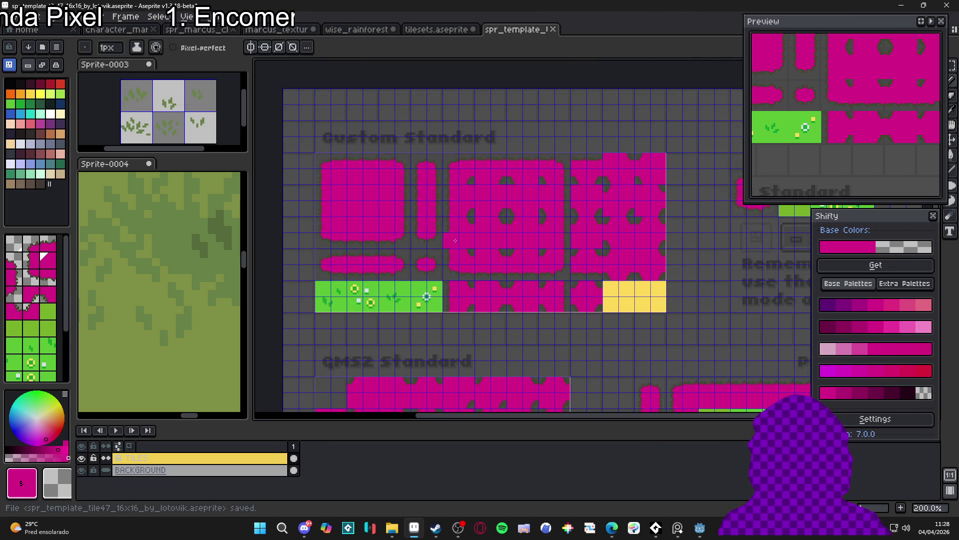
{"action": "key", "text": "m"}
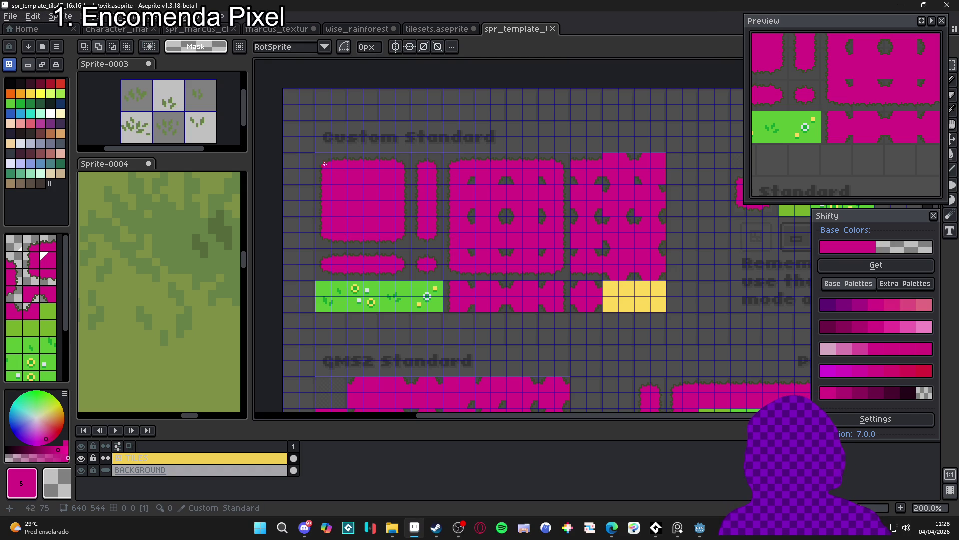
- Select the whole Custom Standard tile block and create a new blank sprite
{"action": "mouse_move", "coordinate": [320, 155]}
{"action": "left_mouse_down"}
{"action": "mouse_move", "coordinate": [585, 265]}
{"action": "mouse_move", "coordinate": [667, 312]}
{"action": "left_mouse_up"}
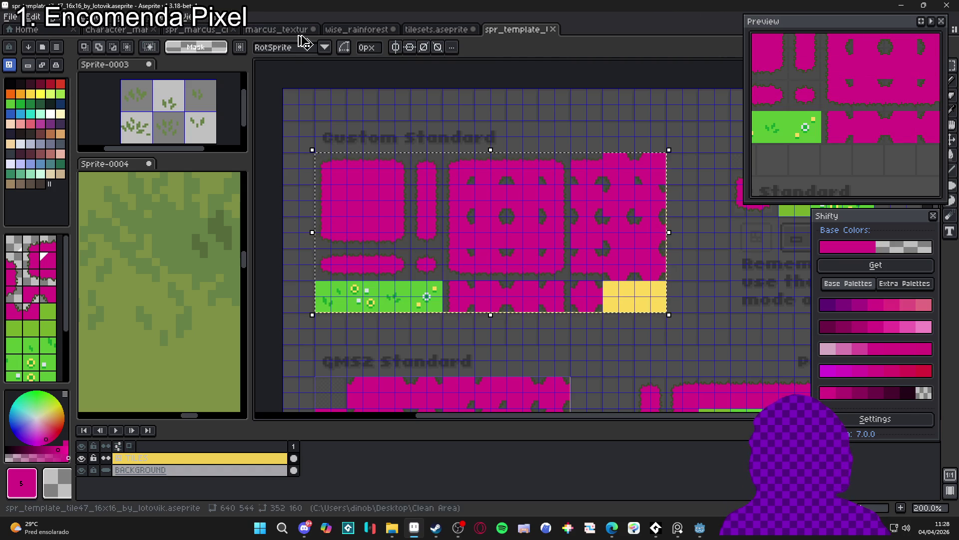
{"action": "key", "text": "alt+f"}
{"action": "key", "text": "n"}
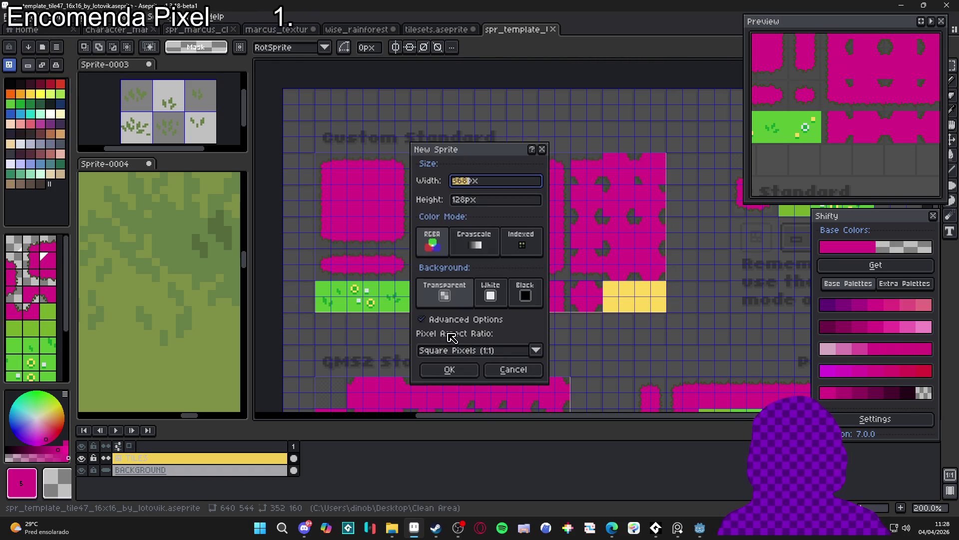
{"action": "left_click", "coordinate": [449, 369]}
- Copy the magenta tiles with the green and yellow strip into the new sprite
{"action": "key", "text": "ctrl+shift+Tab"}
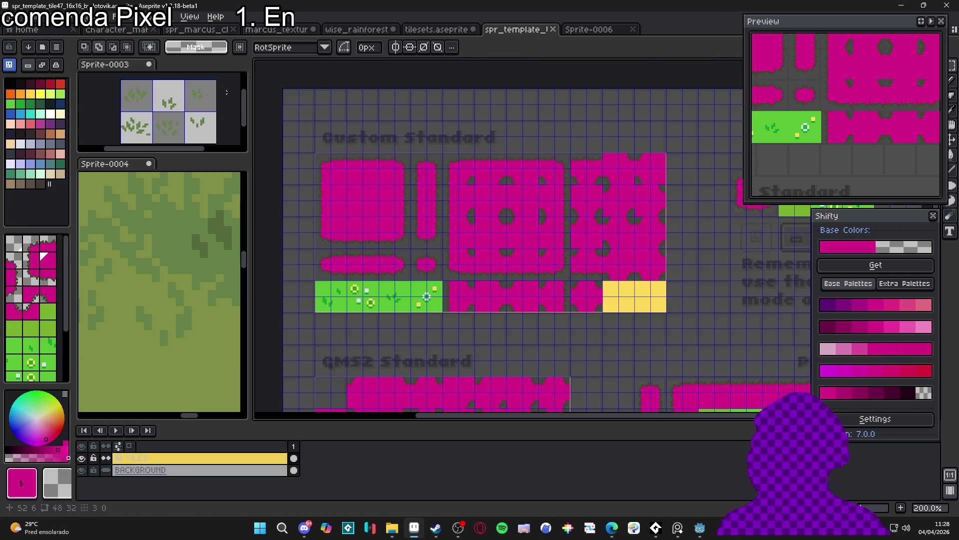
{"action": "key", "text": "m"}
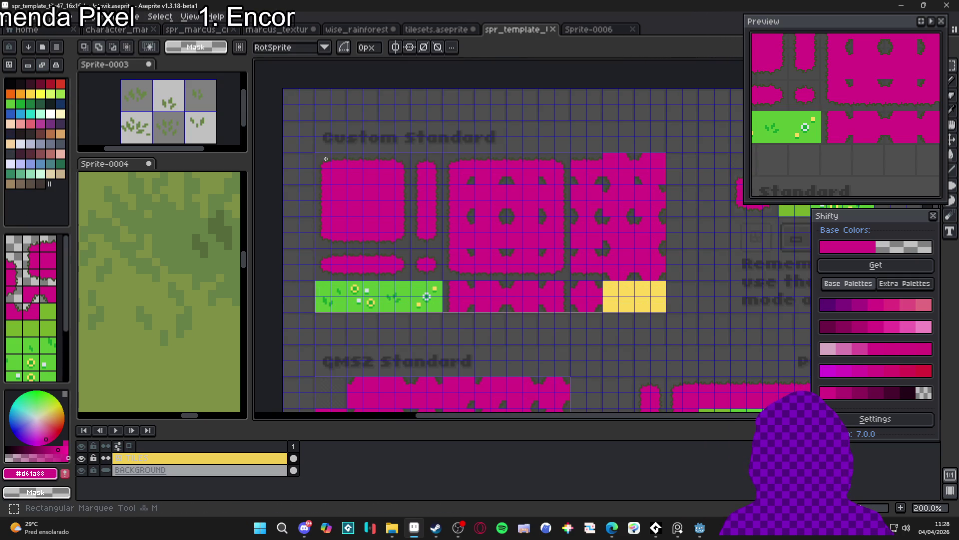
{"action": "mouse_move", "coordinate": [324, 165]}
{"action": "left_mouse_down"}
{"action": "mouse_move", "coordinate": [635, 308]}
{"action": "mouse_move", "coordinate": [659, 305]}
{"action": "left_mouse_up"}
{"action": "key", "text": "ctrl+c"}
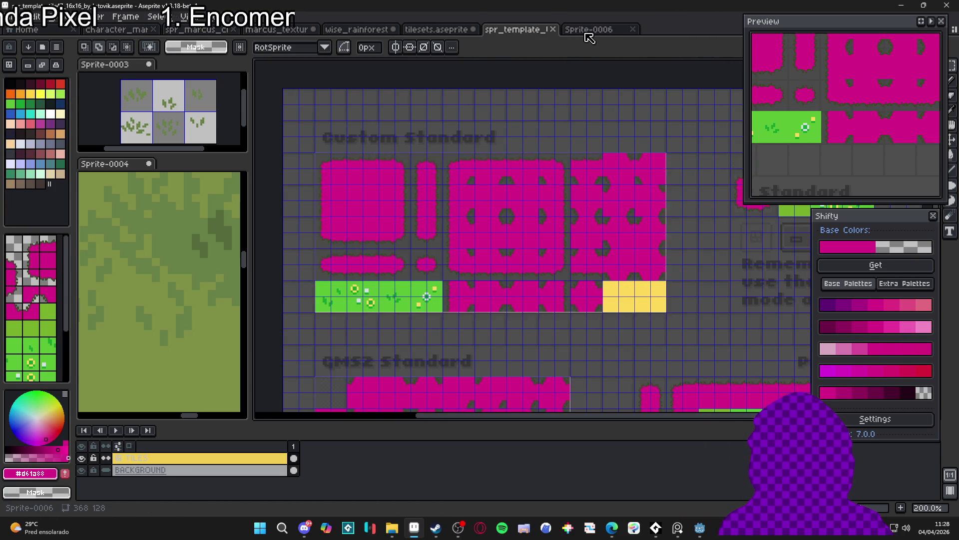
{"action": "left_click", "coordinate": [588, 29]}
{"action": "key", "text": "ctrl+v"}
- Glance at Godot, then close the new sprite, discarding it unsaved
{"action": "scroll", "coordinate": [522, 218], "scroll_direction": "down", "scroll_amount": 1}
{"action": "scroll", "coordinate": [460, 203], "scroll_direction": "up", "scroll_amount": 1}
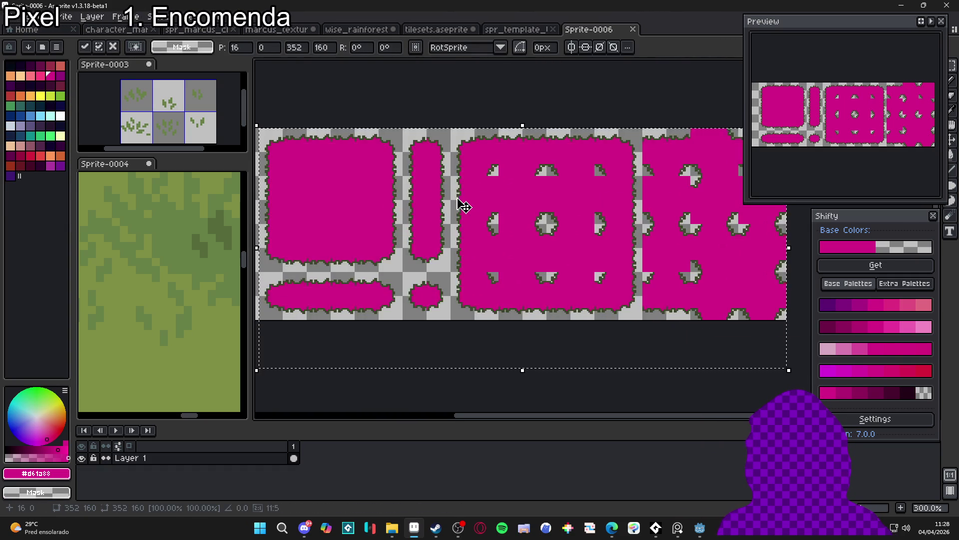
{"action": "scroll", "coordinate": [522, 213], "scroll_direction": "down", "scroll_amount": 2}
{"action": "key", "text": "alt+Tab"}
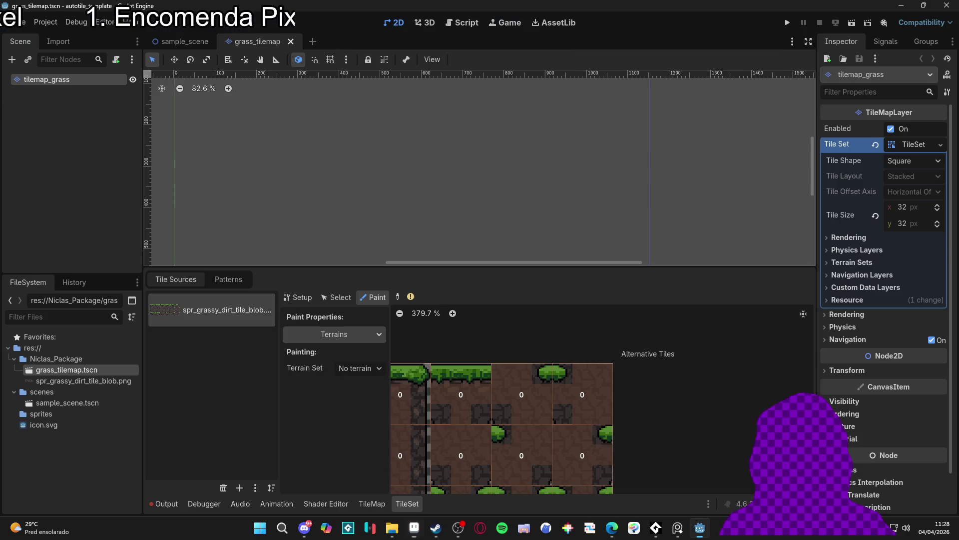
{"action": "left_click", "coordinate": [902, 5]}
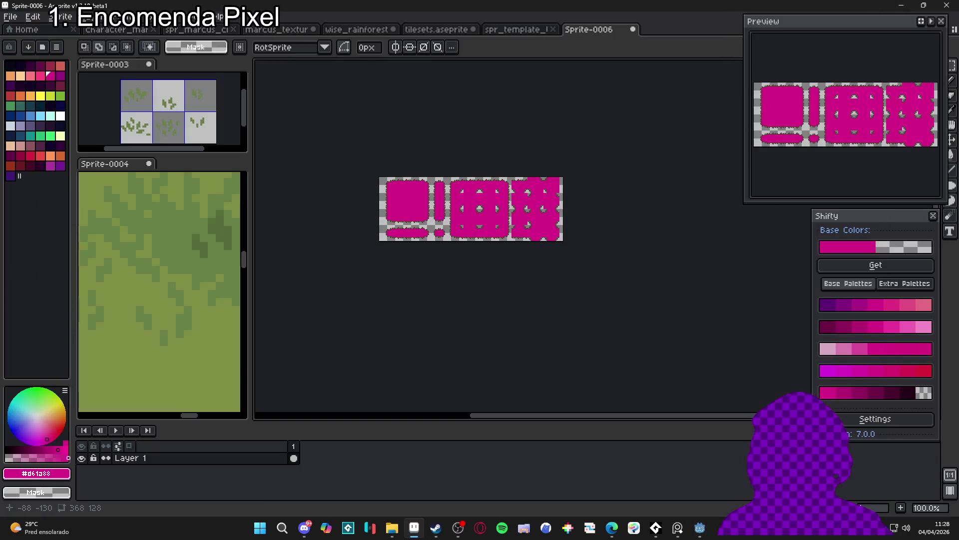
{"action": "left_click", "coordinate": [633, 29]}
{"action": "left_click", "coordinate": [479, 288]}
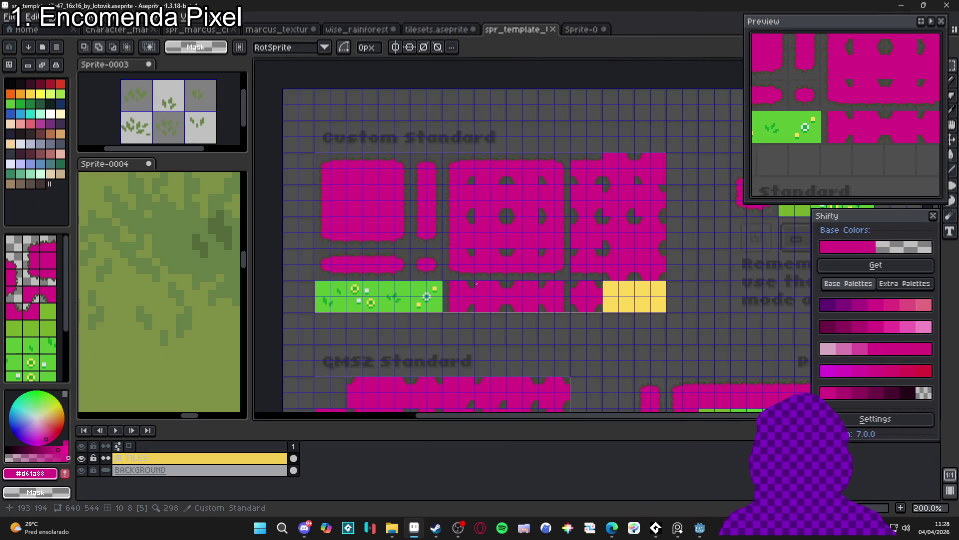
- Create a new 352×160 sprite, paste the copied tiles and position them to fill the canvas
{"action": "left_click", "coordinate": [17, 18]}
{"action": "left_click", "coordinate": [84, 54]}
{"action": "left_click", "coordinate": [455, 369]}
{"action": "key", "text": "ctrl+v"}
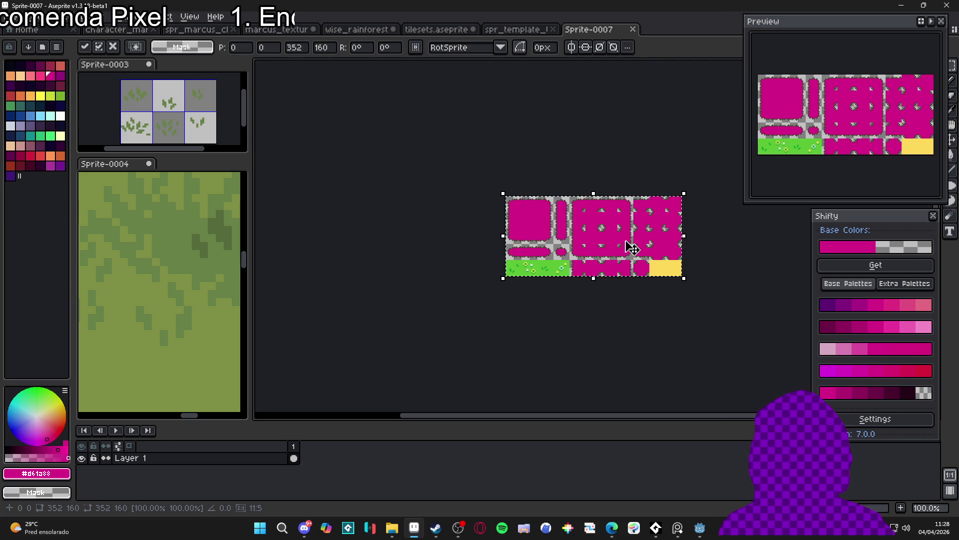
{"action": "left_click_drag", "start_coordinate": [631, 250], "coordinate": [569, 229]}
{"action": "scroll", "coordinate": [555, 232], "scroll_direction": "up", "scroll_amount": 1}
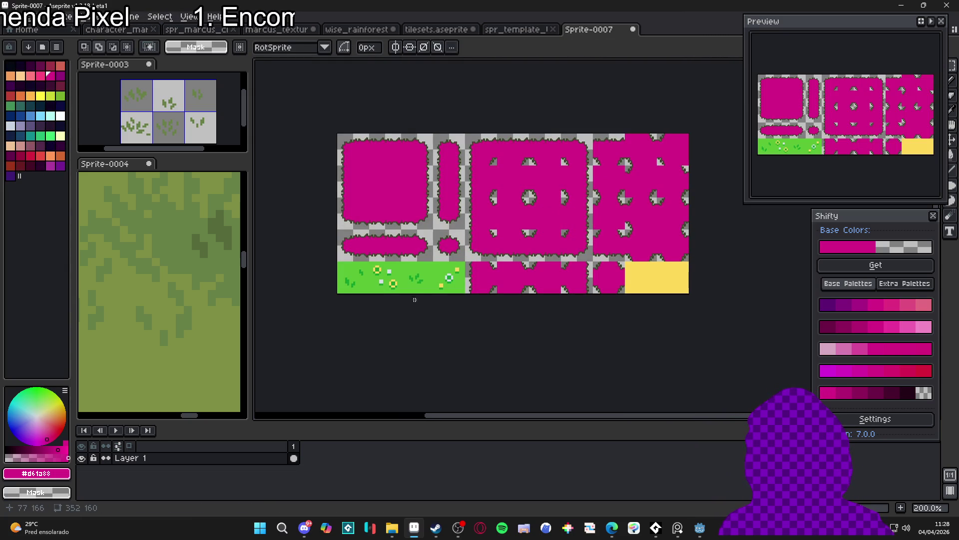
- Paint over the bottom-left green grass strip with the filler yellow using a large brush
{"action": "left_click_drag", "start_coordinate": [458, 265], "coordinate": [456, 265]}
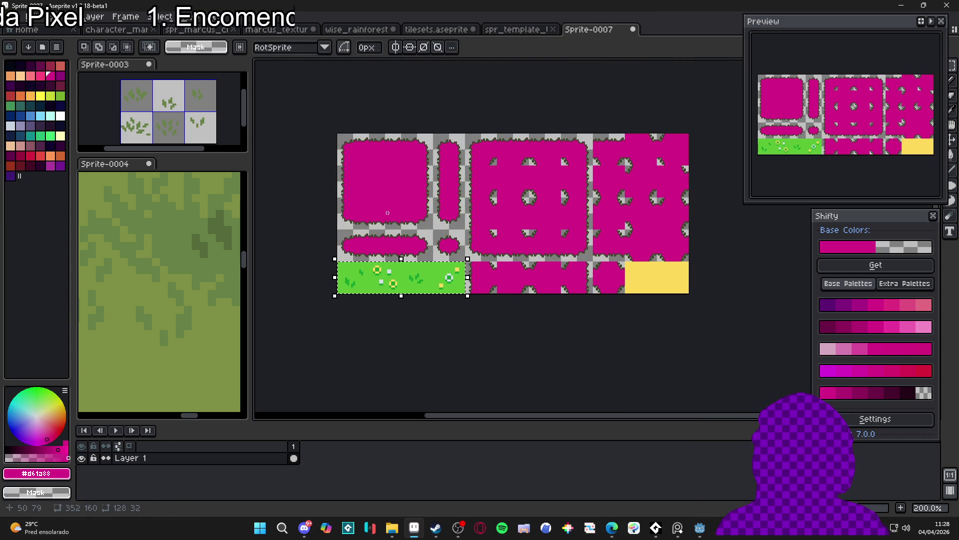
{"action": "left_click", "coordinate": [657, 273], "text": "alt"}
{"action": "key", "text": "b"}
{"action": "mouse_move", "coordinate": [447, 282]}
{"action": "left_mouse_down"}
{"action": "mouse_move", "coordinate": [350, 285]}
{"action": "mouse_move", "coordinate": [425, 280]}
{"action": "left_mouse_up"}
{"action": "scroll", "coordinate": [579, 260], "scroll_direction": "down", "scroll_amount": 1}
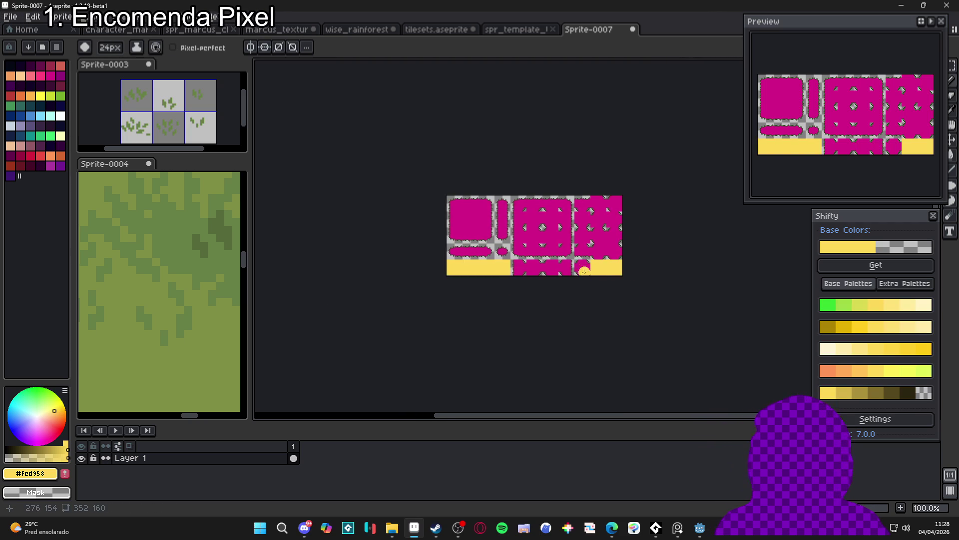
{"action": "scroll", "coordinate": [591, 265], "scroll_direction": "up", "scroll_amount": 1}
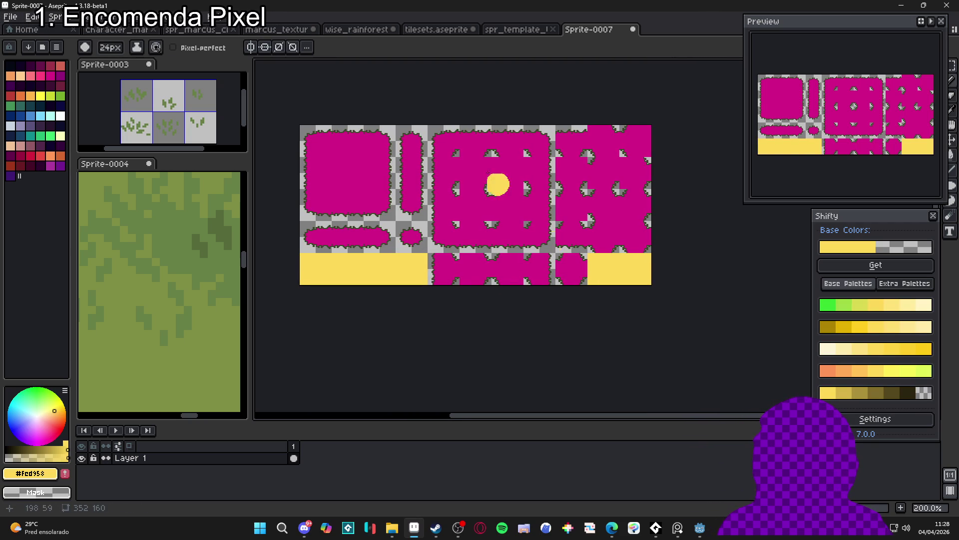
{"action": "left_click", "coordinate": [10, 16]}
- Save the sprite as a PNG file named spr_grass_tile_border
{"action": "left_click", "coordinate": [22, 80]}
{"action": "left_click", "coordinate": [615, 436]}
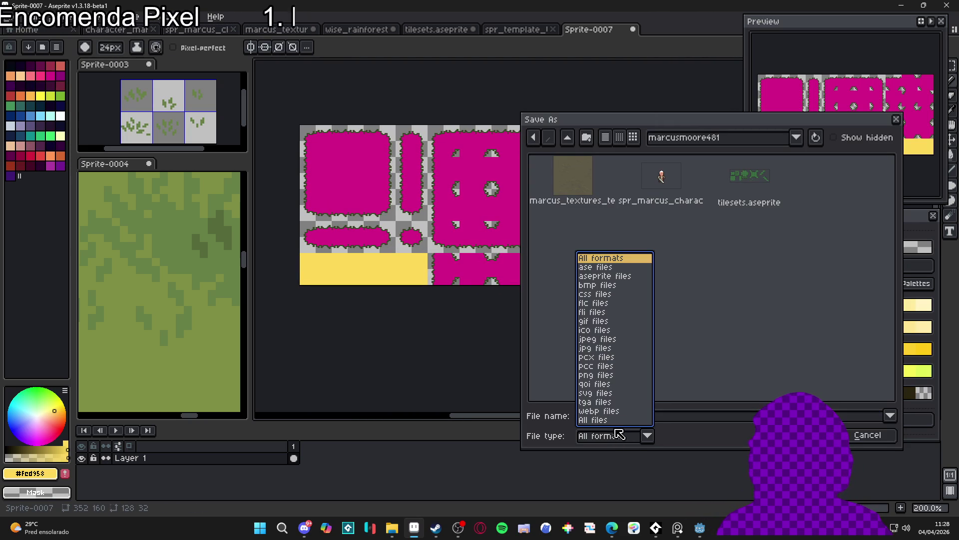
{"action": "left_click", "coordinate": [619, 398]}
{"action": "left_click", "coordinate": [654, 417]}
{"action": "key", "text": "ctrl+a"}
{"action": "type", "text": "spr"}
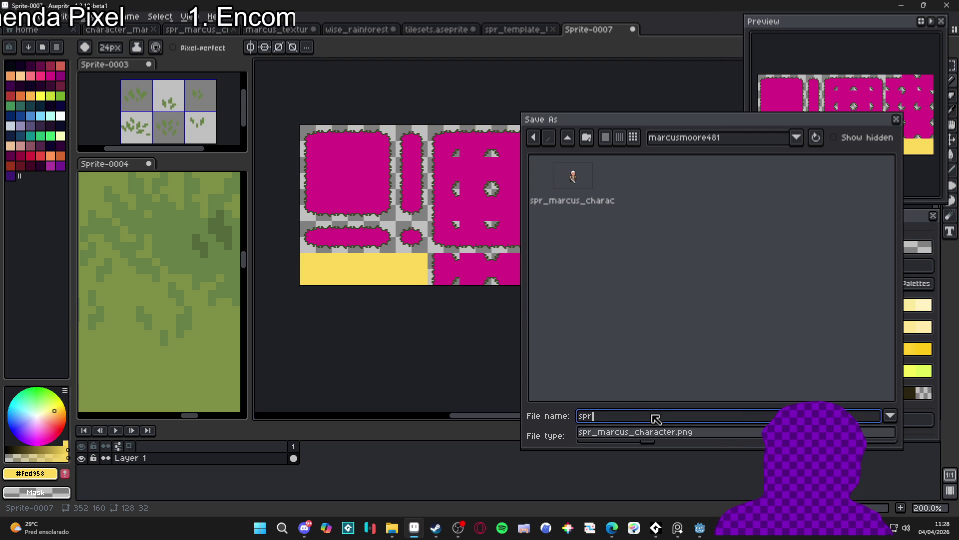
{"action": "type", "text": "_grass_"}
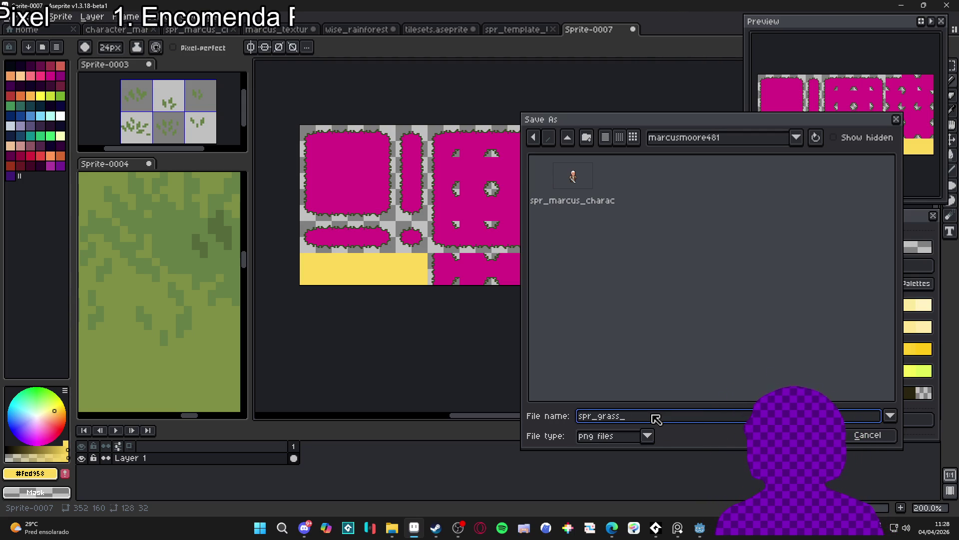
{"action": "type", "text": "border_fill"}
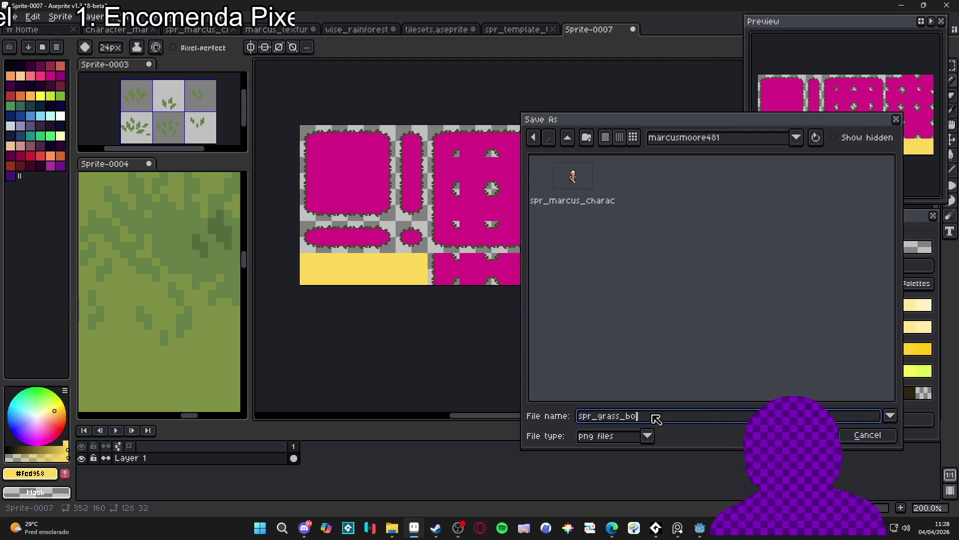
{"action": "key", "text": "BackSpace"}
{"action": "key", "text": "BackSpace"}
{"action": "key", "text": "BackSpace"}
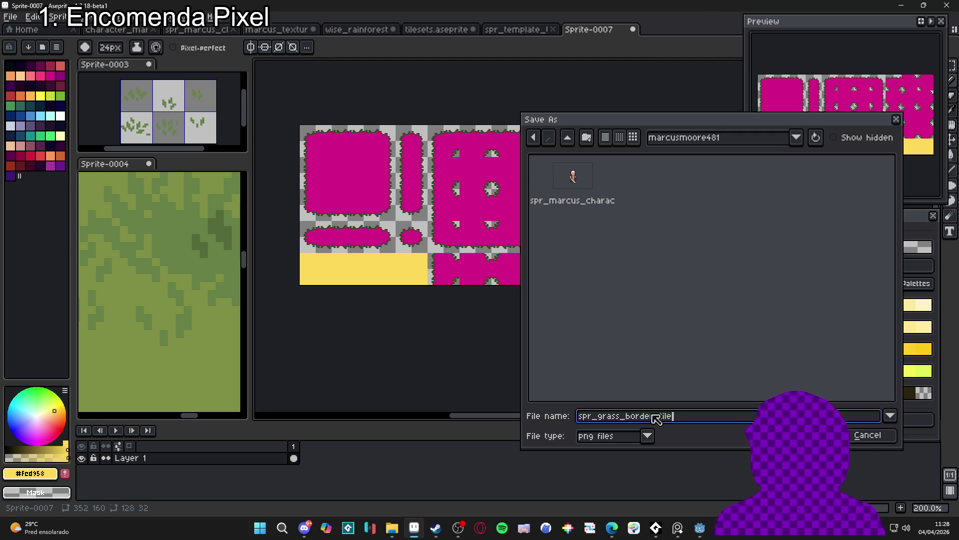
{"action": "key", "text": "BackSpace"}
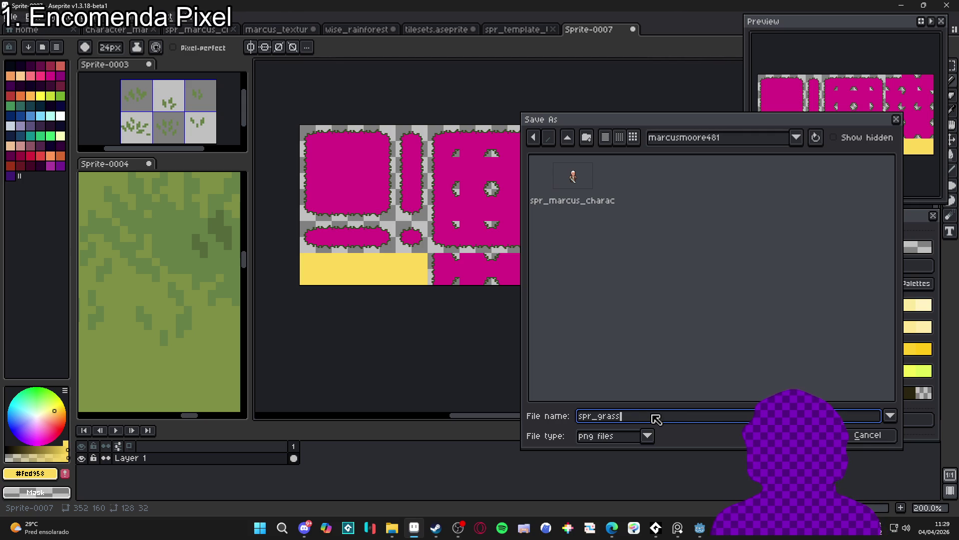
{"action": "type", "text": "tile_border"}
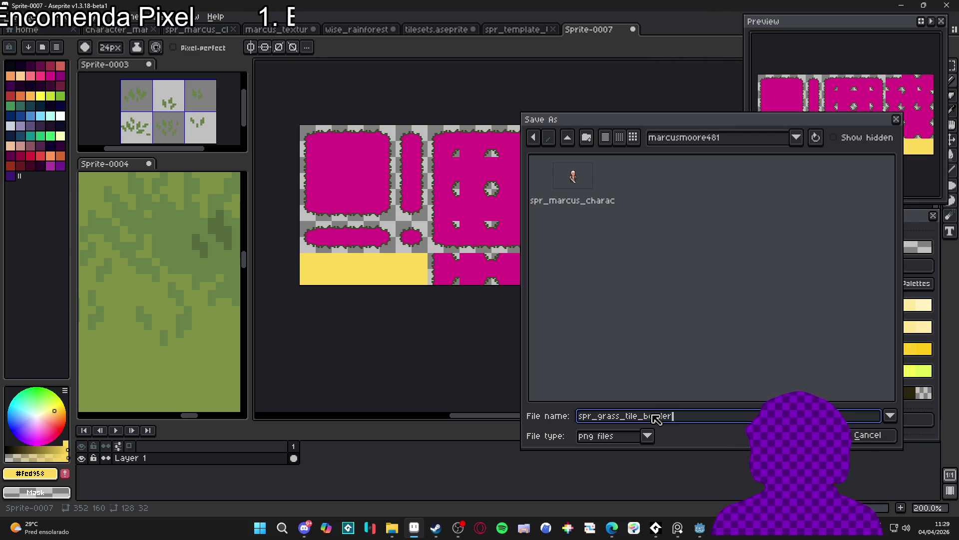
{"action": "key", "text": "Return"}
{"action": "left_click", "coordinate": [700, 528]}
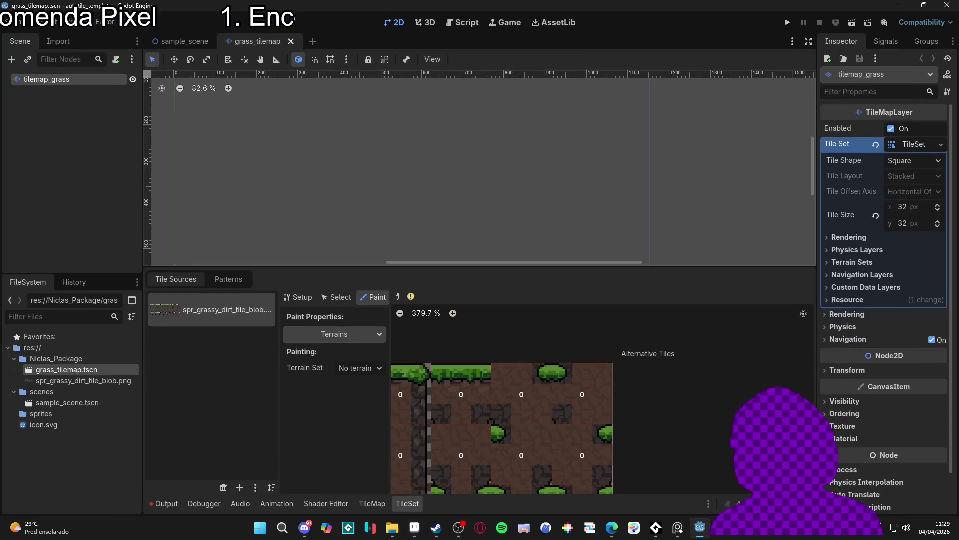
- Select the tilemap_grass node to show its tile-painting panel with the spr_grassy_dirt_tile_blob atlas
{"action": "left_click", "coordinate": [68, 95]}
{"action": "left_click", "coordinate": [62, 84]}
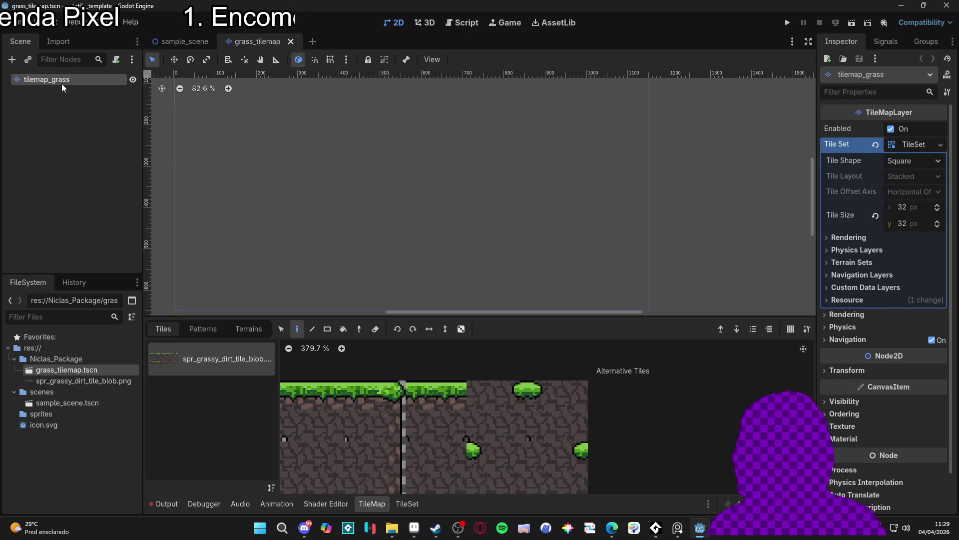
{"action": "left_click", "coordinate": [59, 103]}
{"action": "left_click", "coordinate": [76, 76]}
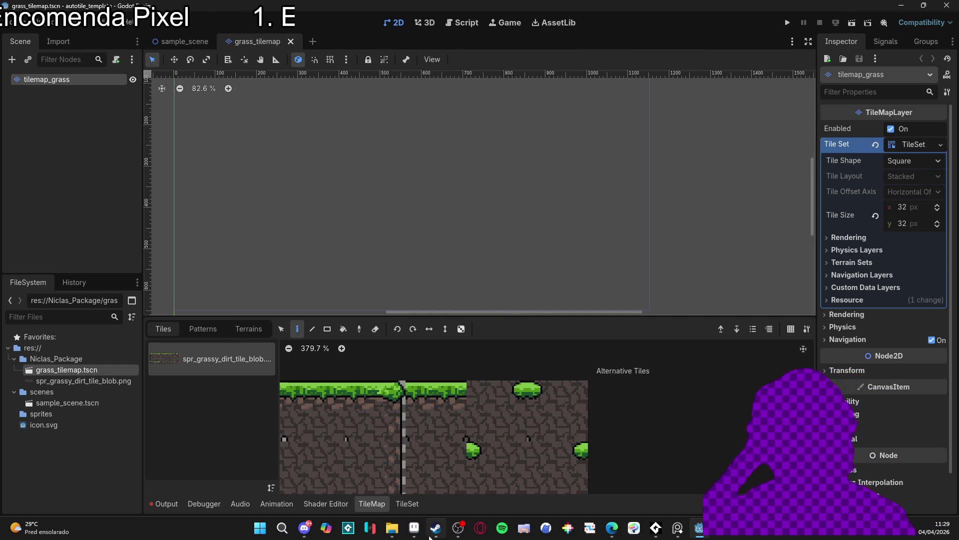
{"action": "key", "text": "alt+Tab"}
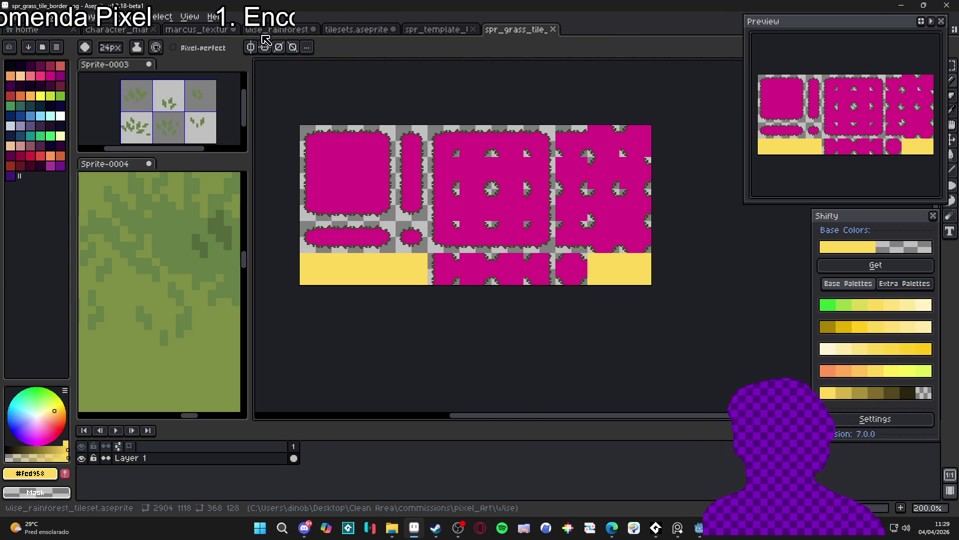
- In the dirt texture document, draw the words "Já volto" in yellow pixel letters
{"action": "left_click", "coordinate": [241, 30]}
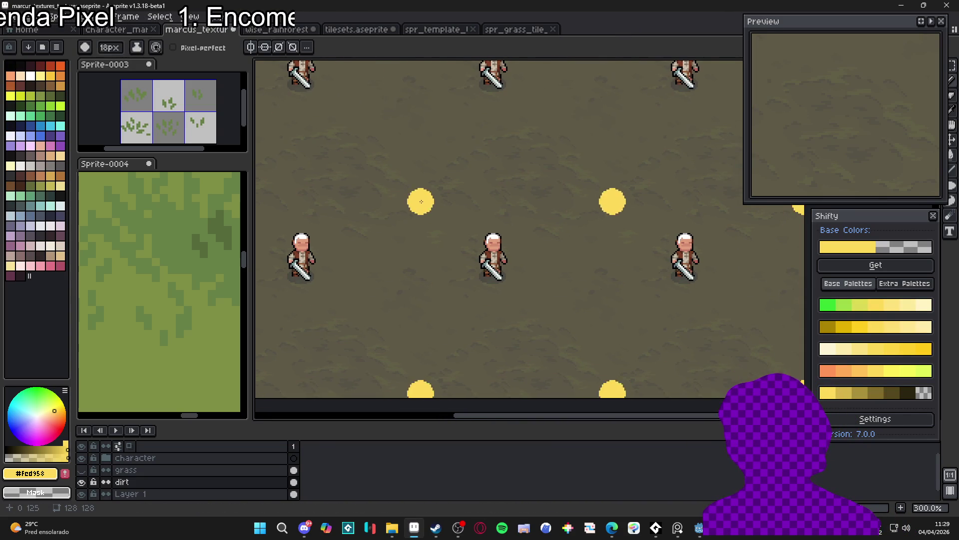
{"action": "scroll", "coordinate": [417, 166], "scroll_direction": "up", "scroll_amount": 2}
{"action": "mouse_move", "coordinate": [430, 141]}
{"action": "left_mouse_down"}
{"action": "mouse_move", "coordinate": [410, 177]}
{"action": "mouse_move", "coordinate": [461, 177]}
{"action": "mouse_move", "coordinate": [453, 153]}
{"action": "mouse_move", "coordinate": [493, 165]}
{"action": "mouse_move", "coordinate": [511, 158]}
{"action": "mouse_move", "coordinate": [550, 183]}
{"action": "left_mouse_up"}
{"action": "left_click", "coordinate": [528, 176]}
{"action": "mouse_move", "coordinate": [567, 149]}
{"action": "left_mouse_down"}
{"action": "mouse_move", "coordinate": [569, 184]}
{"action": "mouse_move", "coordinate": [582, 170]}
{"action": "mouse_move", "coordinate": [603, 180]}
{"action": "mouse_move", "coordinate": [597, 170]}
{"action": "left_mouse_up"}
{"action": "left_click_drag", "start_coordinate": [597, 220], "coordinate": [561, 188]}
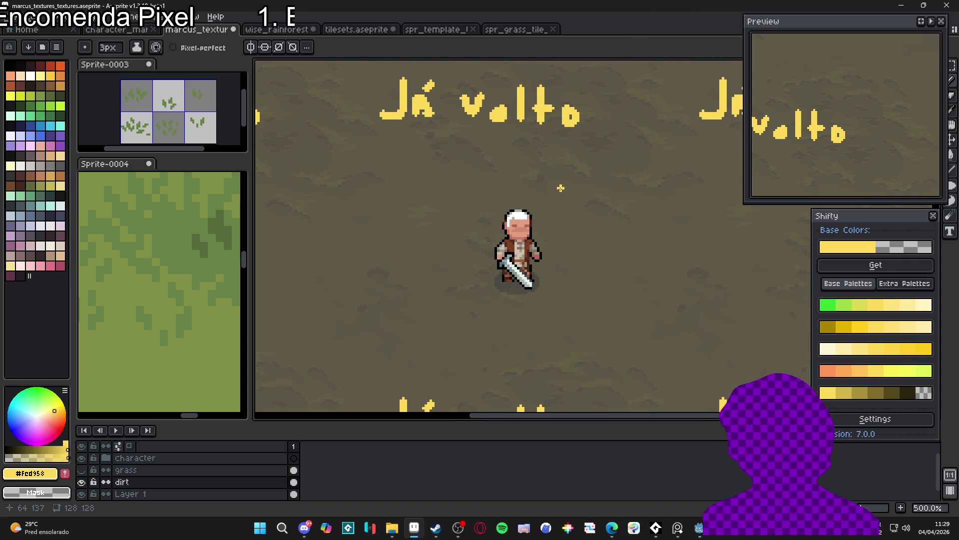
{"action": "left_click", "coordinate": [458, 528]}
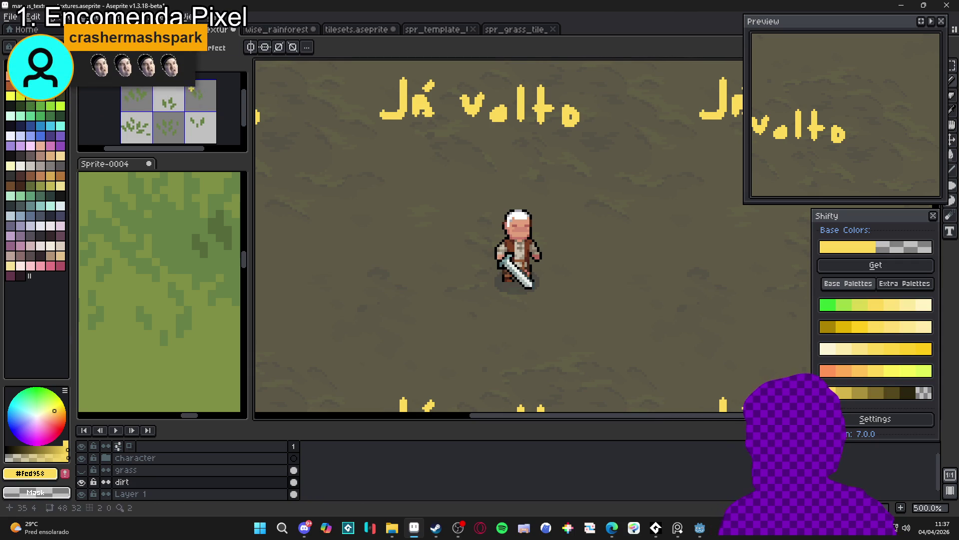
- Undo the yellow "Já volto" lettering stroke by stroke
{"action": "key", "text": "ctrl+z"}
{"action": "key", "text": "ctrl+z"}
{"action": "key", "text": "ctrl+z"}
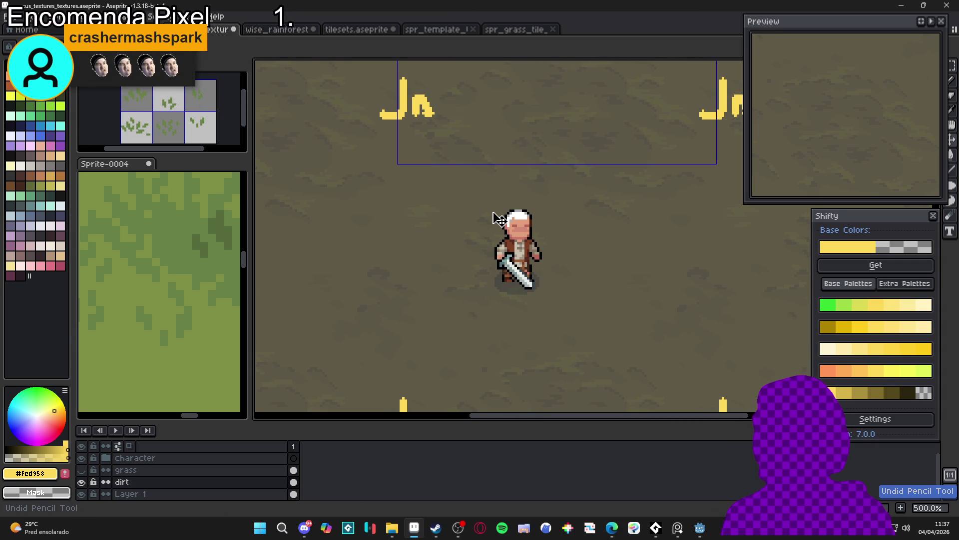
{"action": "key", "text": "ctrl+z"}
{"action": "key", "text": "ctrl+z"}
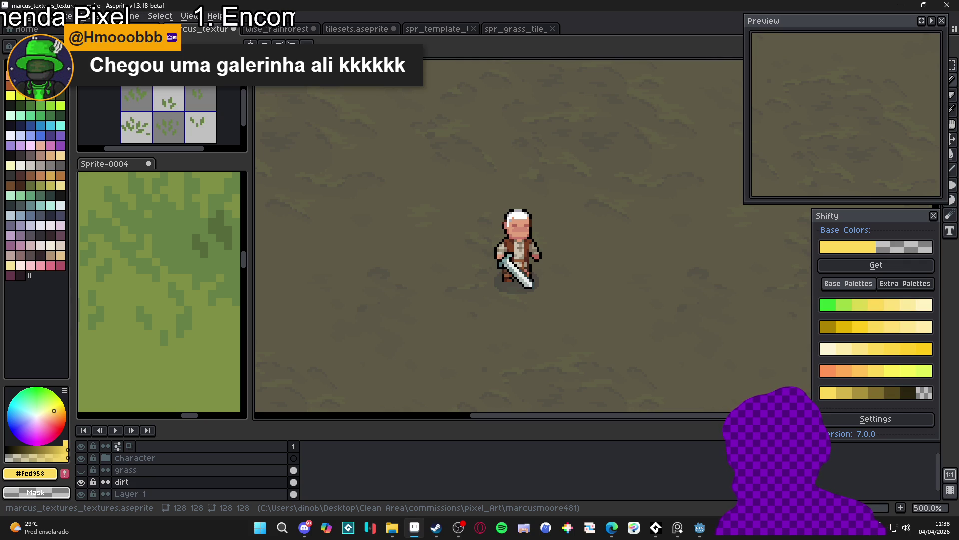
{"action": "key", "text": "alt+Tab"}
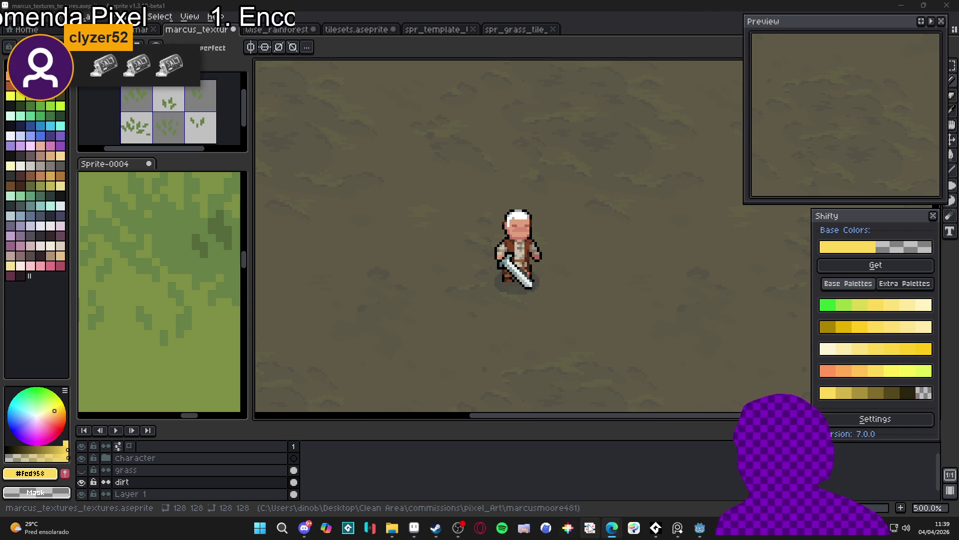
{"action": "mouse_move", "coordinate": [611, 529]}
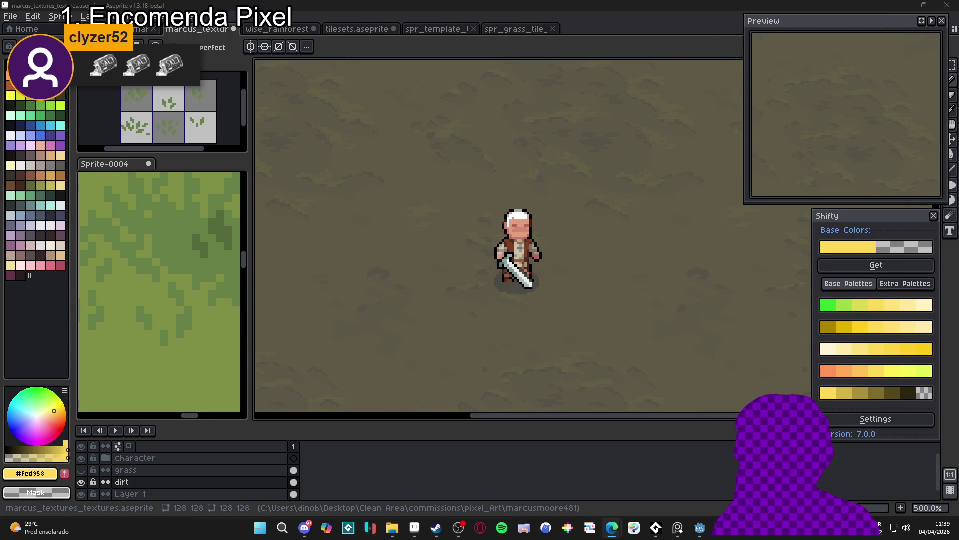
- Search Google for "blackthorn" in a fresh browser window
{"action": "middle_click", "coordinate": [612, 527]}
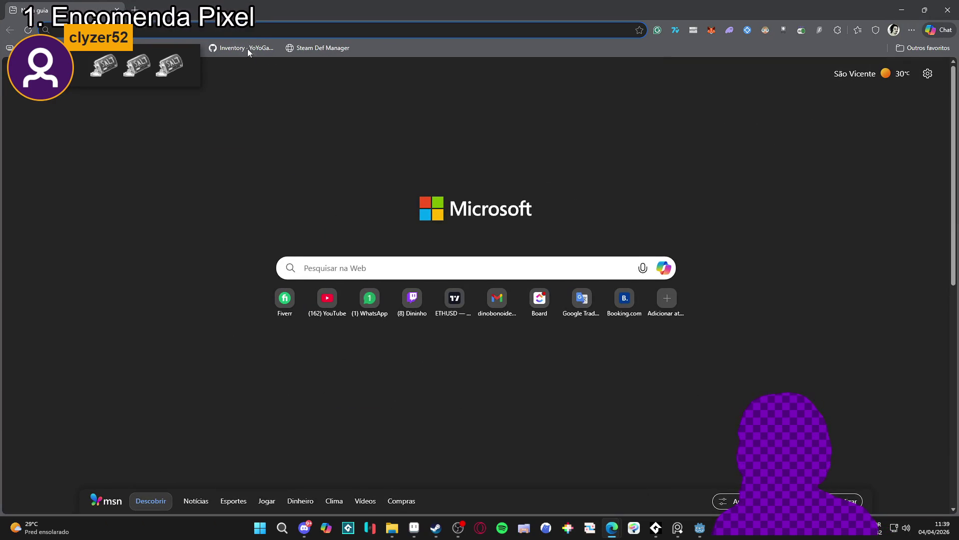
{"action": "type", "text": "black"}
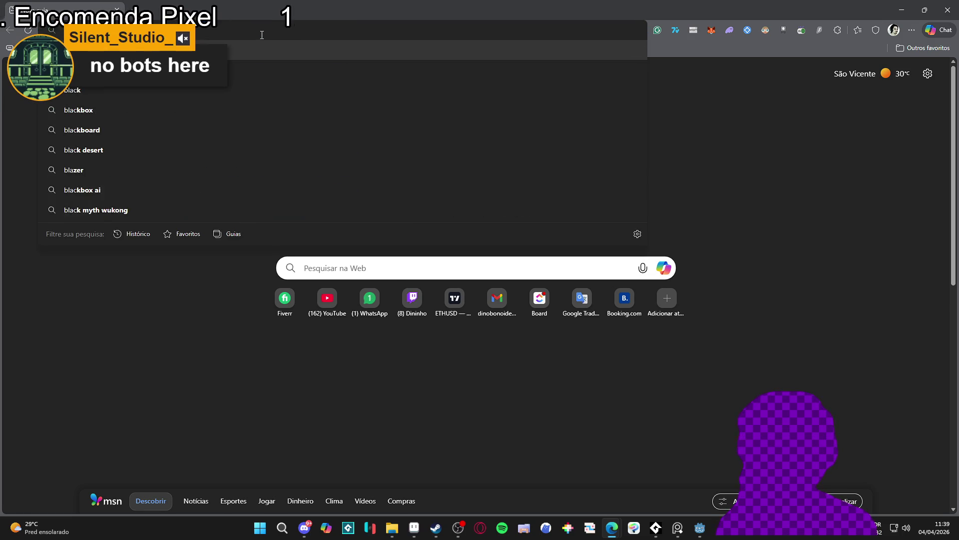
{"action": "type", "text": "thorne snes"}
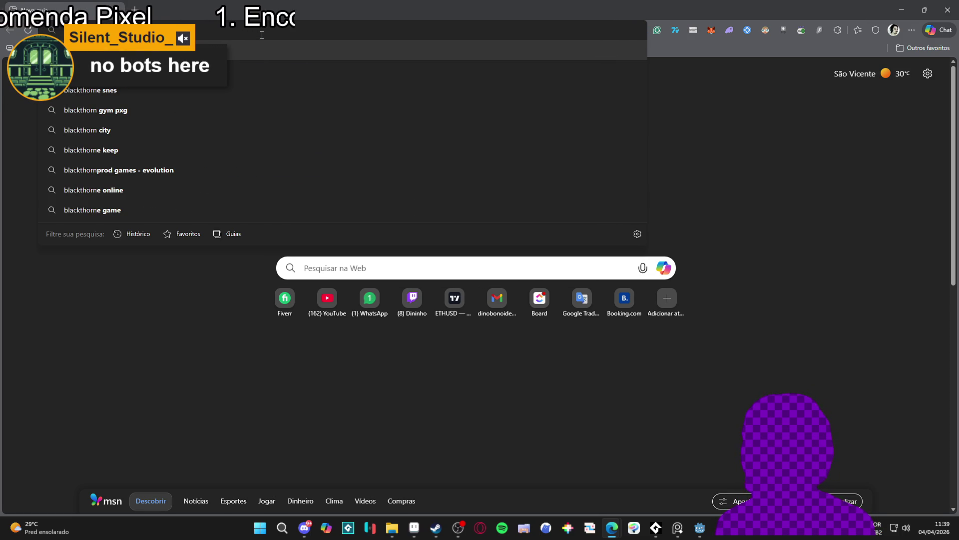
{"action": "key", "text": "Return"}
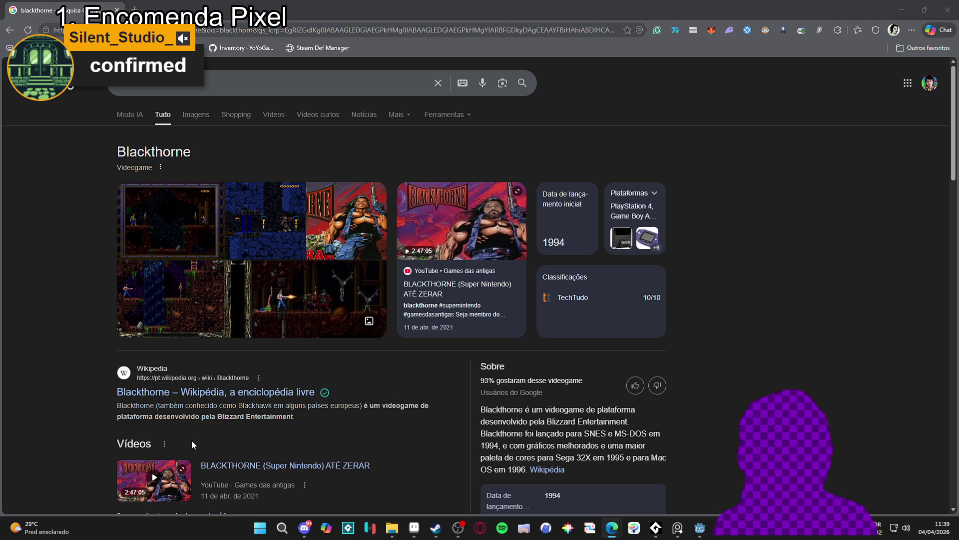
- Open the BLACKTHORNE (Super Nintendo) ATÉ ZERAR video and jump ahead to about 54:48
{"action": "scroll", "coordinate": [259, 341], "scroll_direction": "down", "scroll_amount": 3}
{"action": "left_click", "coordinate": [285, 320]}
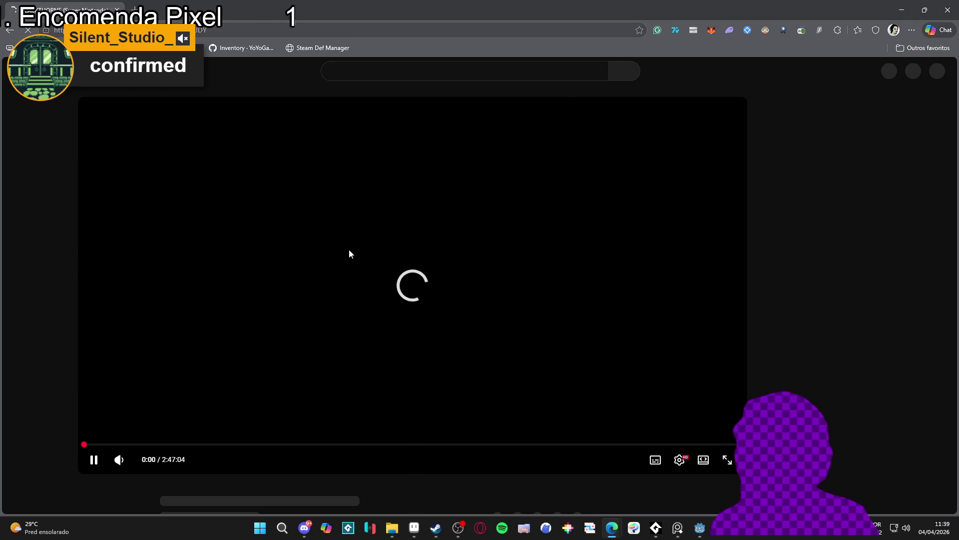
{"action": "left_click", "coordinate": [349, 249]}
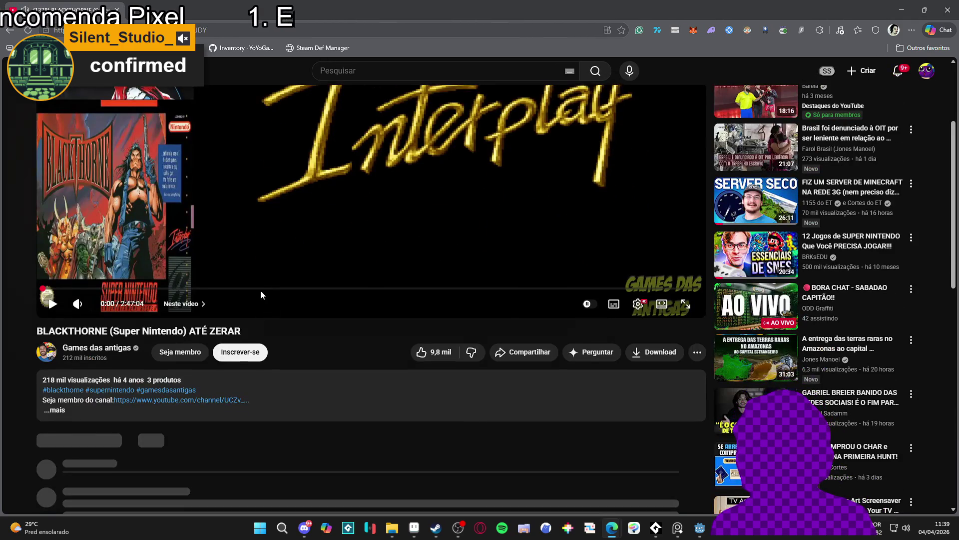
{"action": "left_click", "coordinate": [259, 289]}
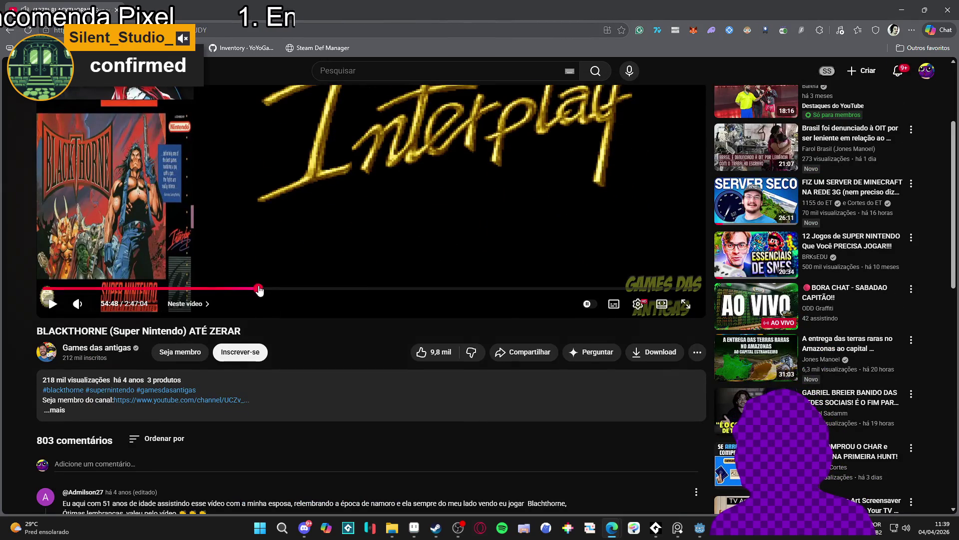
- Resume the Blackthorne playthrough from 54:48 and watch it to about 56:08
{"action": "left_click", "coordinate": [572, 236]}
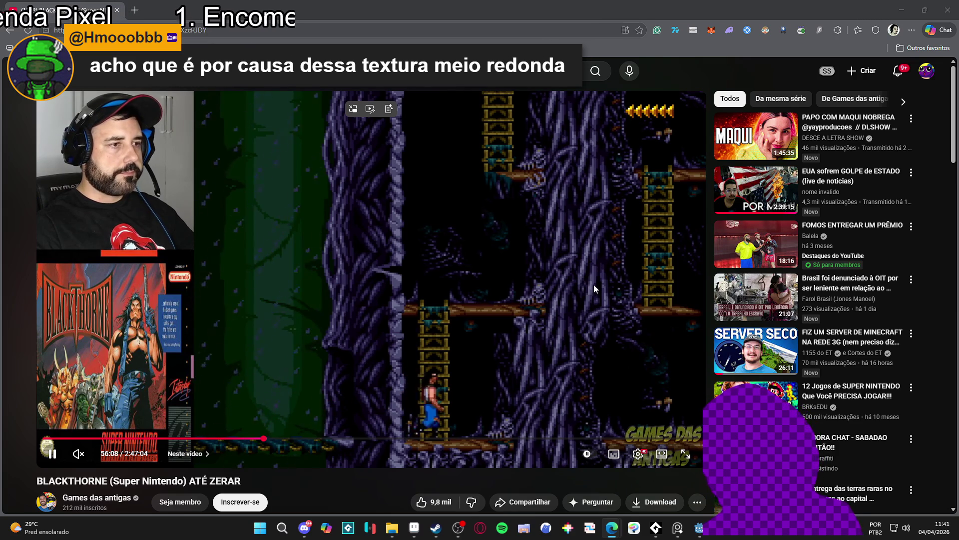
{"action": "key", "text": "alt+Tab"}
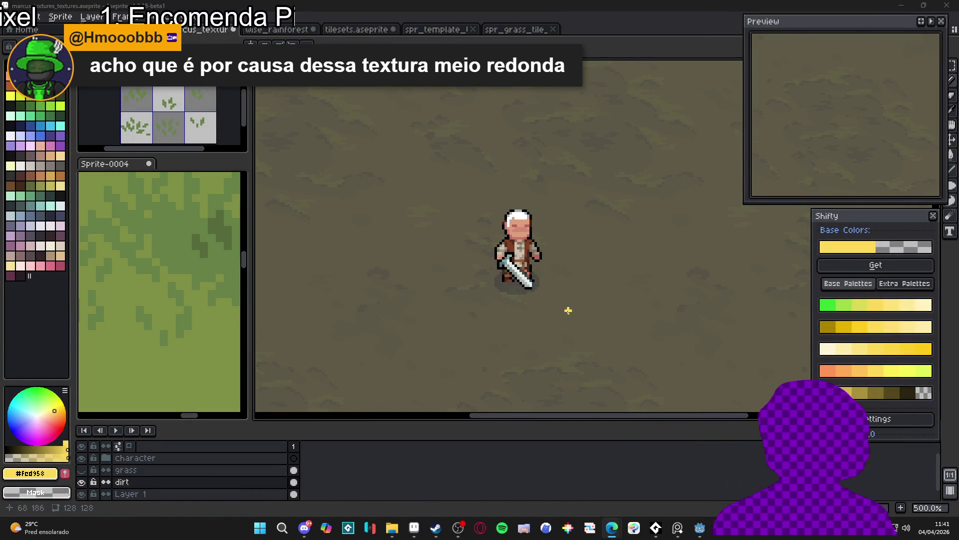
- Open a new empty scene tab in Godot, cancelling the root node choice
{"action": "left_click", "coordinate": [700, 528]}
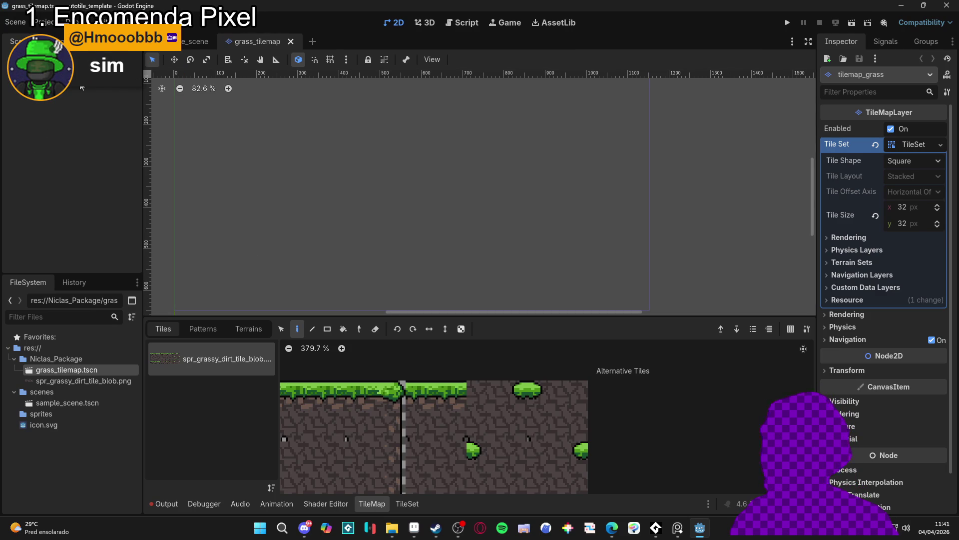
{"action": "right_click", "coordinate": [79, 89]}
{"action": "left_click", "coordinate": [49, 156]}
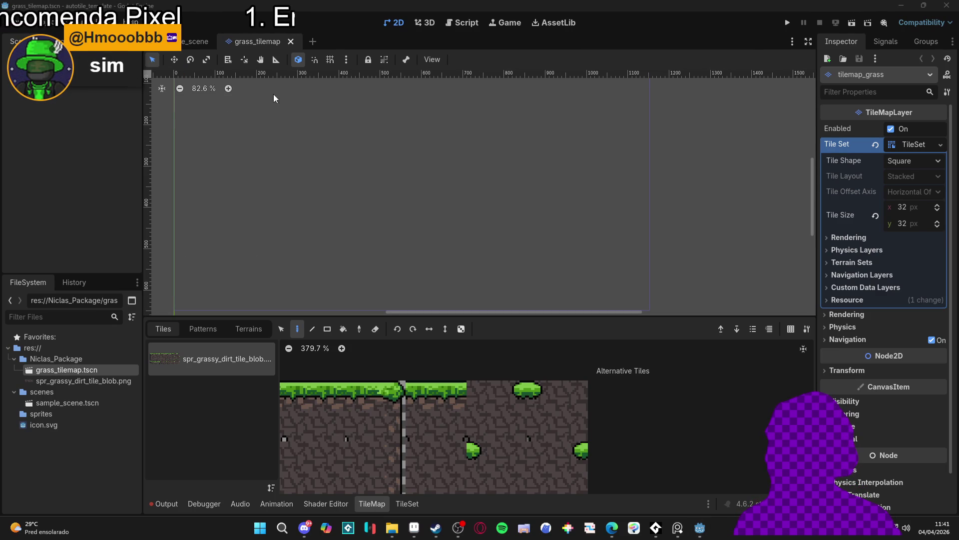
{"action": "left_click", "coordinate": [314, 42]}
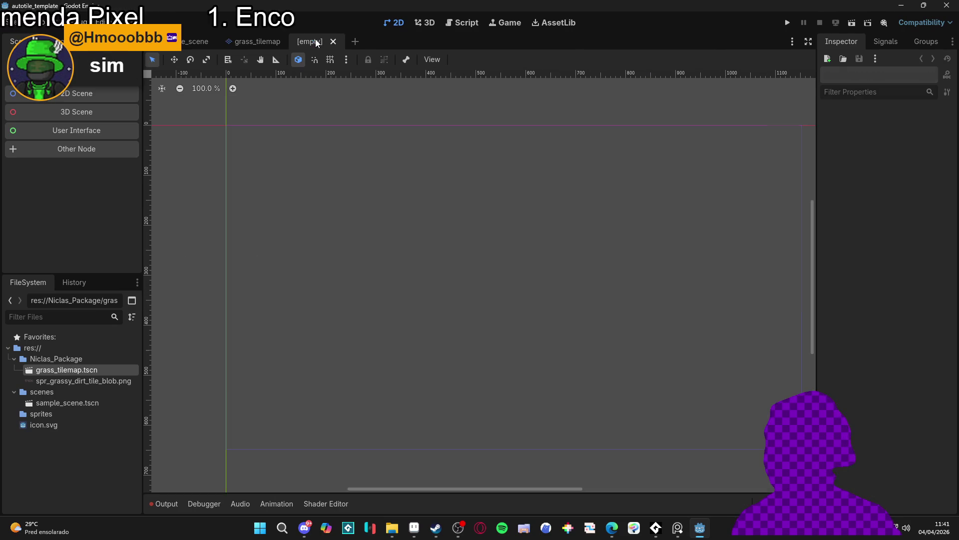
{"action": "left_click", "coordinate": [80, 148]}
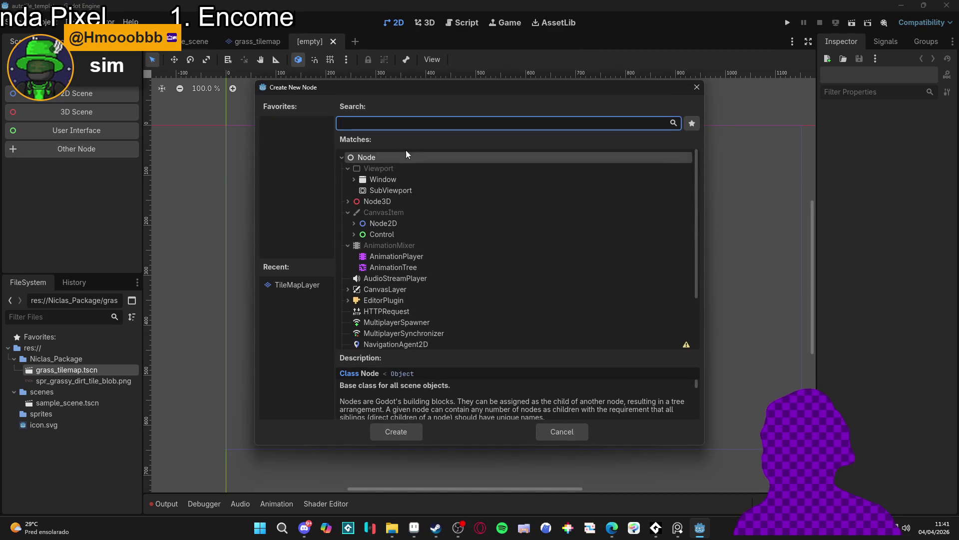
{"action": "key", "text": "Escape"}
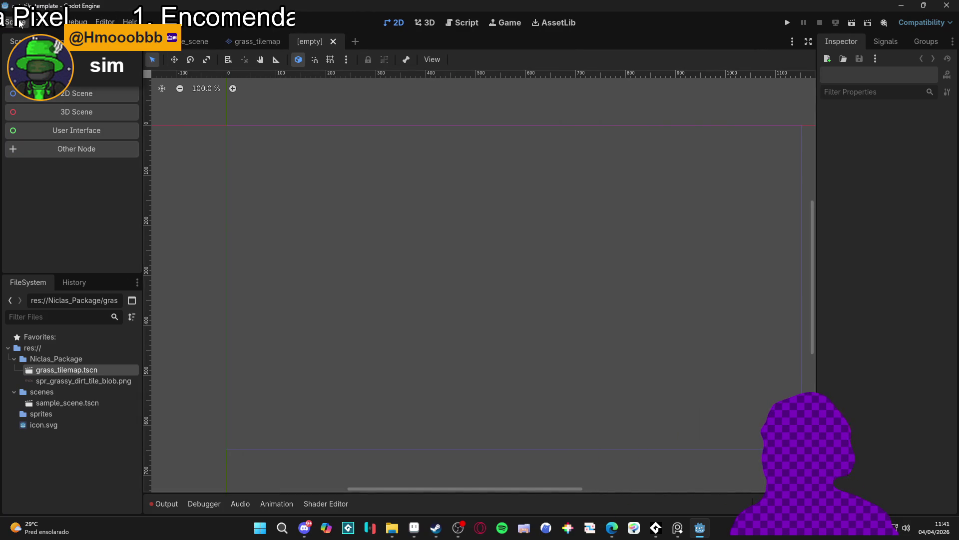
- Create a scene inherited from scenes/sample_scene.tscn, inspect its TileMapLayer, and start closing it unsaved
{"action": "left_click", "coordinate": [19, 22]}
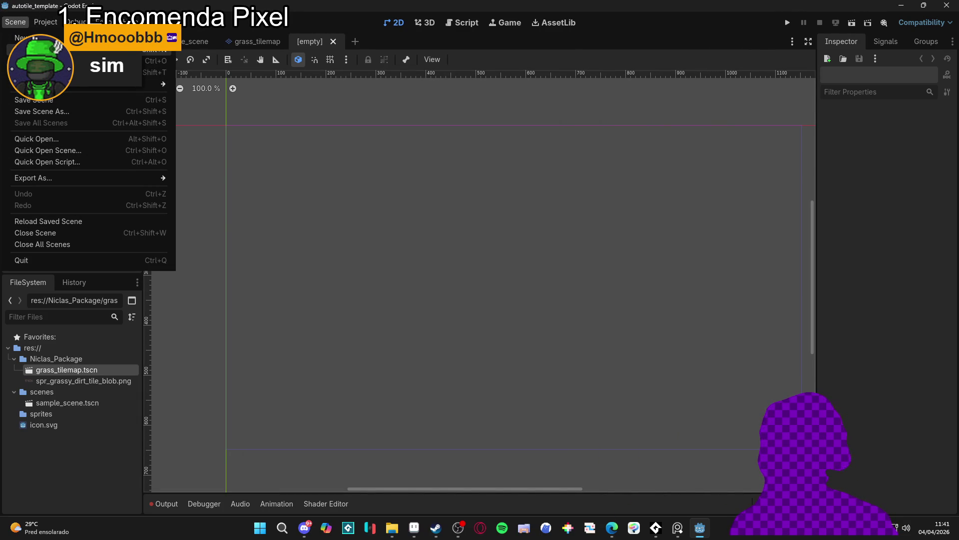
{"action": "left_click", "coordinate": [50, 49]}
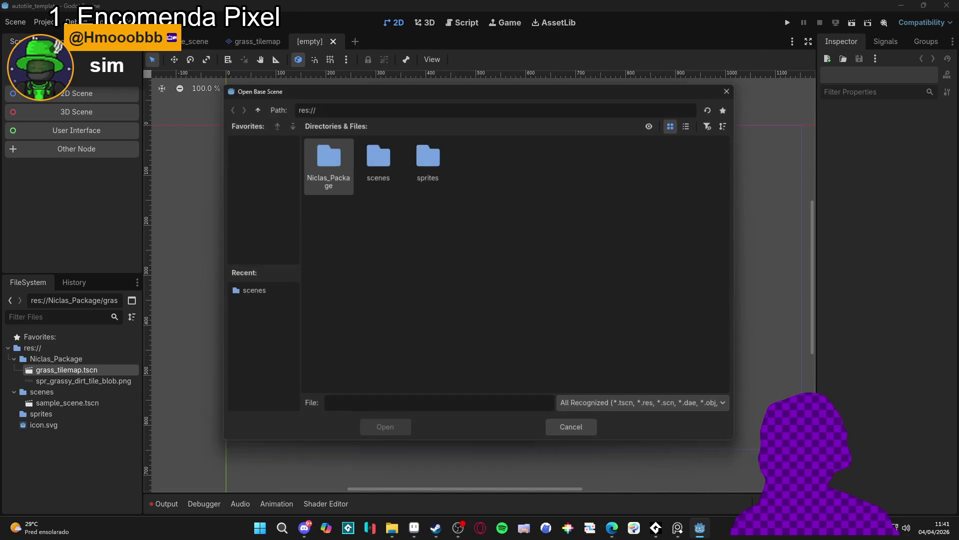
{"action": "double_click", "coordinate": [369, 162]}
{"action": "double_click", "coordinate": [331, 169]}
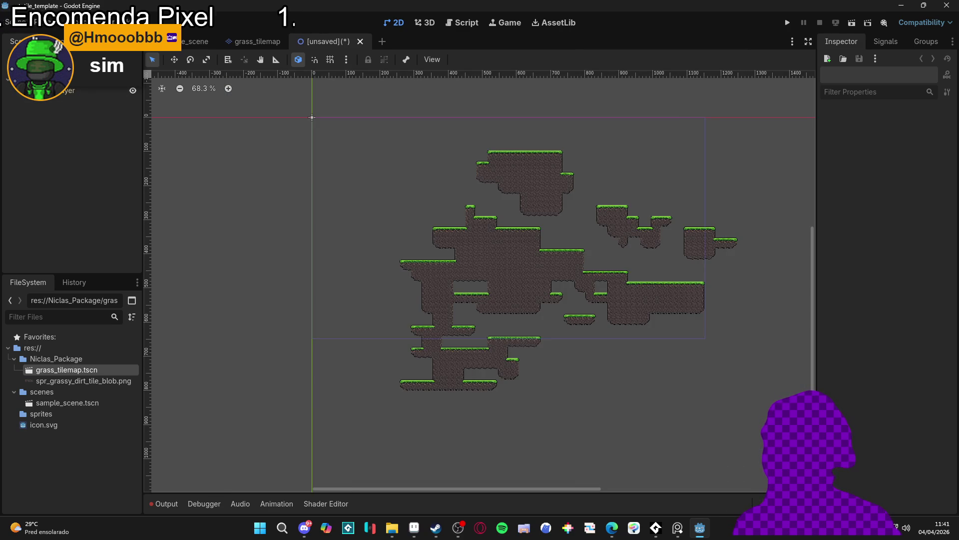
{"action": "left_click", "coordinate": [69, 92]}
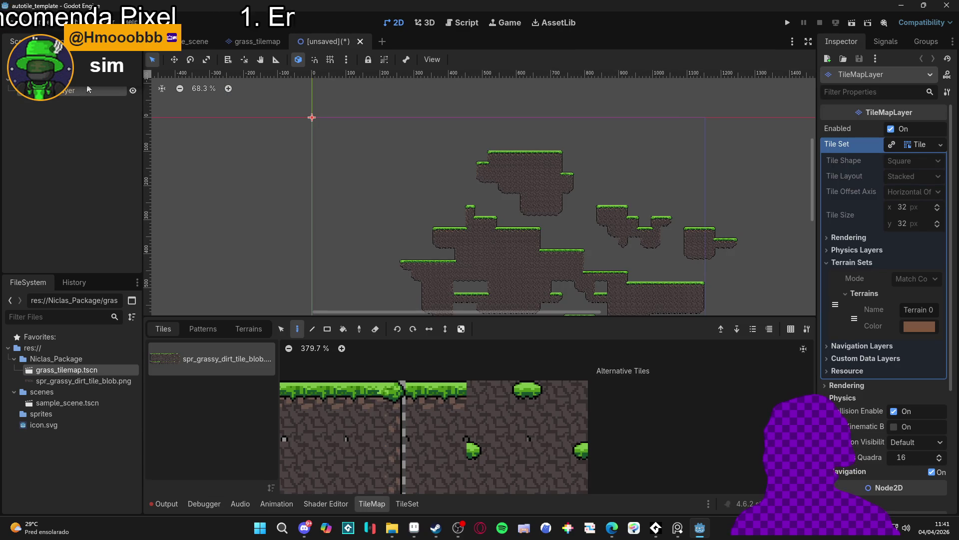
{"action": "left_click", "coordinate": [360, 41]}
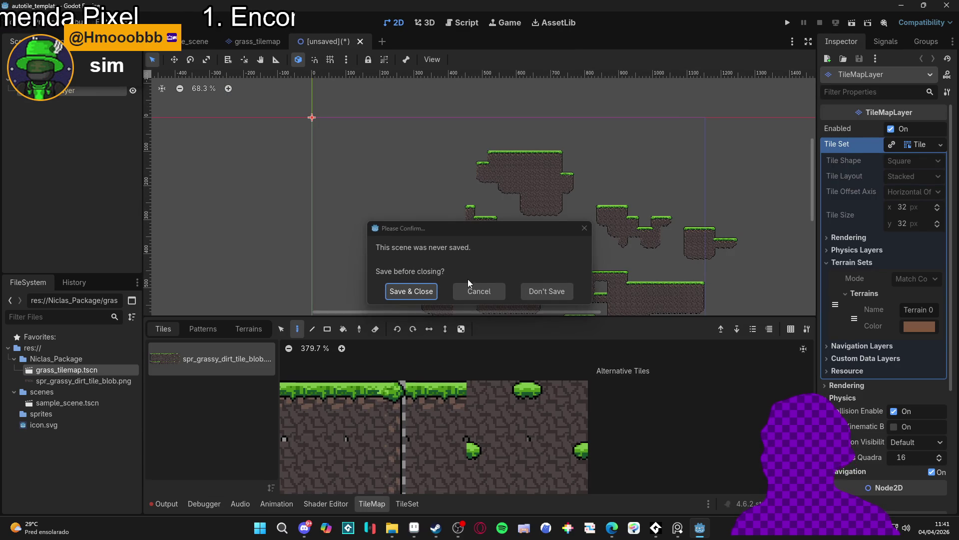
- Discard the unsaved inherited scene without saving it
{"action": "left_click", "coordinate": [543, 297]}
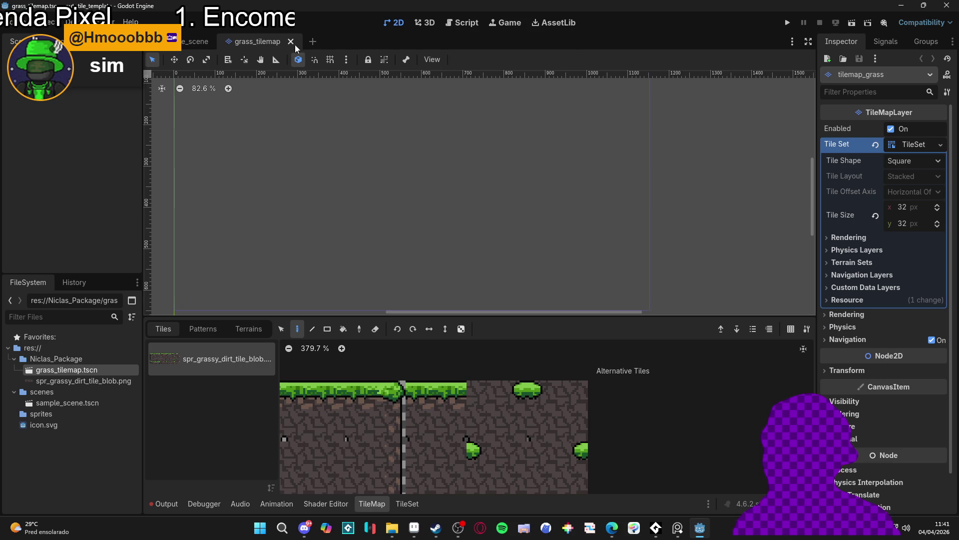
{"action": "left_click", "coordinate": [18, 23]}
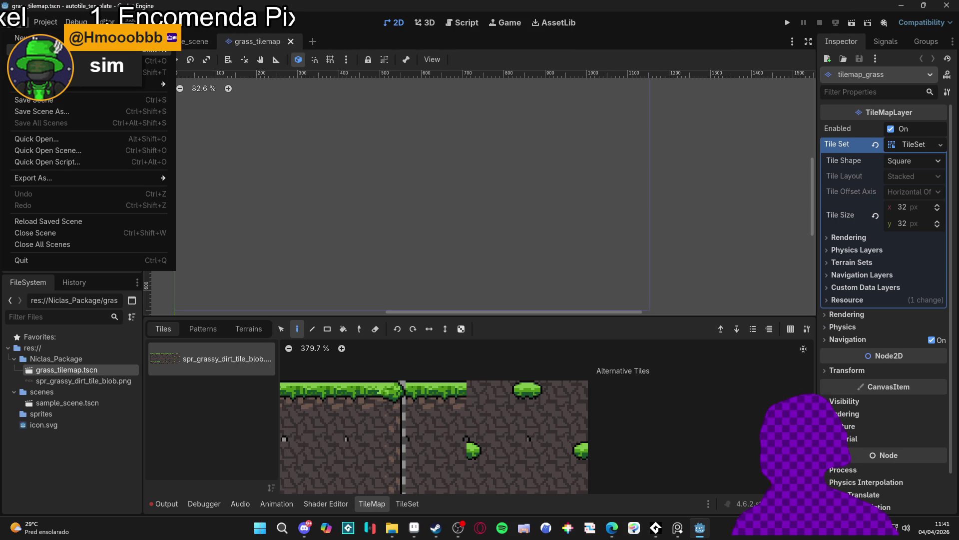
{"action": "left_click", "coordinate": [76, 374]}
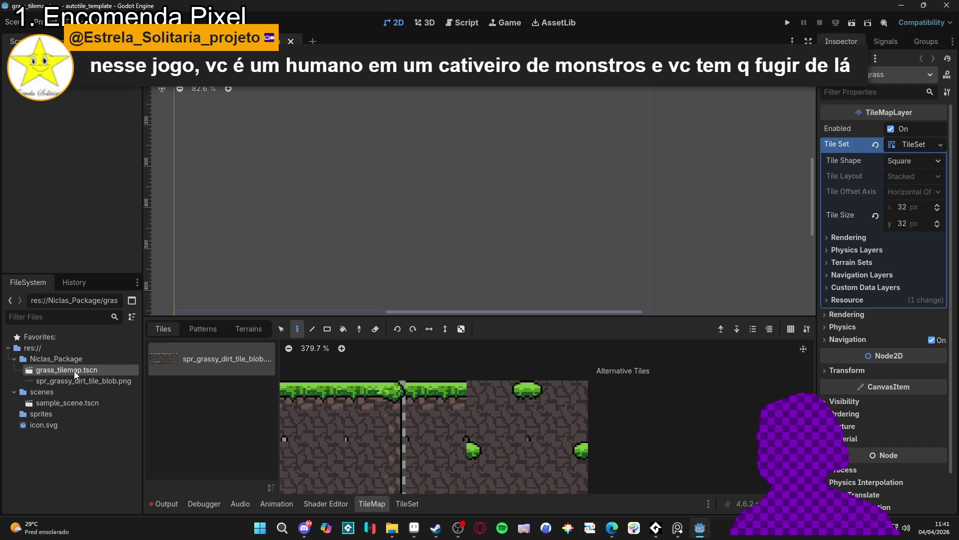
- Save the grass tilemap scene as tilemap_shader_grass.tscn and enlarge the bottom panel
{"action": "left_click", "coordinate": [17, 23]}
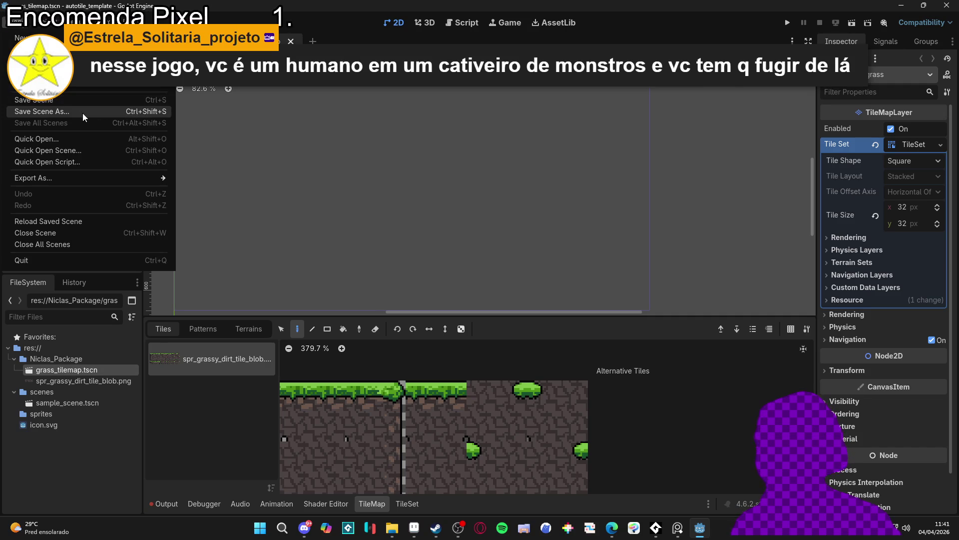
{"action": "left_click", "coordinate": [25, 103]}
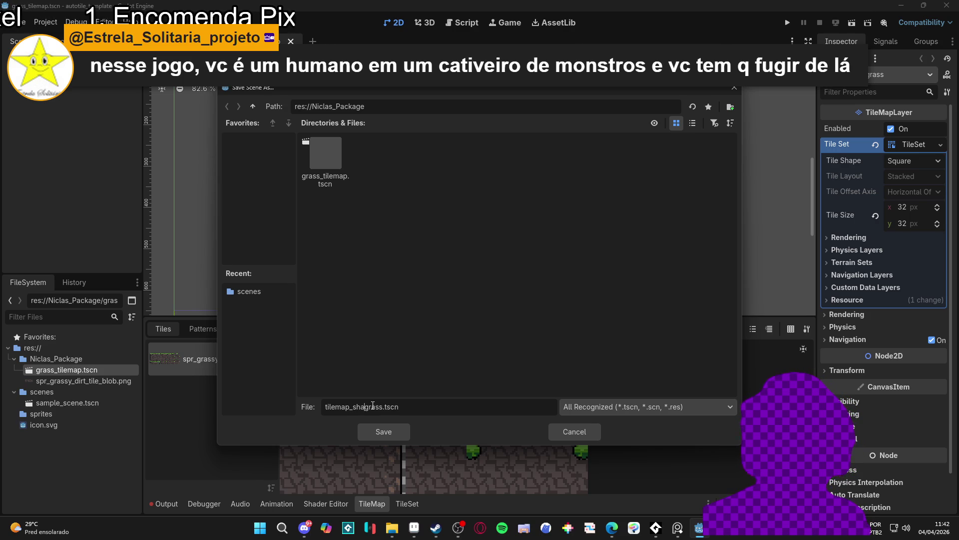
{"action": "key", "text": "Return"}
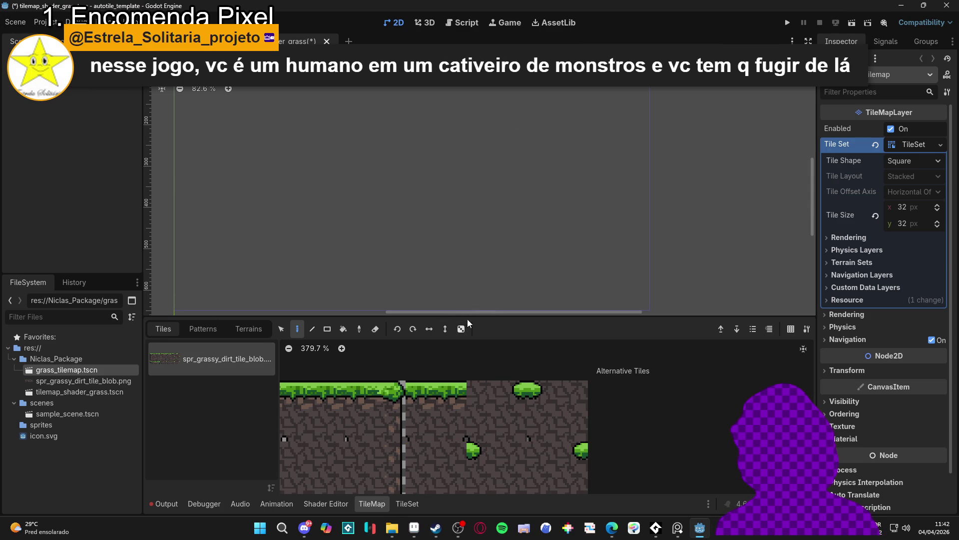
{"action": "left_click_drag", "start_coordinate": [470, 318], "coordinate": [470, 241]}
{"action": "left_click", "coordinate": [408, 504]}
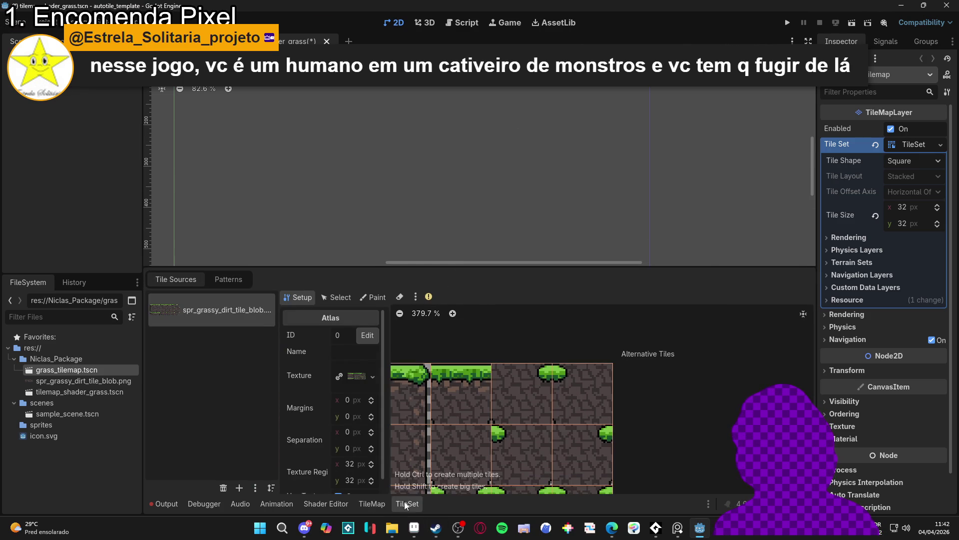
{"action": "scroll", "coordinate": [353, 397], "scroll_direction": "down", "scroll_amount": 1}
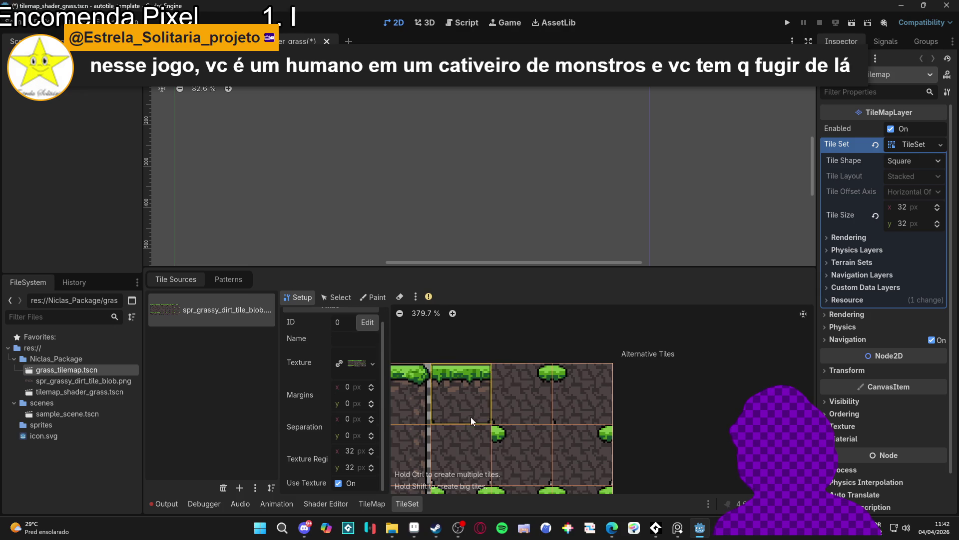
{"action": "scroll", "coordinate": [465, 416], "scroll_direction": "down", "scroll_amount": 2}
{"action": "scroll", "coordinate": [497, 423], "scroll_direction": "down", "scroll_amount": 2}
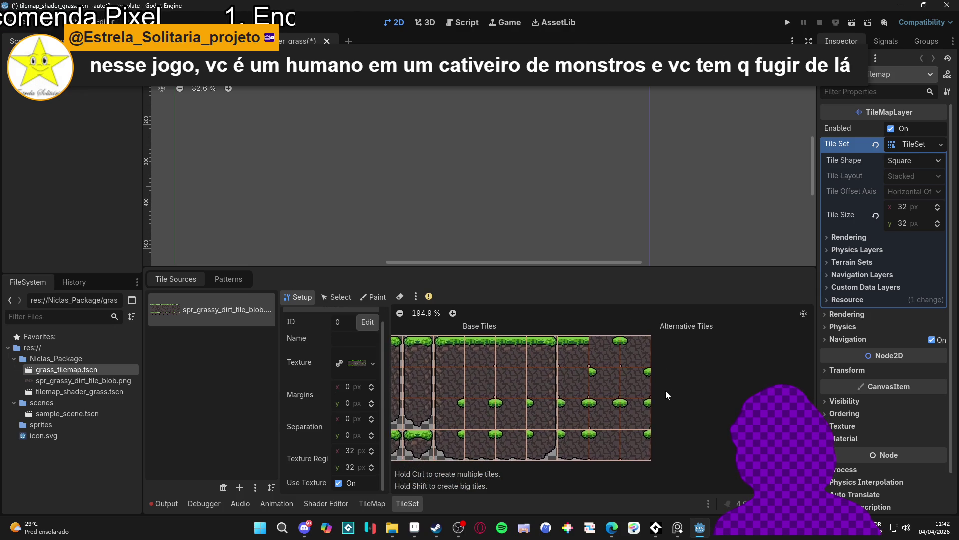
{"action": "left_click_drag", "start_coordinate": [741, 397], "coordinate": [748, 385]}
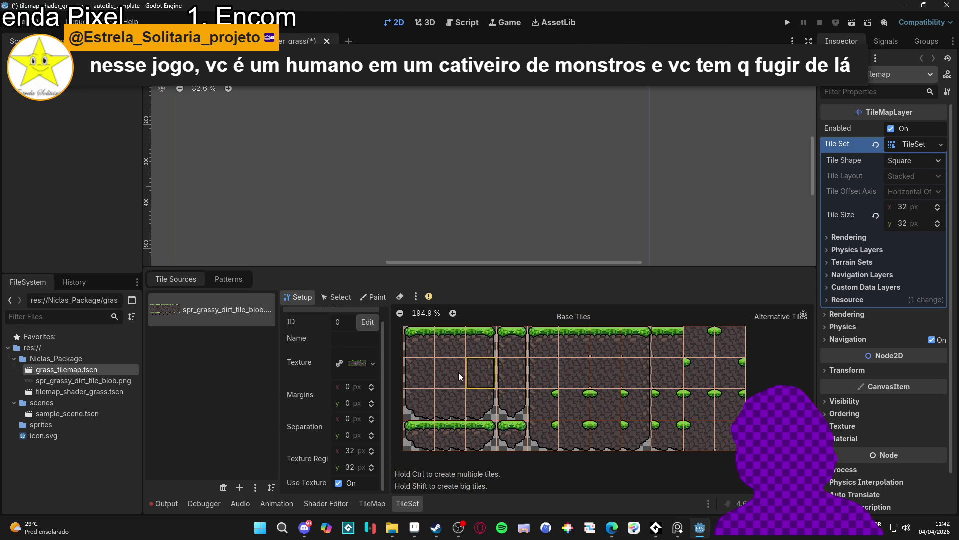
{"action": "left_click", "coordinate": [339, 297]}
{"action": "left_click", "coordinate": [370, 299]}
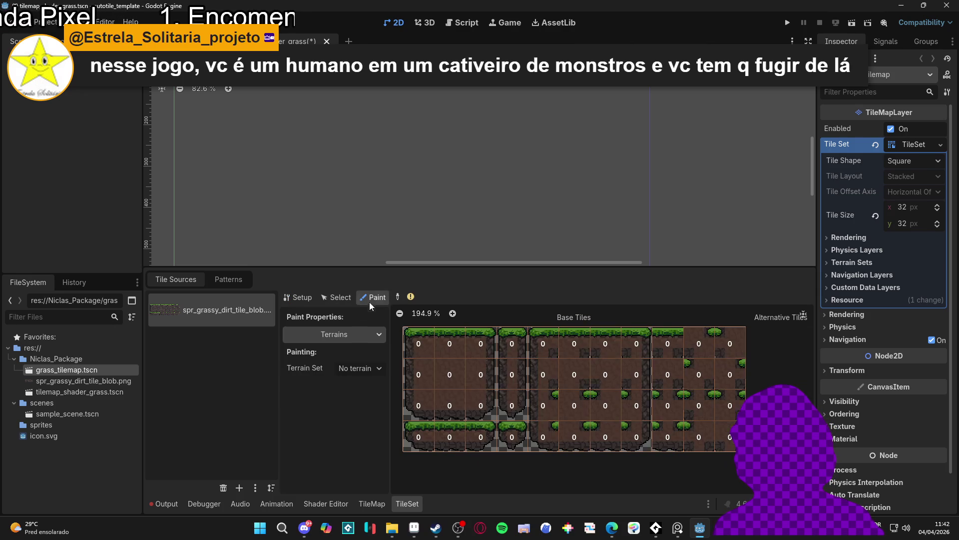
{"action": "left_click", "coordinate": [303, 299]}
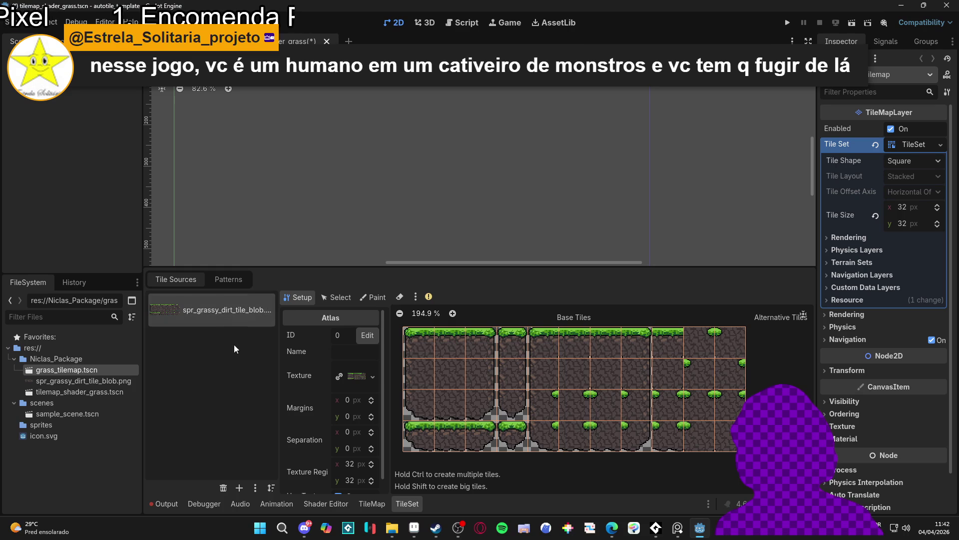
{"action": "left_click_drag", "start_coordinate": [546, 412], "coordinate": [557, 424]}
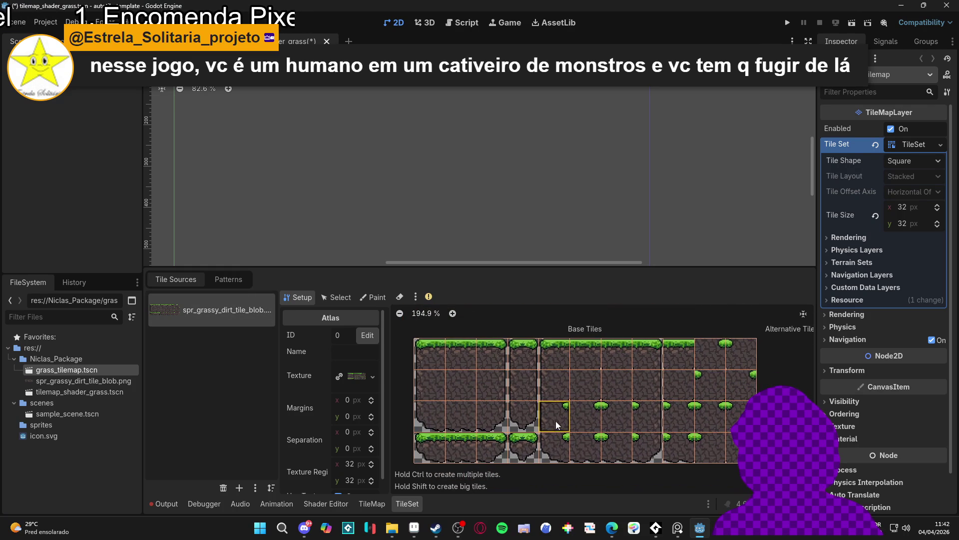
{"action": "left_click", "coordinate": [415, 299]}
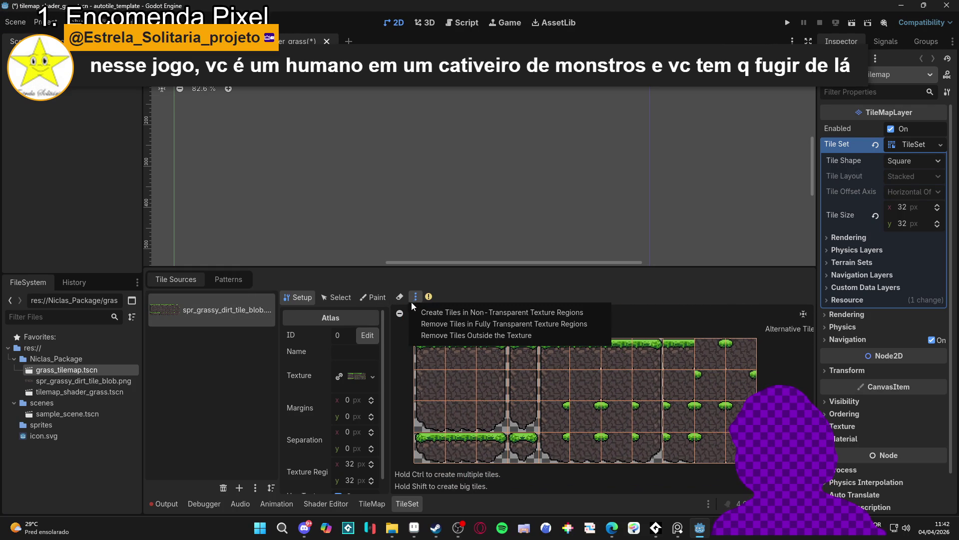
{"action": "left_click", "coordinate": [208, 373]}
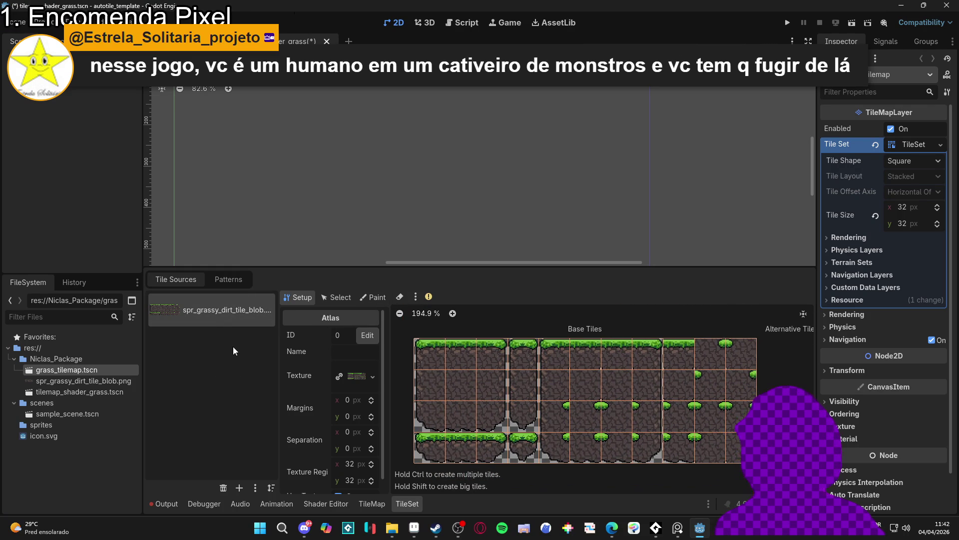
{"action": "left_click", "coordinate": [254, 490]}
{"action": "left_click", "coordinate": [228, 423]}
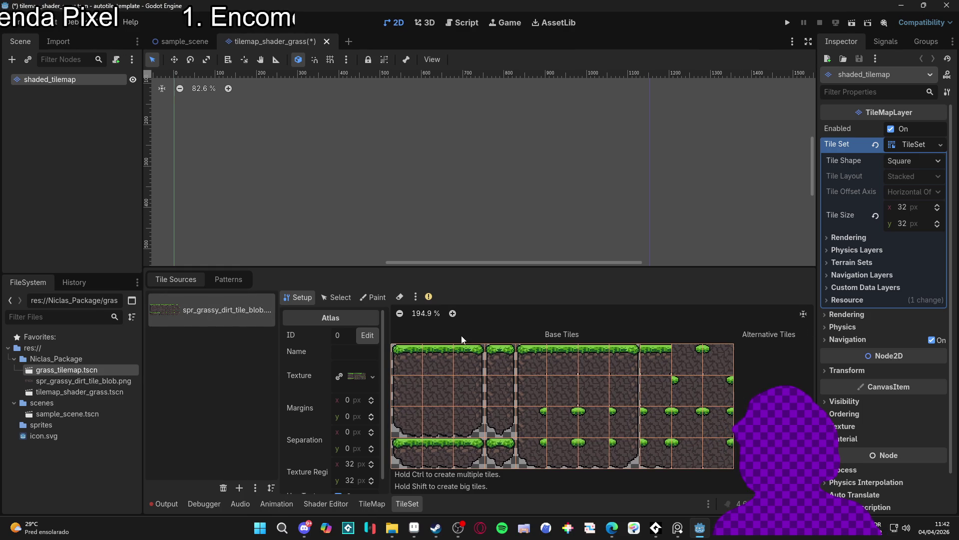
{"action": "left_click", "coordinate": [347, 300]}
{"action": "left_click", "coordinate": [373, 300]}
{"action": "left_click", "coordinate": [301, 299]}
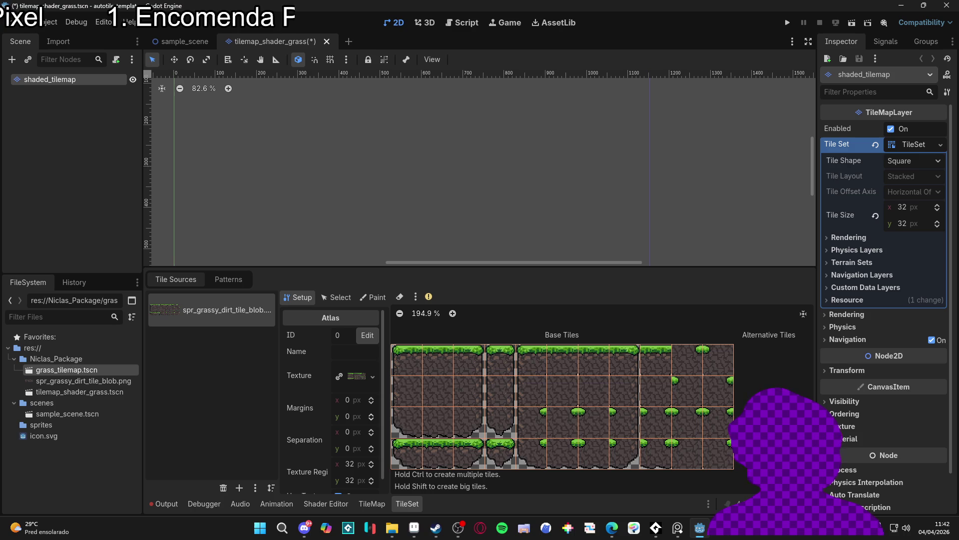
{"action": "left_click", "coordinate": [850, 316]}
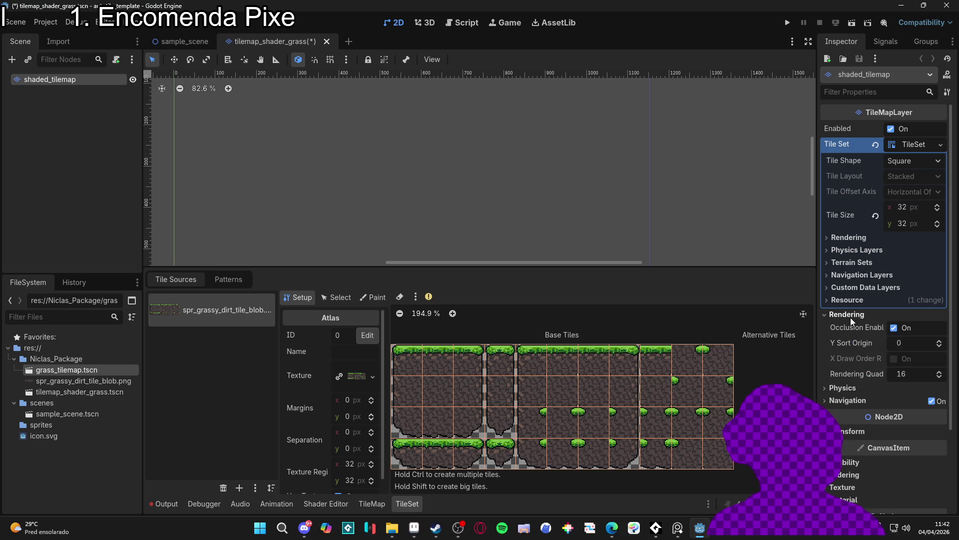
{"action": "left_click", "coordinate": [850, 316]}
{"action": "left_click", "coordinate": [915, 145]}
{"action": "left_click", "coordinate": [914, 145]}
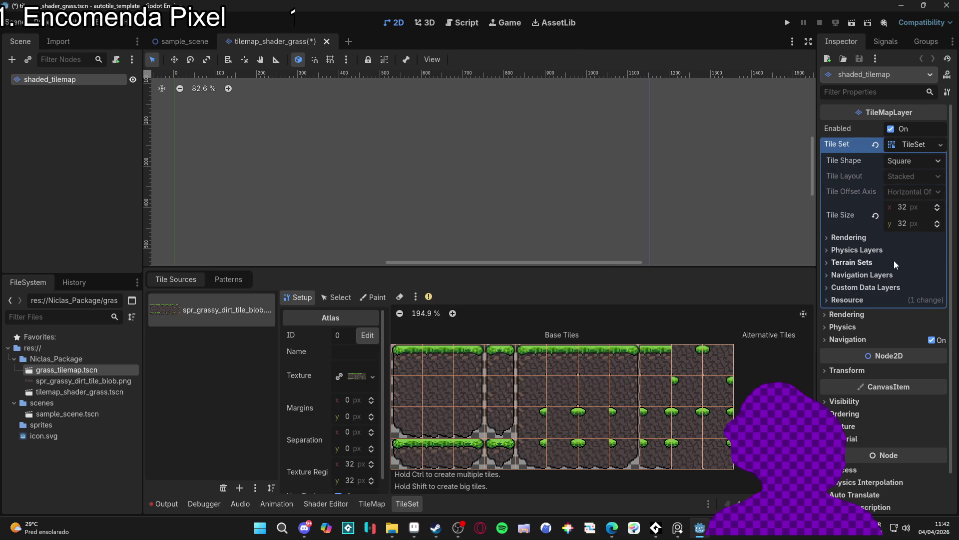
{"action": "left_click", "coordinate": [876, 237]}
{"action": "left_click", "coordinate": [874, 238]}
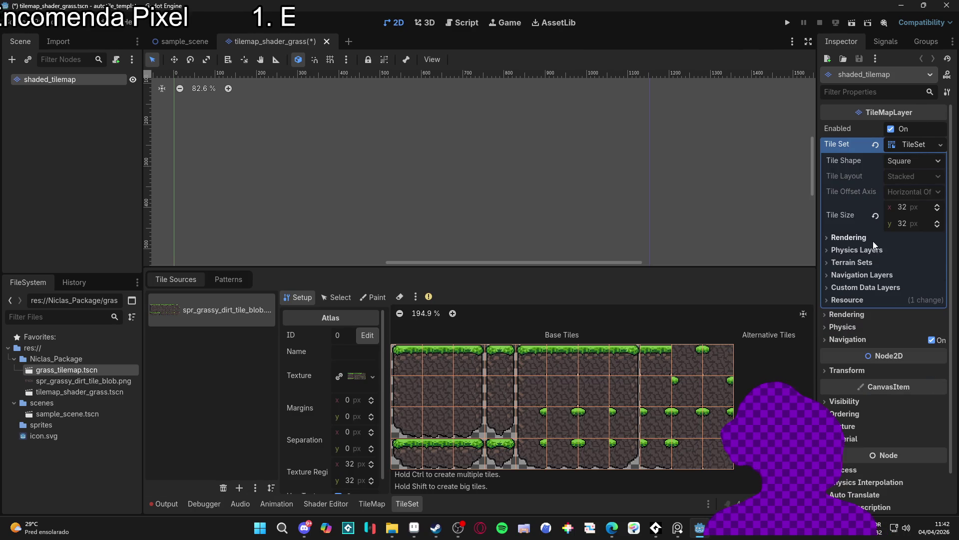
{"action": "left_click", "coordinate": [864, 238]}
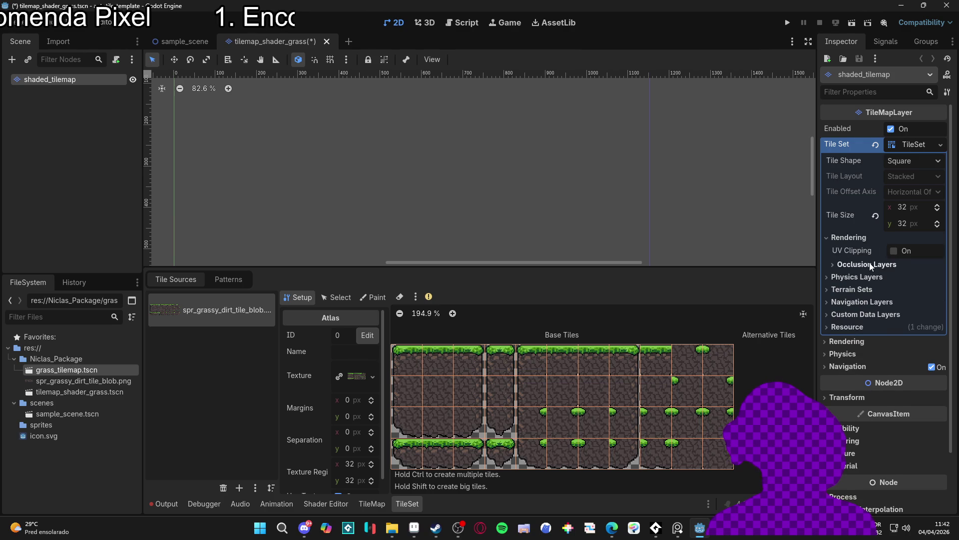
{"action": "left_click", "coordinate": [868, 264]}
{"action": "left_click", "coordinate": [869, 264]}
{"action": "left_click", "coordinate": [856, 238]}
{"action": "left_click", "coordinate": [856, 251]}
{"action": "left_click", "coordinate": [856, 252]}
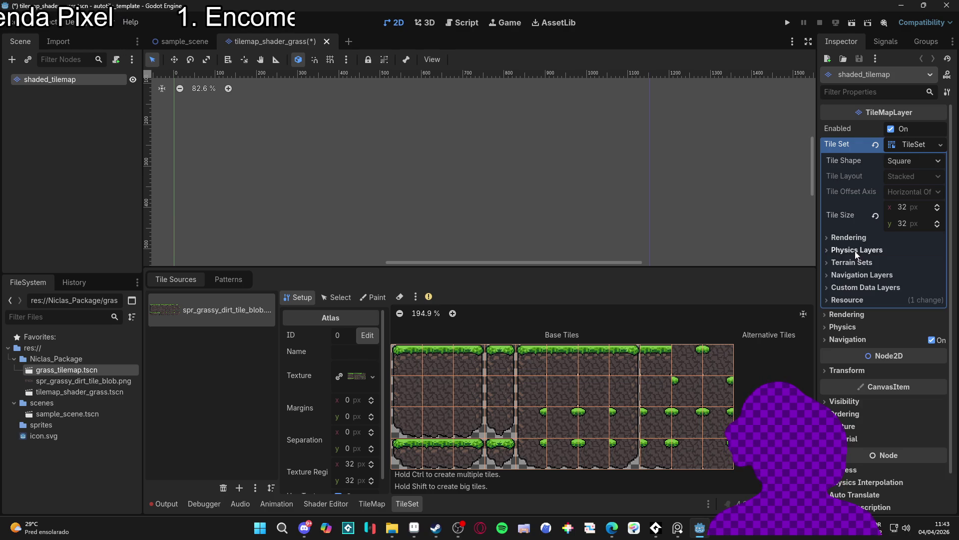
{"action": "left_click", "coordinate": [858, 303]}
{"action": "left_click", "coordinate": [859, 302]}
{"action": "left_click", "coordinate": [862, 316]}
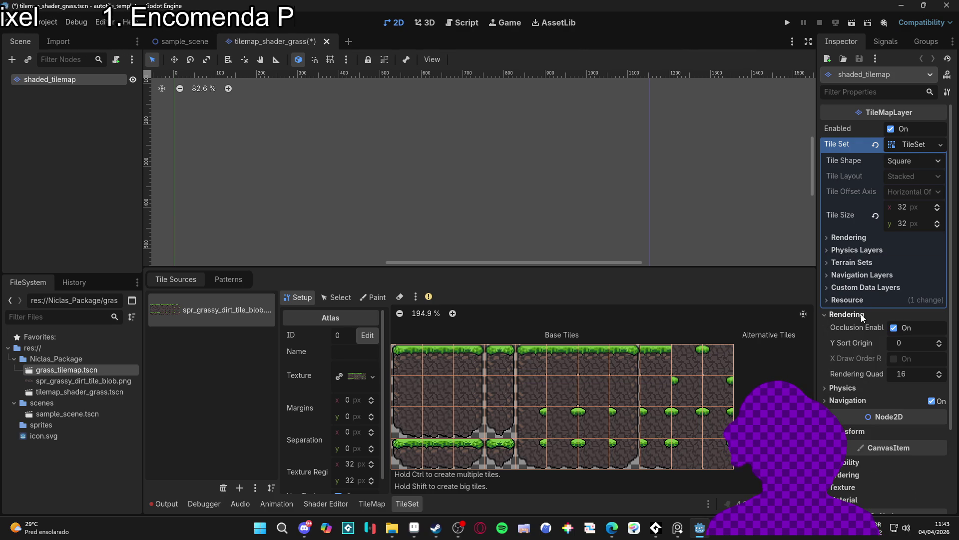
{"action": "left_click", "coordinate": [864, 315]}
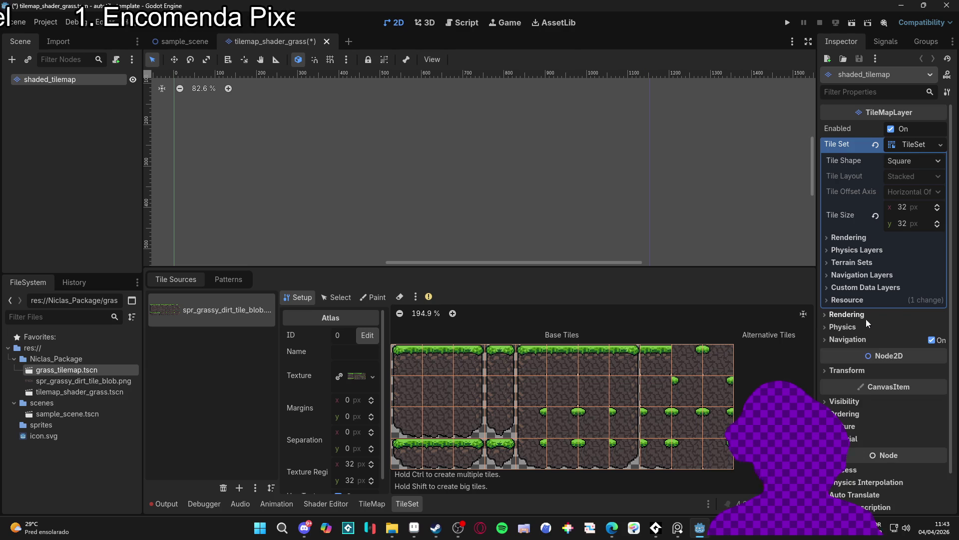
{"action": "scroll", "coordinate": [874, 382], "scroll_direction": "down", "scroll_amount": 2}
{"action": "left_click", "coordinate": [872, 362]}
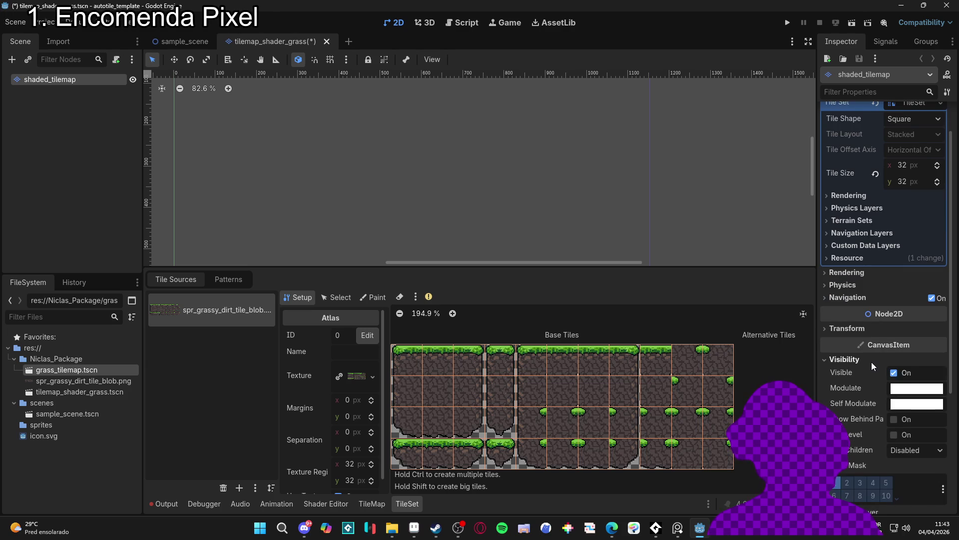
{"action": "left_click", "coordinate": [871, 361]}
{"action": "left_click", "coordinate": [856, 330]}
{"action": "left_click", "coordinate": [856, 330]}
{"action": "left_click", "coordinate": [867, 386]}
{"action": "left_click", "coordinate": [868, 385]}
{"action": "left_click", "coordinate": [866, 397]}
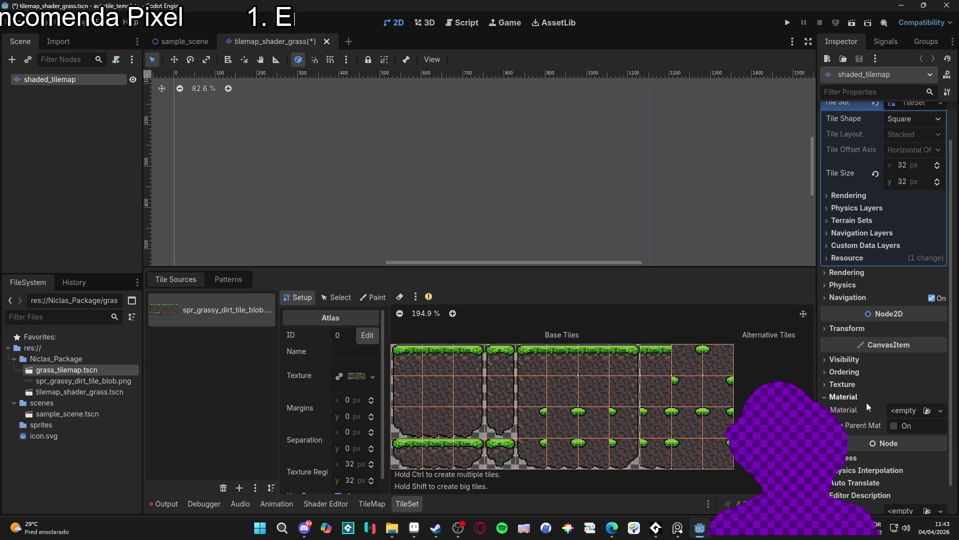
{"action": "left_click", "coordinate": [862, 399]}
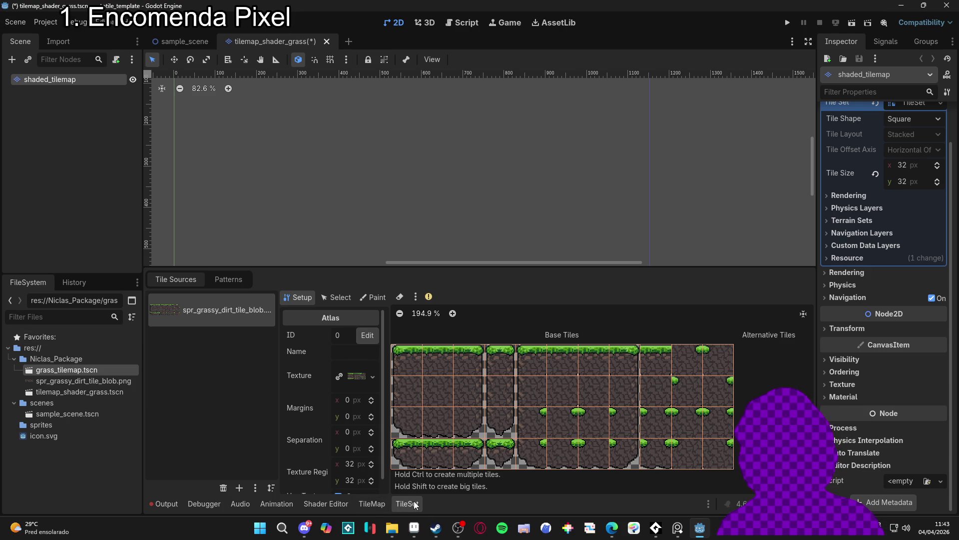
{"action": "left_click", "coordinate": [416, 532]}
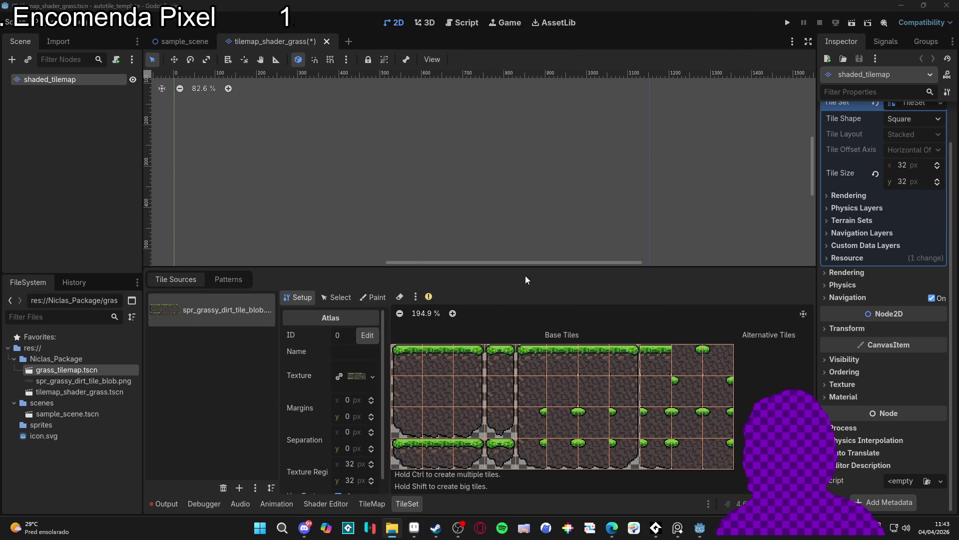
- Drag spr_grass_tile_border.png from res://sprites into Tile Sources, accepting automatic tile creation
{"action": "left_click", "coordinate": [44, 425]}
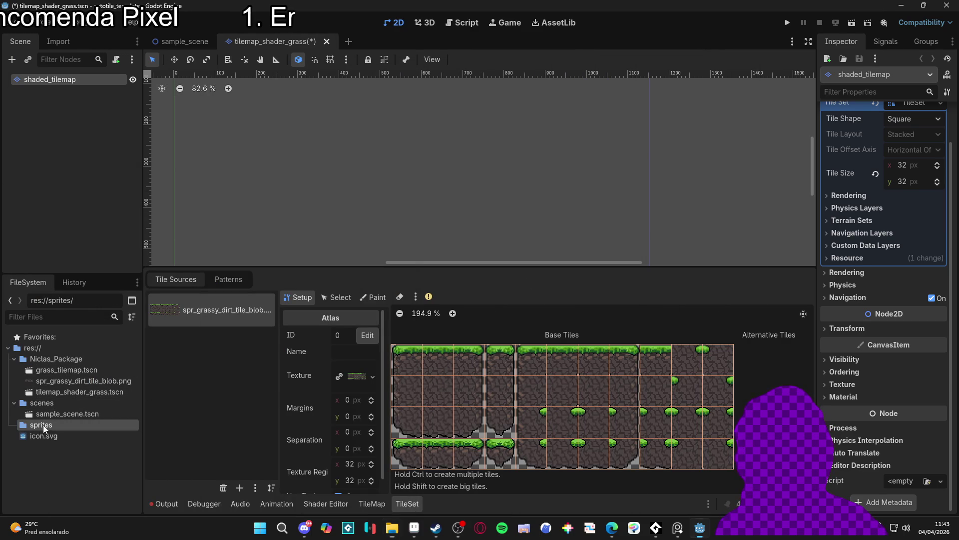
{"action": "key", "text": "alt+Tab"}
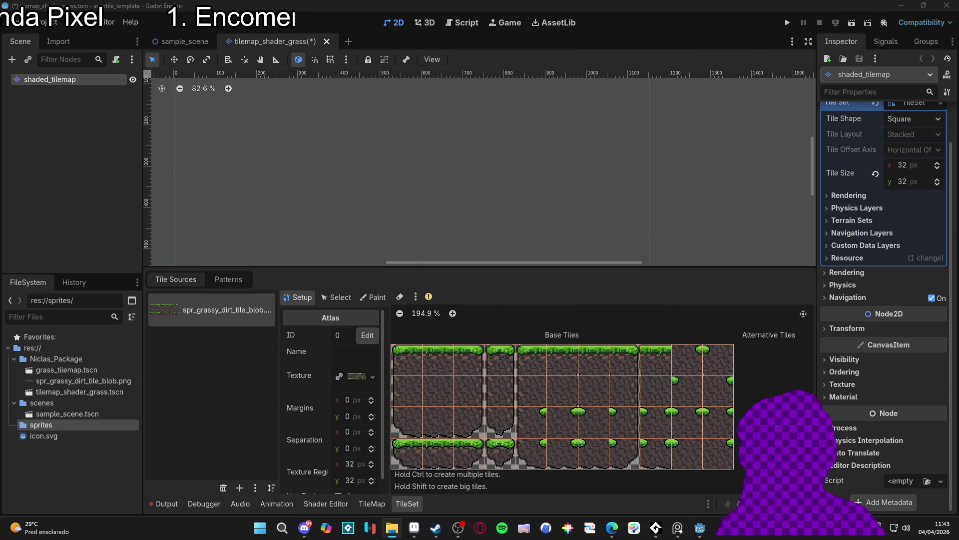
{"action": "left_click", "coordinate": [225, 384]}
{"action": "left_click", "coordinate": [14, 424]}
{"action": "left_click_drag", "start_coordinate": [30, 436], "coordinate": [263, 364]}
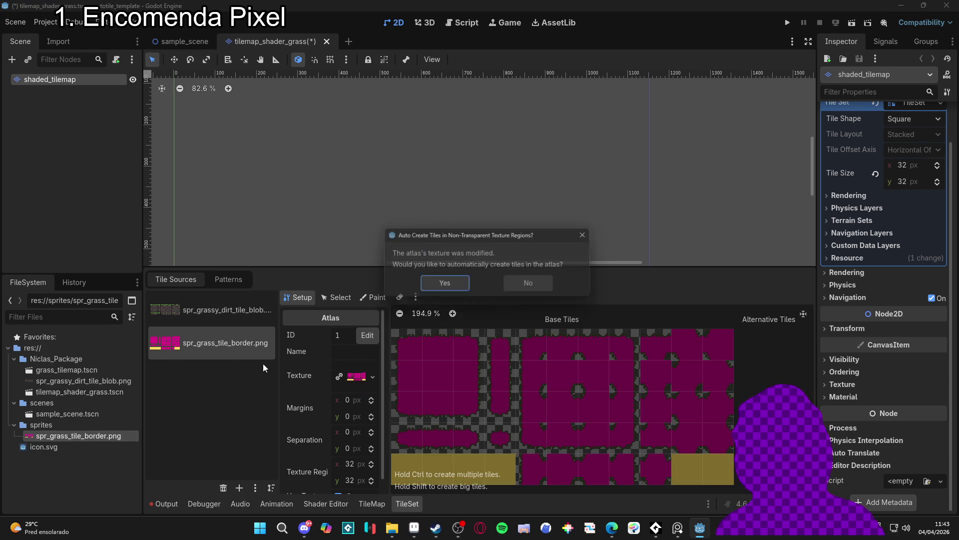
{"action": "left_click", "coordinate": [445, 286]}
- Switch between the grassy dirt and border tile sources to compare them
{"action": "left_click", "coordinate": [226, 318]}
{"action": "left_click", "coordinate": [238, 335]}
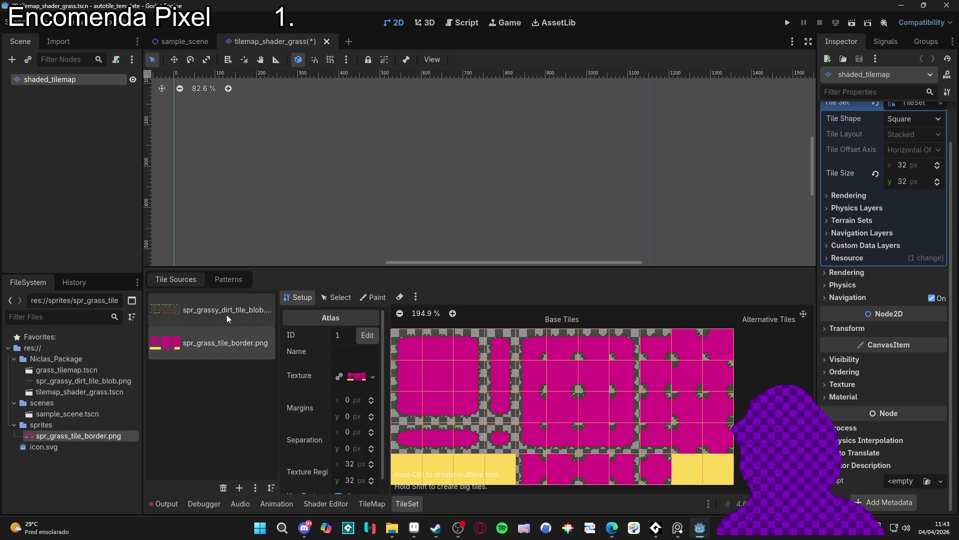
{"action": "left_click", "coordinate": [227, 314]}
{"action": "key", "text": "Delete"}
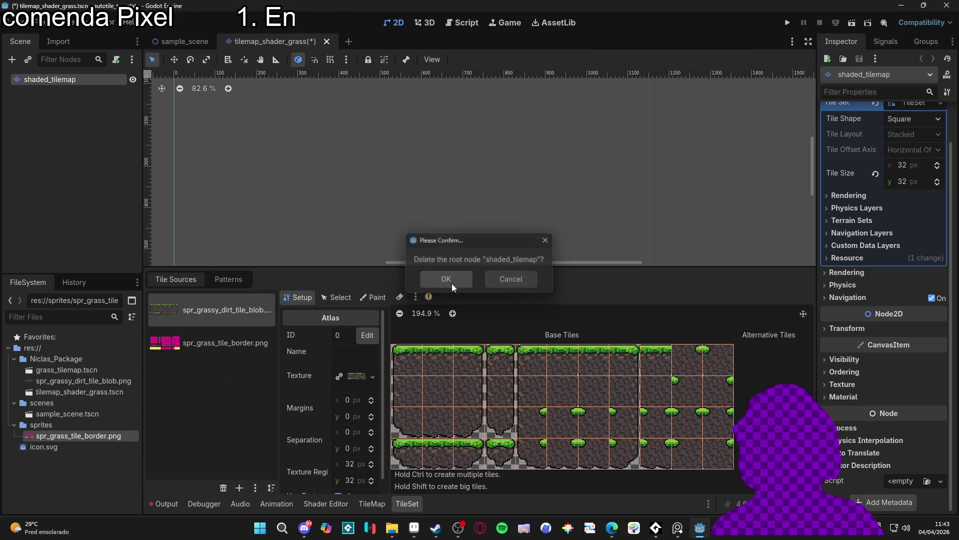
- Undo the accidental deletion of the shaded_tilemap root node and reselect it
{"action": "left_click", "coordinate": [448, 281]}
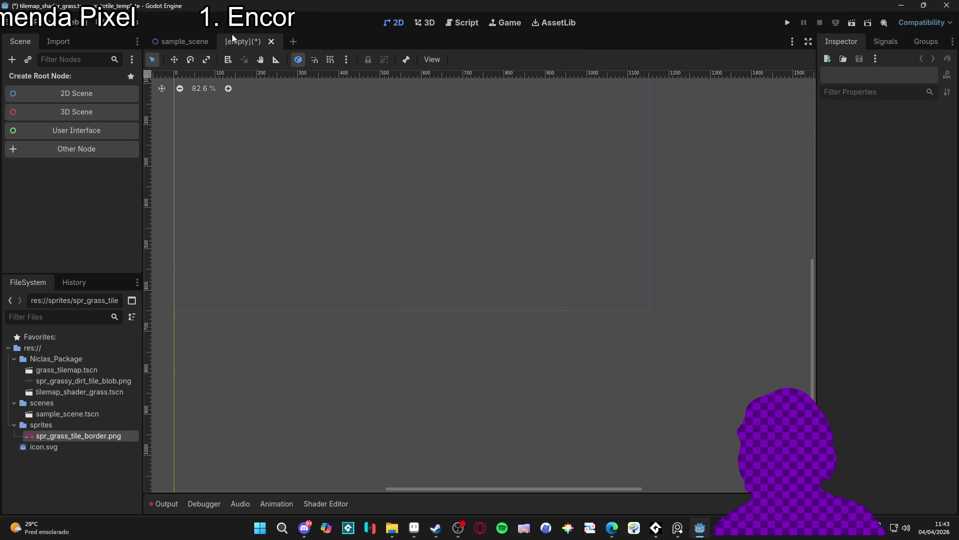
{"action": "key", "text": "ctrl+z"}
{"action": "left_click", "coordinate": [59, 82]}
- Browse the border and grassy dirt sources, cancelling another root-node delete prompt
{"action": "left_click", "coordinate": [223, 307]}
{"action": "left_click", "coordinate": [227, 293]}
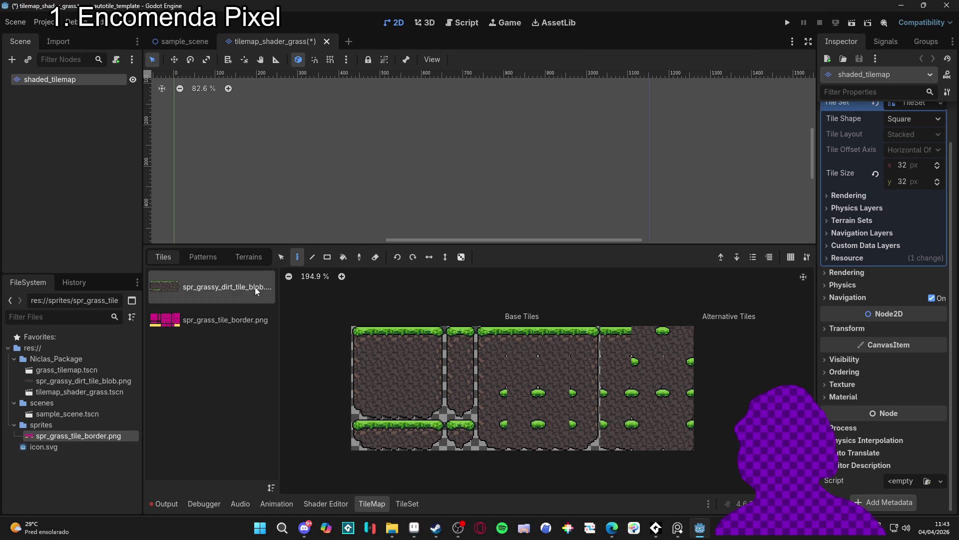
{"action": "left_click", "coordinate": [217, 317]}
{"action": "left_click", "coordinate": [243, 300]}
{"action": "key", "text": "Delete"}
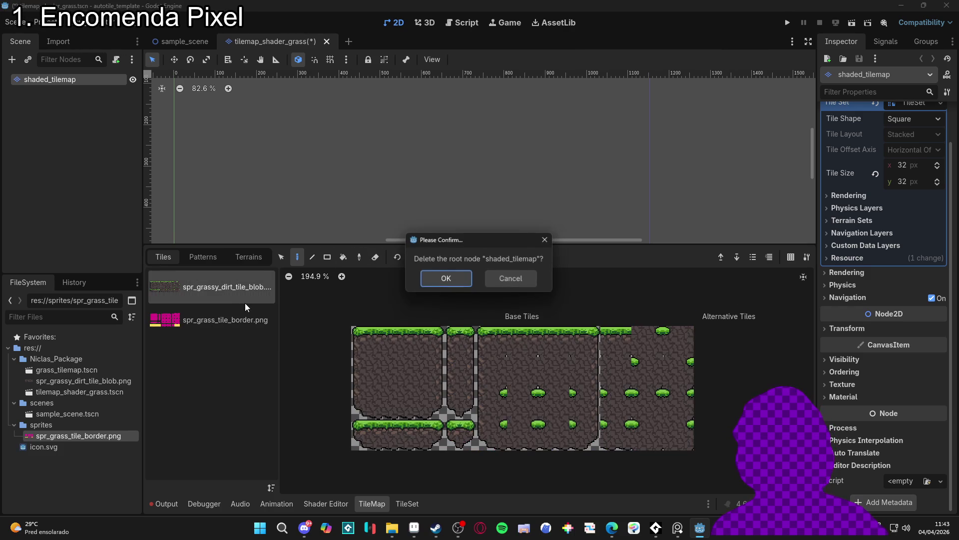
{"action": "left_click", "coordinate": [510, 277]}
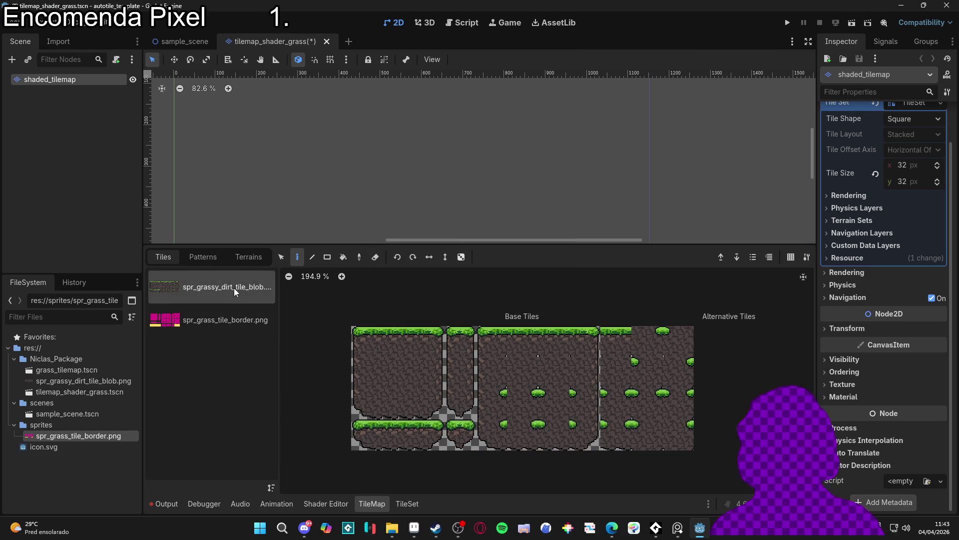
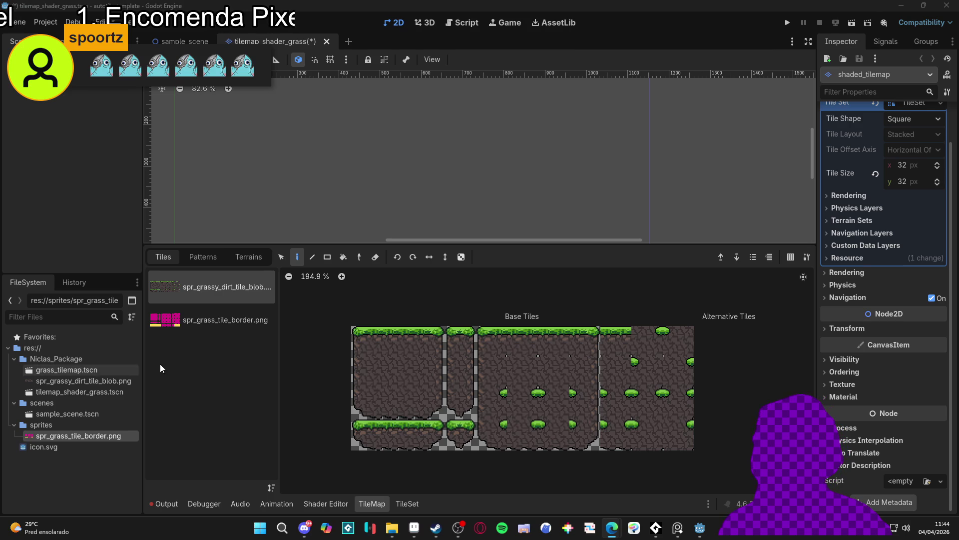
- Compare the two tile sources and select every tile in the grassy dirt atlas
{"action": "left_click", "coordinate": [225, 317]}
{"action": "left_click", "coordinate": [214, 287]}
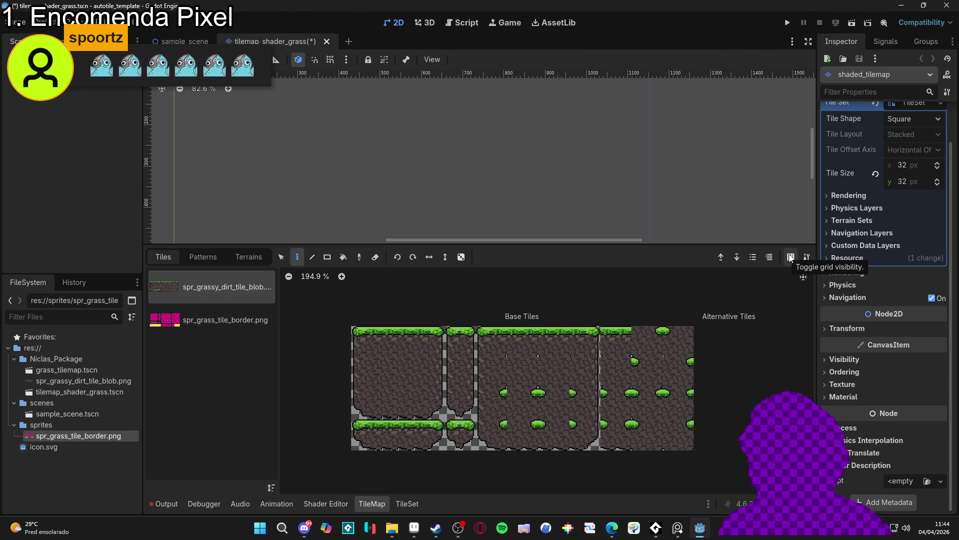
{"action": "left_click", "coordinate": [213, 310]}
{"action": "left_click", "coordinate": [225, 296]}
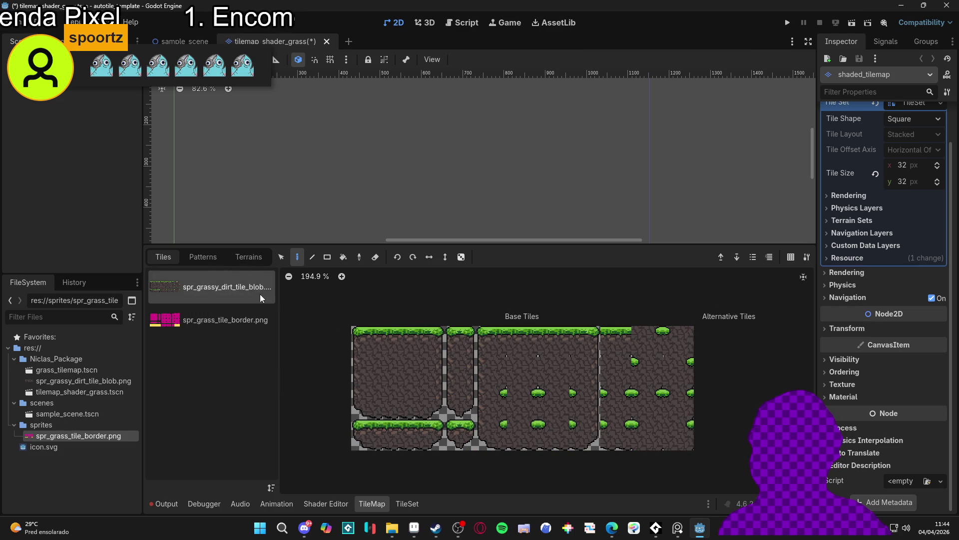
{"action": "mouse_move", "coordinate": [364, 343]}
{"action": "left_mouse_down"}
{"action": "mouse_move", "coordinate": [700, 346]}
{"action": "mouse_move", "coordinate": [588, 398]}
{"action": "mouse_move", "coordinate": [679, 436]}
{"action": "mouse_move", "coordinate": [619, 406]}
{"action": "mouse_move", "coordinate": [415, 357]}
{"action": "mouse_move", "coordinate": [332, 322]}
{"action": "mouse_move", "coordinate": [305, 341]}
{"action": "left_mouse_up"}
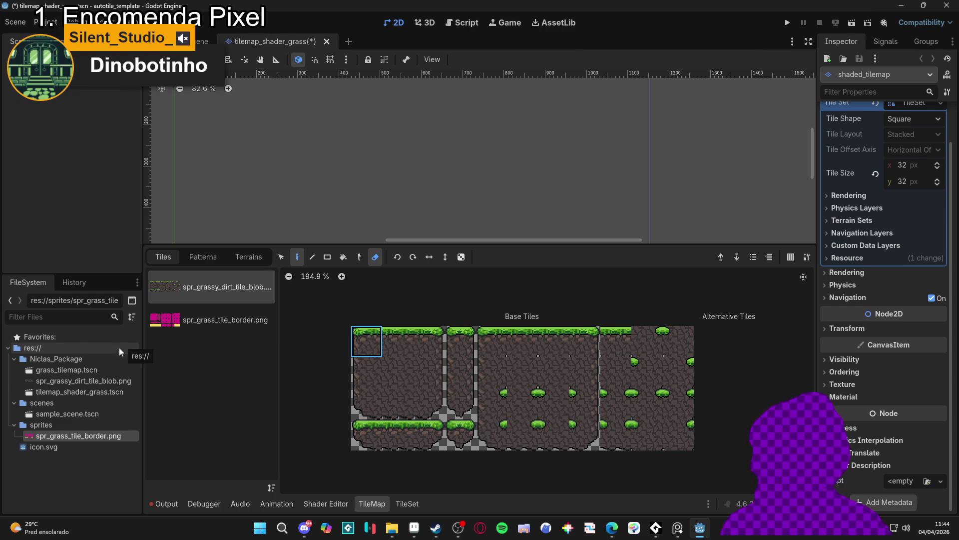
- Browse the tile patterns and terrain sets, viewing the tiles of Terrain 0
{"action": "left_click", "coordinate": [188, 326]}
{"action": "left_click", "coordinate": [205, 288]}
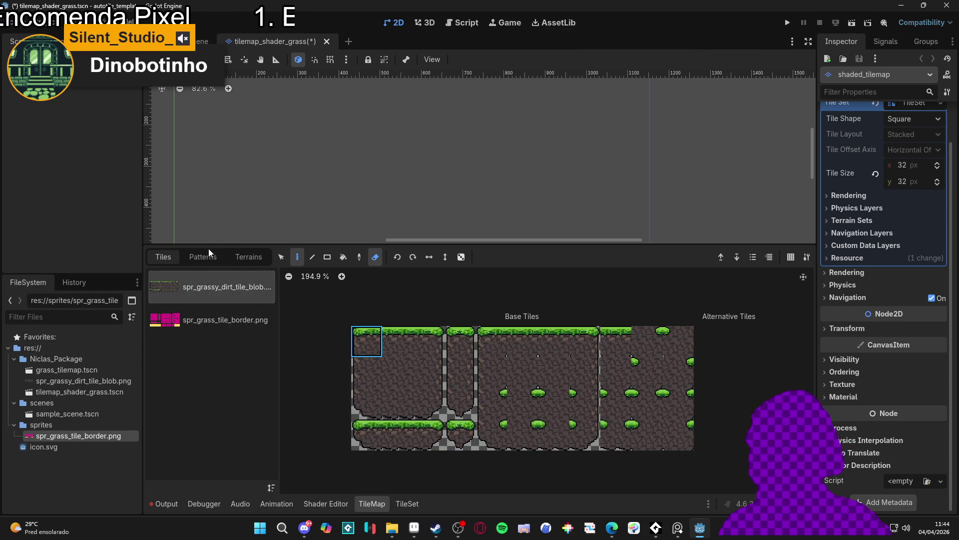
{"action": "left_click", "coordinate": [203, 256]}
{"action": "left_click", "coordinate": [248, 257]}
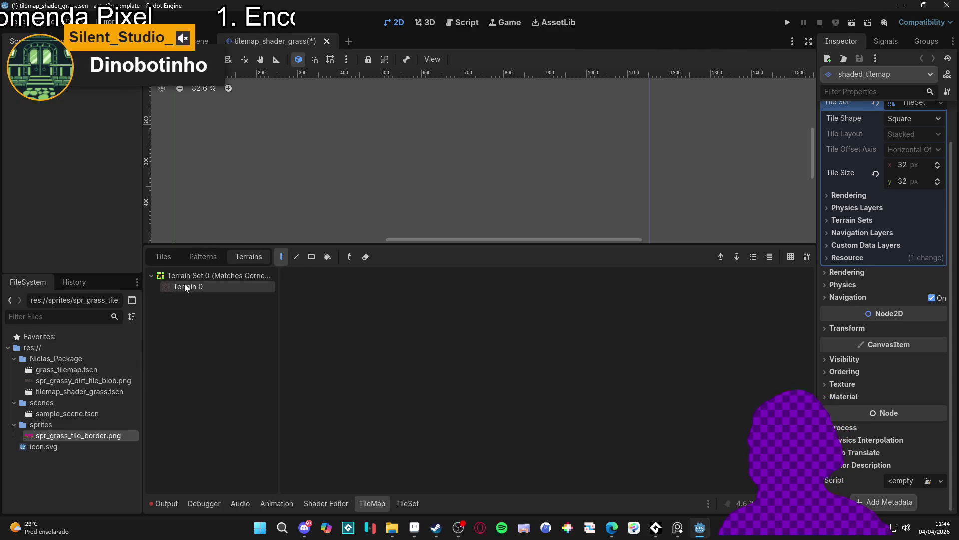
{"action": "left_click", "coordinate": [184, 287]}
{"action": "left_click", "coordinate": [168, 256]}
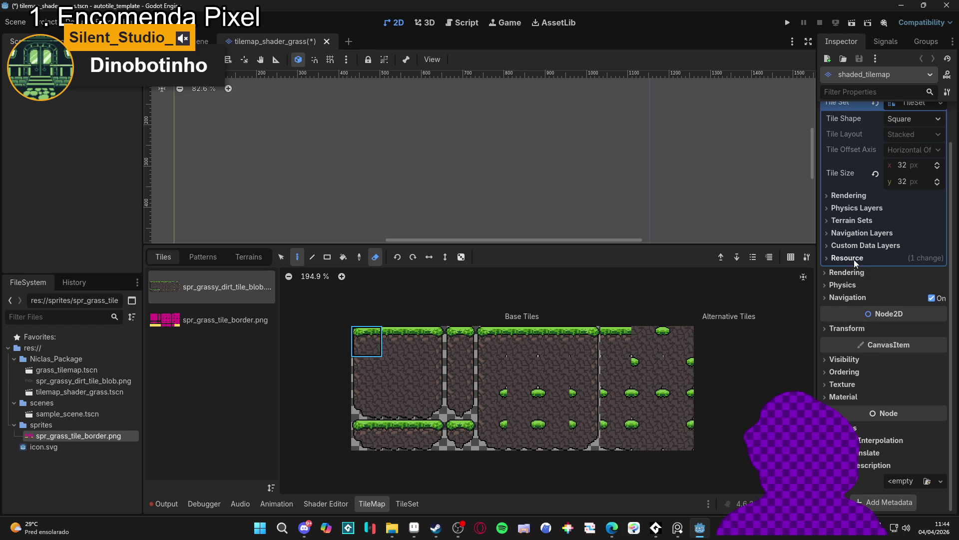
- Check the terrain set settings, then show the spr_grass_tile_border.png atlas in the TileSet editor
{"action": "left_click", "coordinate": [880, 220]}
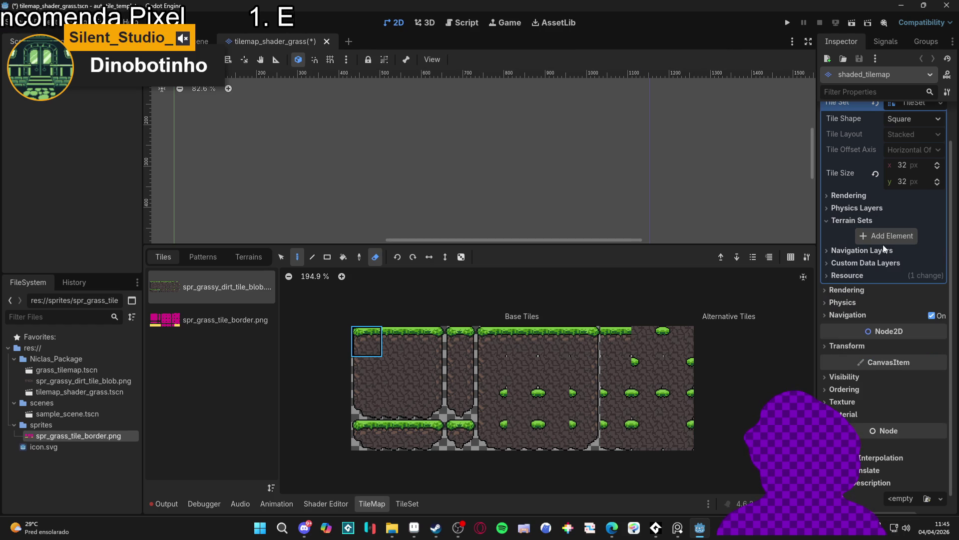
{"action": "left_click", "coordinate": [856, 220]}
{"action": "left_click", "coordinate": [199, 306]}
{"action": "left_click", "coordinate": [214, 291]}
{"action": "left_click", "coordinate": [235, 258]}
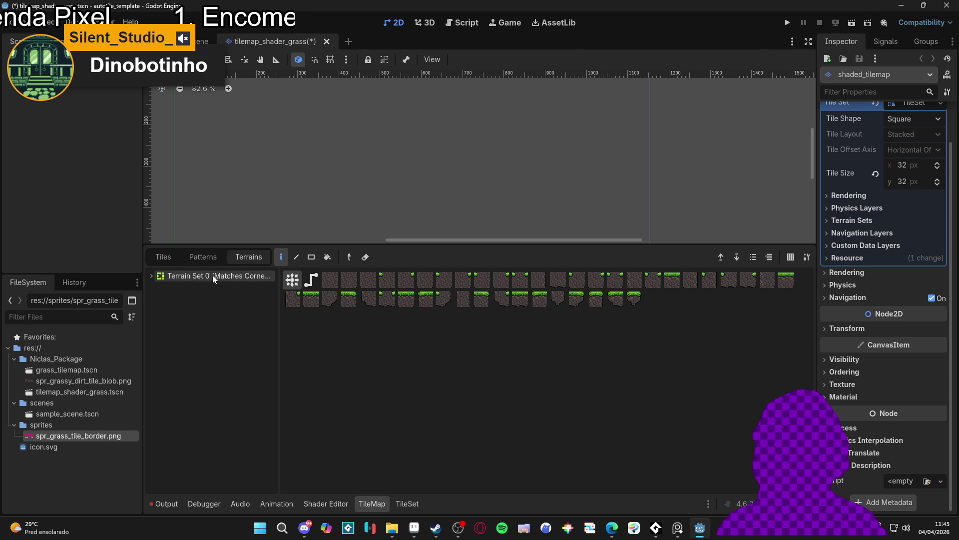
{"action": "left_click", "coordinate": [179, 257]}
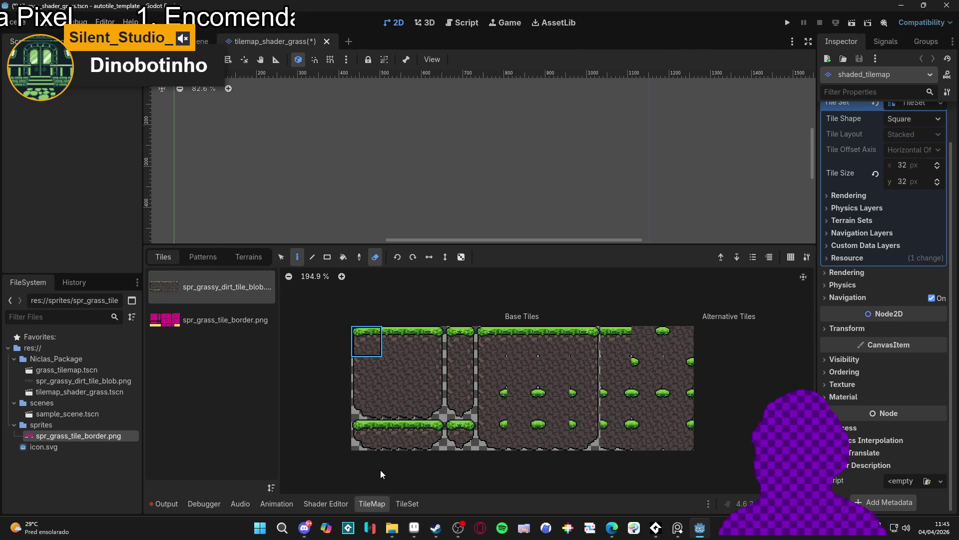
{"action": "left_click", "coordinate": [407, 503]}
{"action": "left_click", "coordinate": [226, 340]}
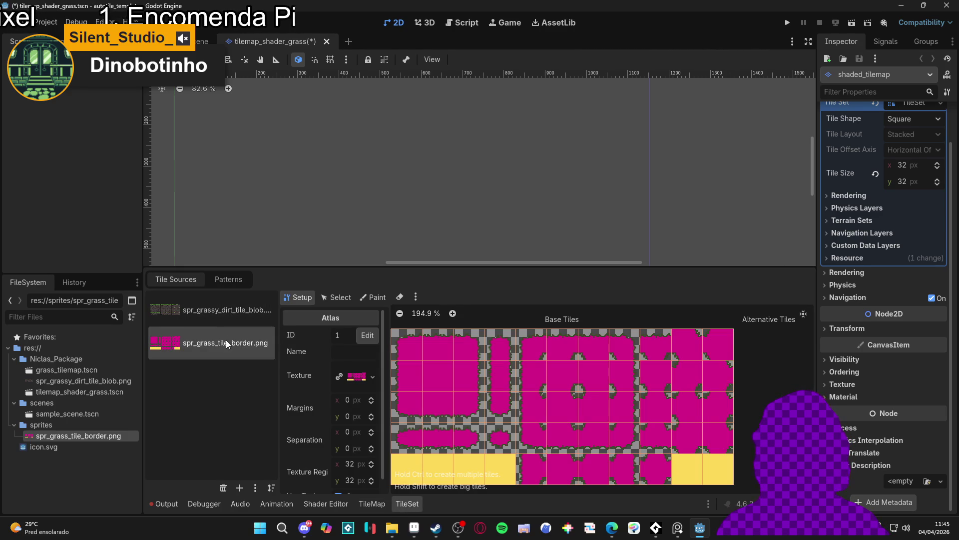
- Try deleting the grassy dirt tile source, cancelling the root-node deletion prompt
{"action": "left_click", "coordinate": [206, 318]}
{"action": "left_click", "coordinate": [209, 345]}
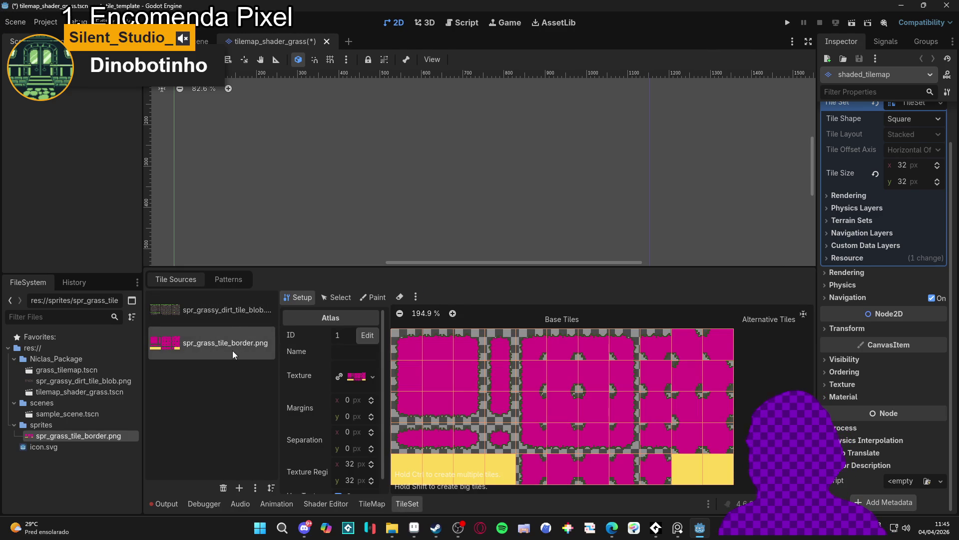
{"action": "left_click", "coordinate": [238, 323]}
{"action": "key", "text": "Delete"}
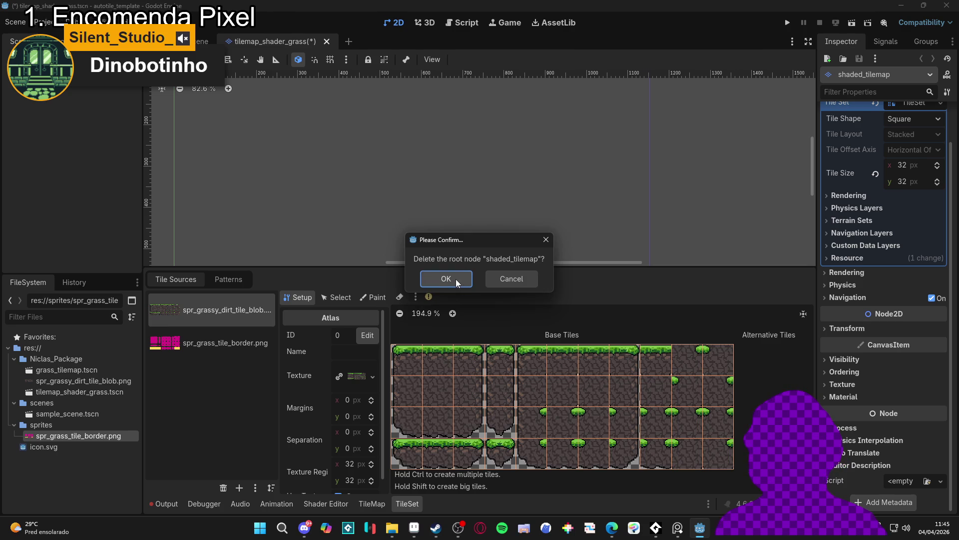
{"action": "left_click", "coordinate": [515, 280]}
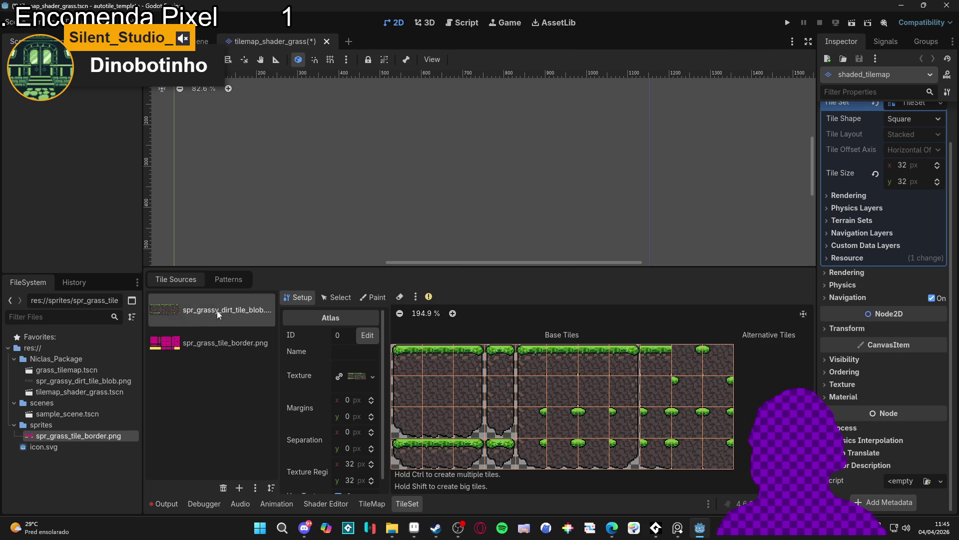
- Erase the top row, right column and middle tiles from the grassy dirt atlas
{"action": "mouse_move", "coordinate": [429, 301]}
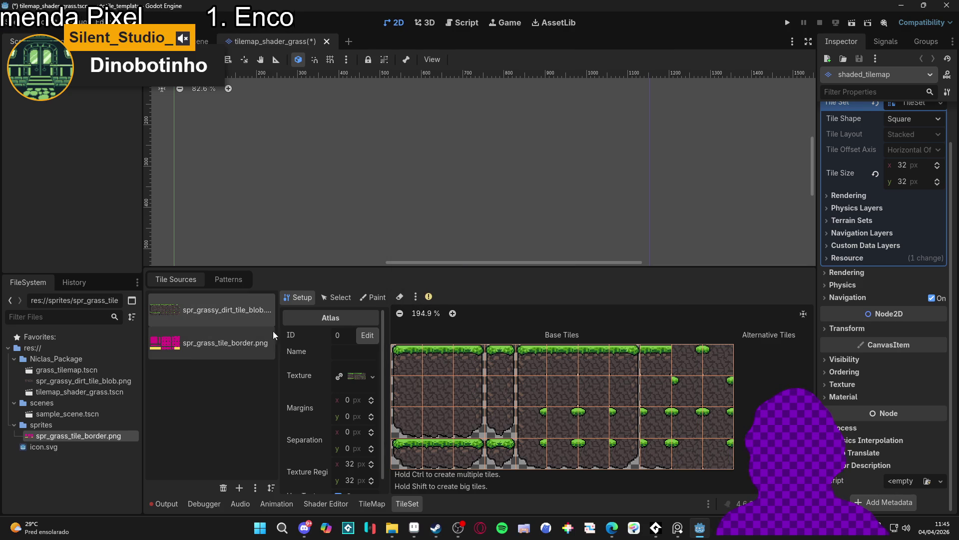
{"action": "left_click", "coordinate": [400, 296]}
{"action": "mouse_move", "coordinate": [450, 359]}
{"action": "left_mouse_down"}
{"action": "mouse_move", "coordinate": [737, 390]}
{"action": "mouse_move", "coordinate": [714, 455]}
{"action": "left_mouse_up"}
{"action": "mouse_move", "coordinate": [649, 397]}
{"action": "left_mouse_down"}
{"action": "mouse_move", "coordinate": [625, 450]}
{"action": "mouse_move", "coordinate": [595, 440]}
{"action": "mouse_move", "coordinate": [570, 403]}
{"action": "mouse_move", "coordinate": [531, 432]}
{"action": "mouse_move", "coordinate": [465, 449]}
{"action": "mouse_move", "coordinate": [425, 439]}
{"action": "mouse_move", "coordinate": [419, 454]}
{"action": "left_mouse_up"}
{"action": "left_click", "coordinate": [215, 343]}
{"action": "left_click", "coordinate": [210, 306]}
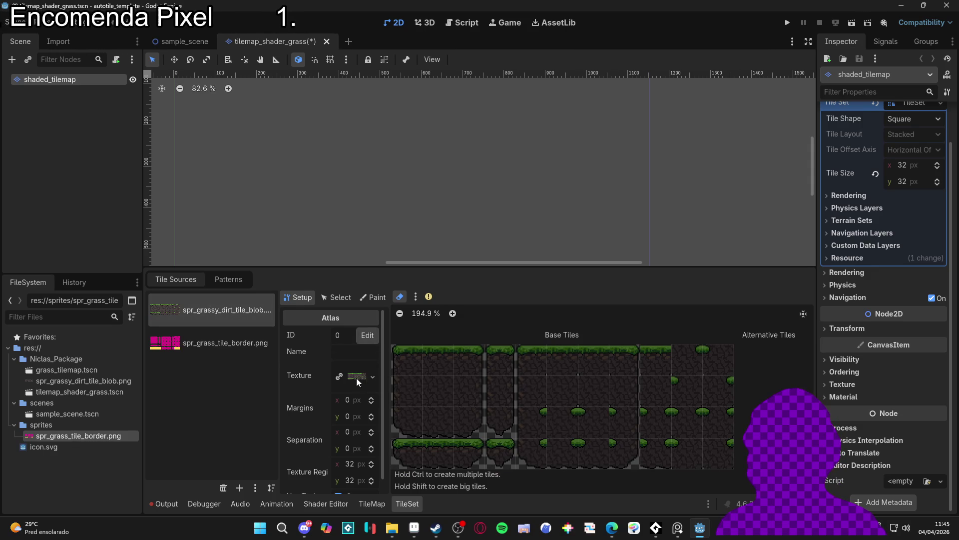
- Clear the atlas source's texture and back out of the source ID change
{"action": "left_click", "coordinate": [372, 376]}
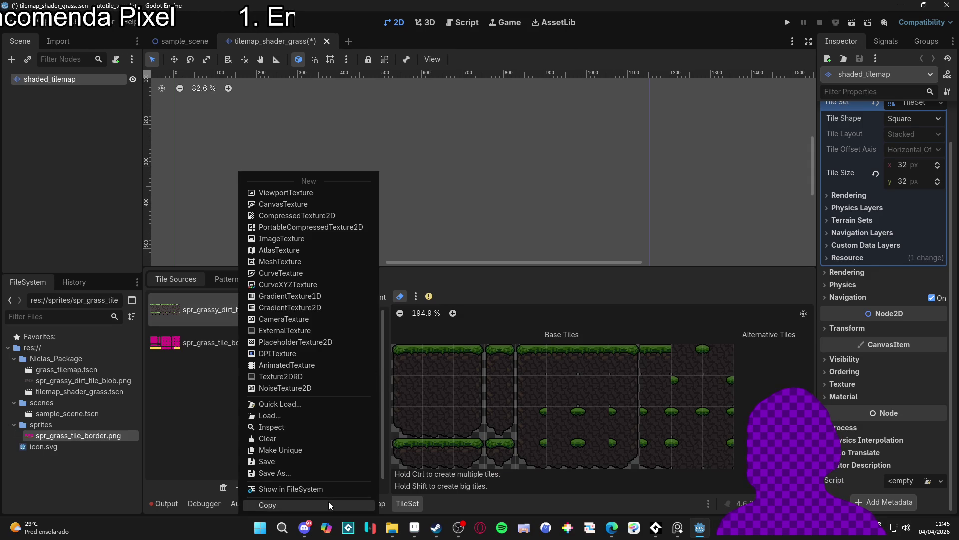
{"action": "left_click", "coordinate": [278, 438]}
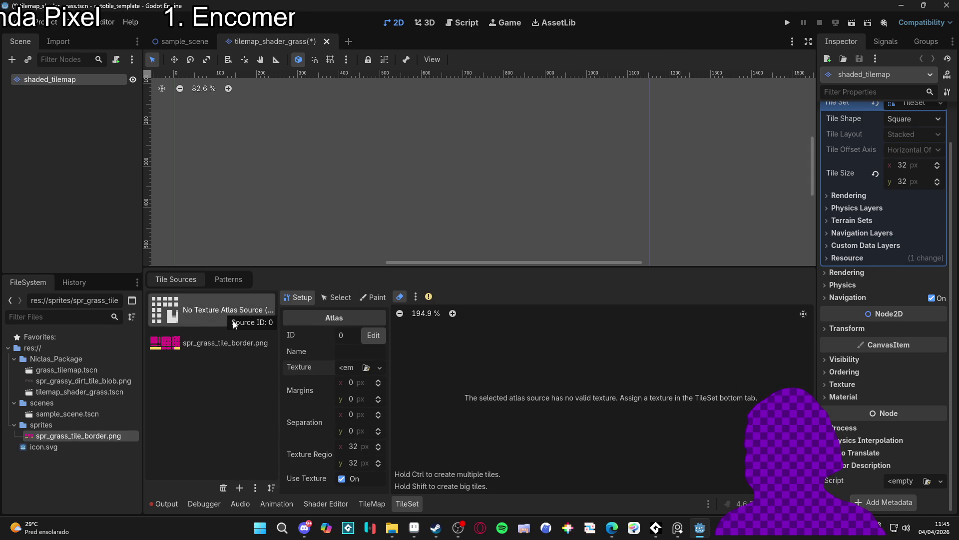
{"action": "left_click", "coordinate": [374, 334]}
{"action": "left_click", "coordinate": [514, 299]}
{"action": "left_click", "coordinate": [375, 336]}
{"action": "key", "text": "Escape"}
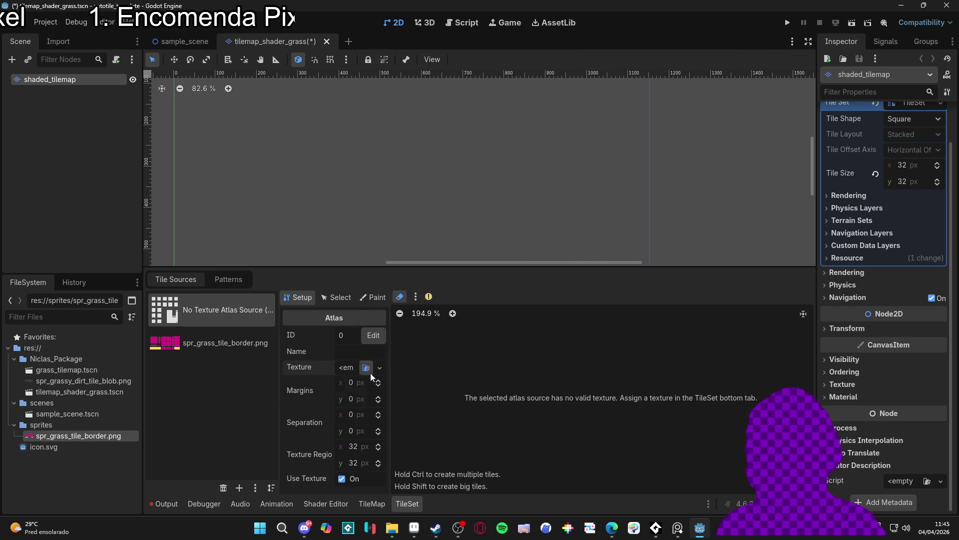
- Load the grass border image as atlas texture, auto-create tiles, and paint terrains
{"action": "left_click", "coordinate": [366, 367]}
{"action": "left_click", "coordinate": [377, 170]}
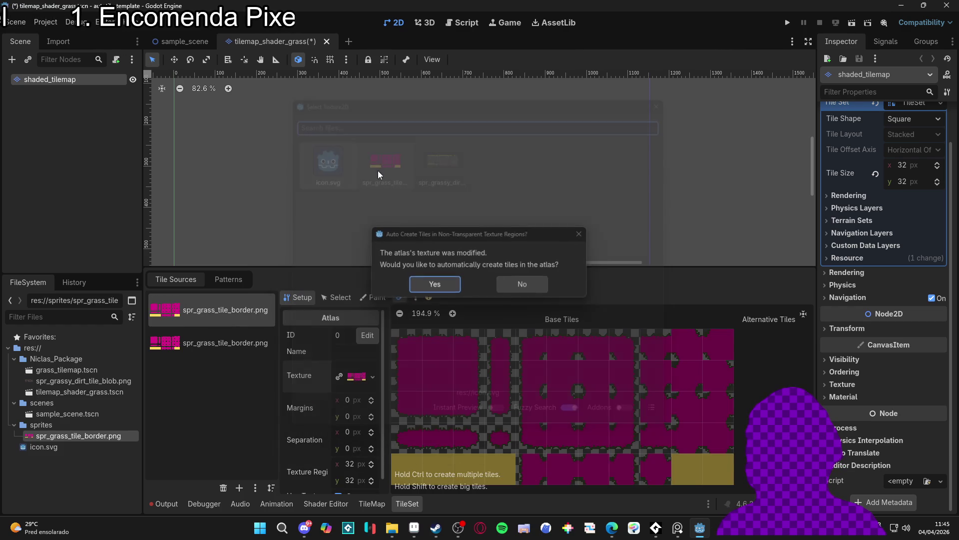
{"action": "left_click", "coordinate": [444, 282]}
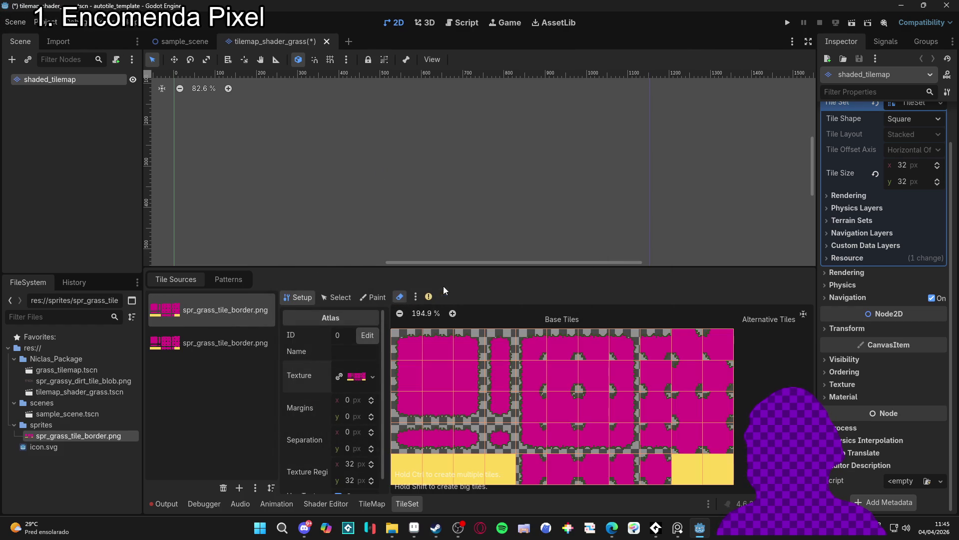
{"action": "left_click", "coordinate": [369, 299]}
{"action": "left_click", "coordinate": [355, 334]}
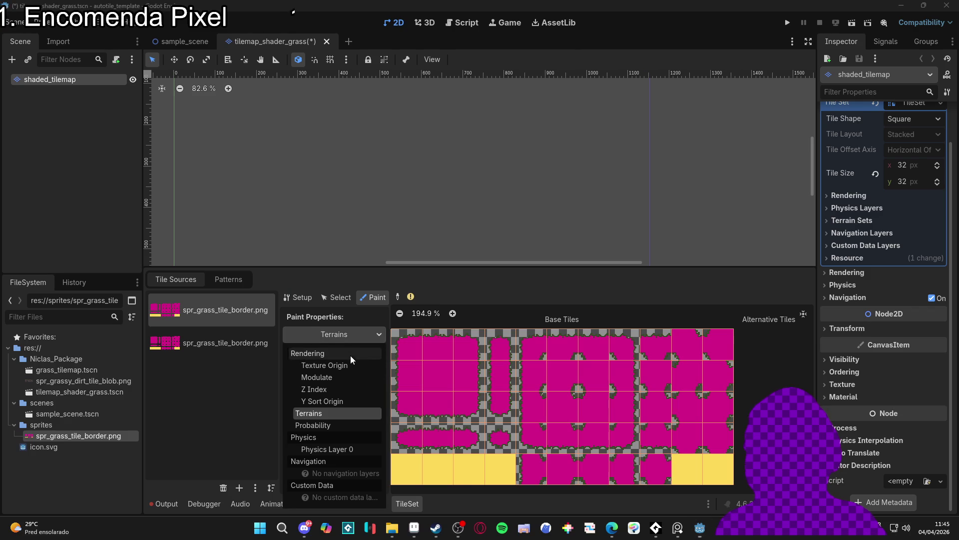
{"action": "left_click", "coordinate": [333, 417]}
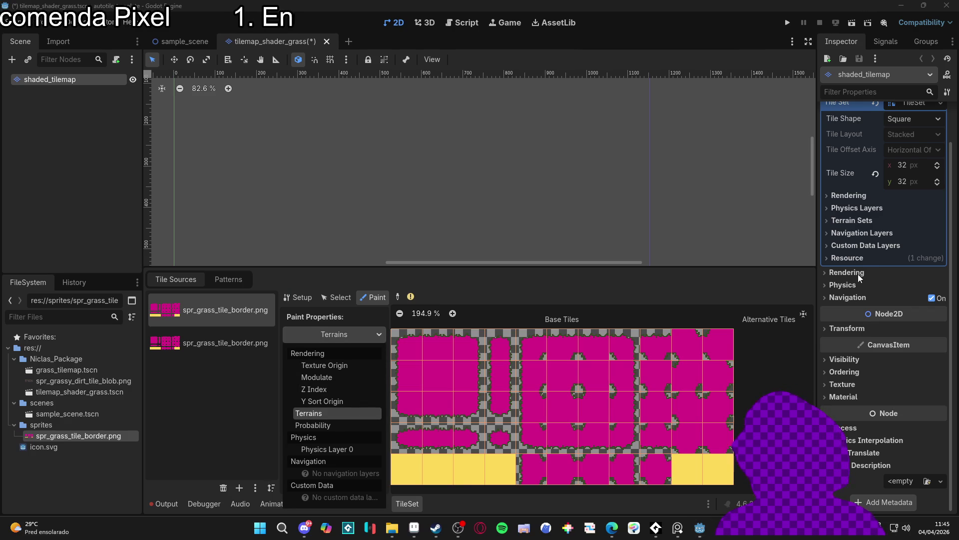
- Remove the duplicate grass border tile source
{"action": "left_click", "coordinate": [858, 273]}
{"action": "left_click", "coordinate": [239, 341]}
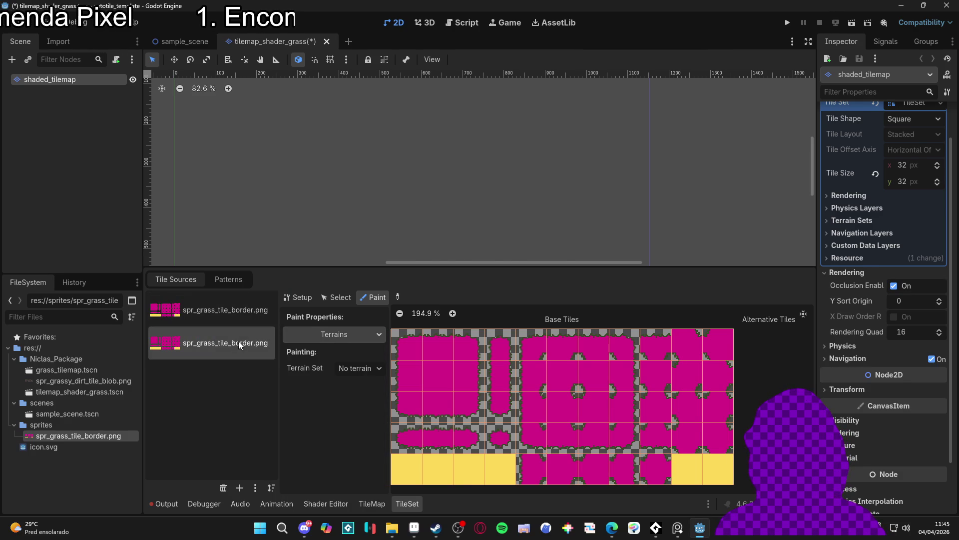
{"action": "key", "text": "Delete"}
{"action": "left_click", "coordinate": [514, 277]}
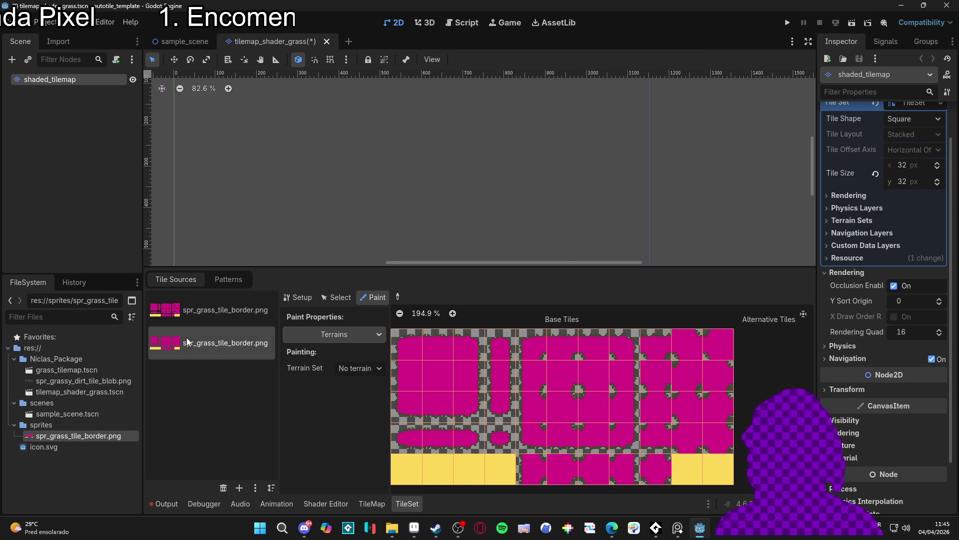
{"action": "left_click", "coordinate": [223, 488]}
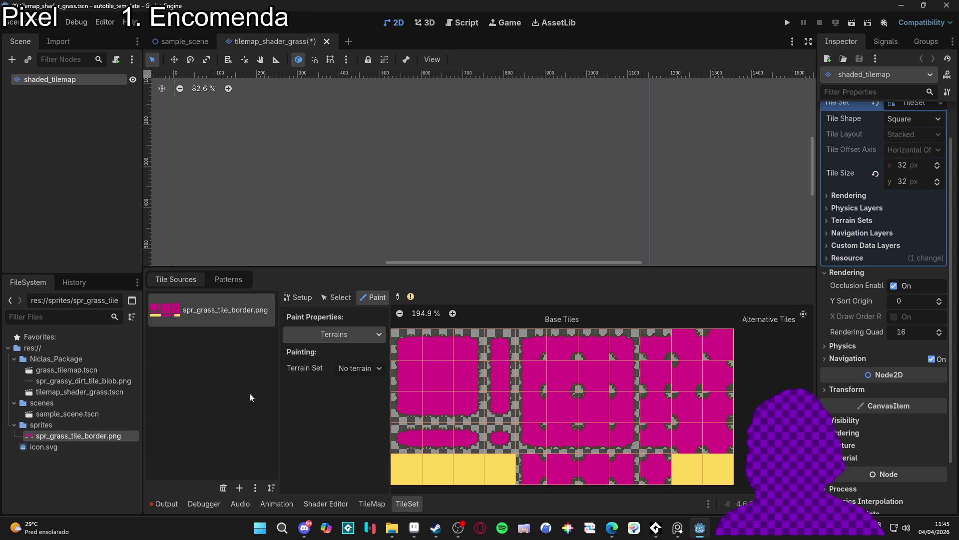
- Add the grassy dirt image as a tile source with auto-created tiles
{"action": "left_click_drag", "start_coordinate": [83, 381], "coordinate": [271, 345]}
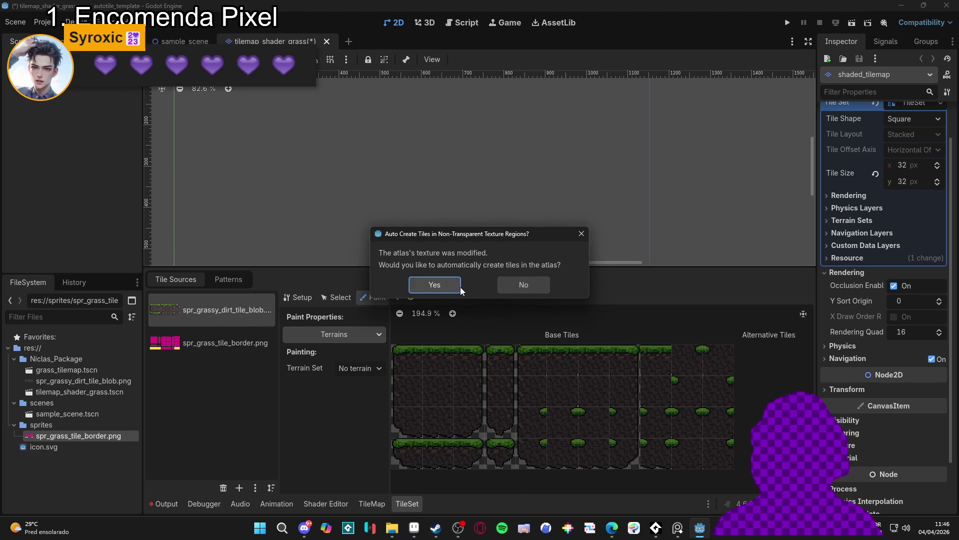
{"action": "left_click", "coordinate": [435, 285]}
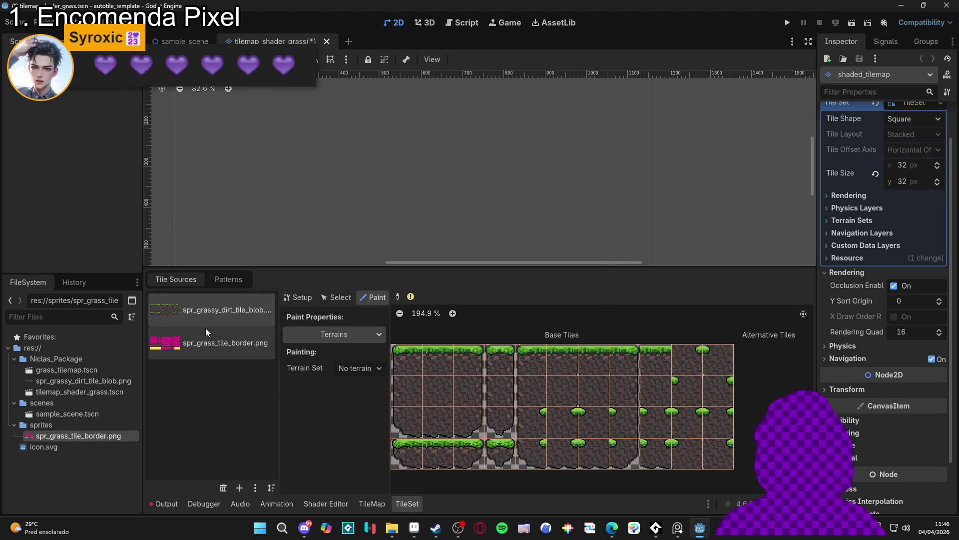
{"action": "left_click", "coordinate": [229, 342]}
{"action": "left_click", "coordinate": [232, 315]}
{"action": "left_click", "coordinate": [229, 332]}
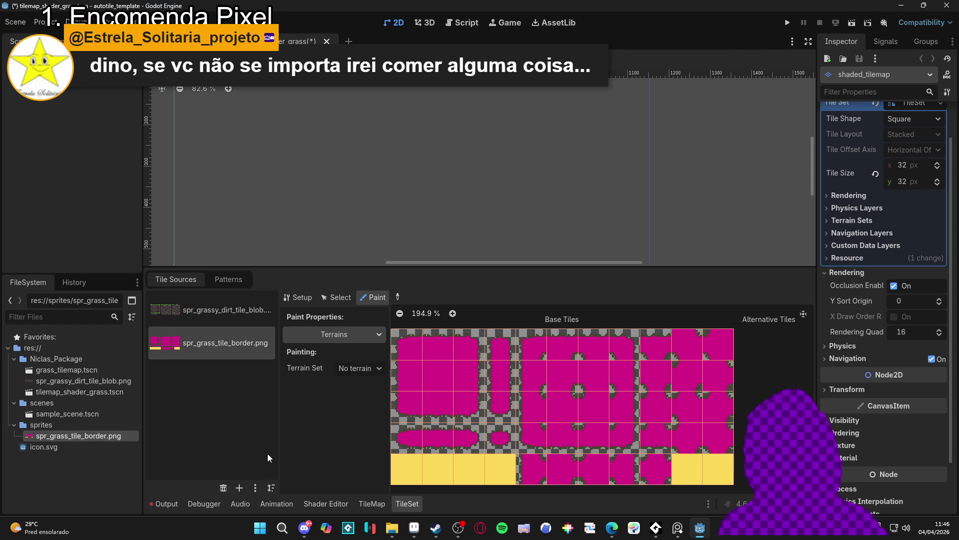
- Remove the grass border source and close tilemap_shader_grass without saving
{"action": "left_click", "coordinate": [224, 488]}
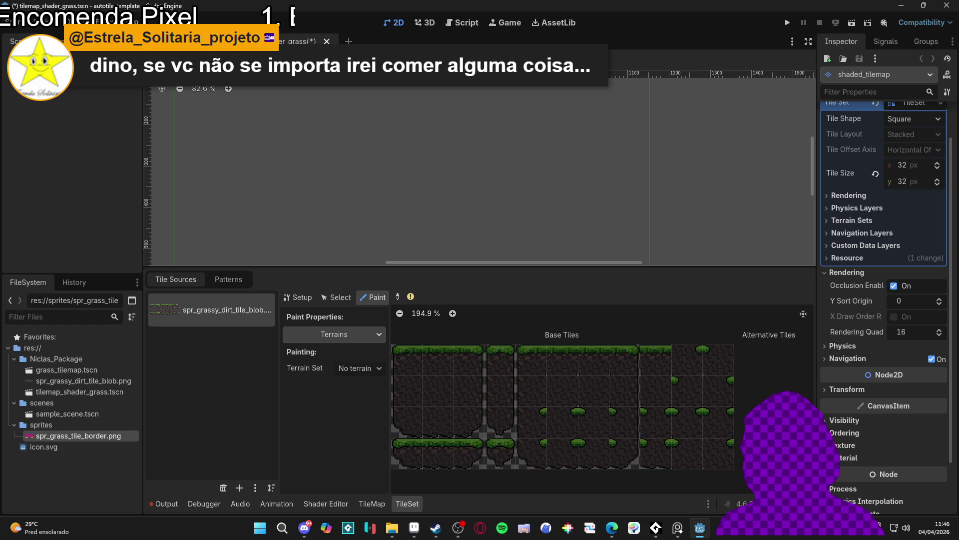
{"action": "left_click", "coordinate": [327, 42]}
{"action": "left_click", "coordinate": [545, 299]}
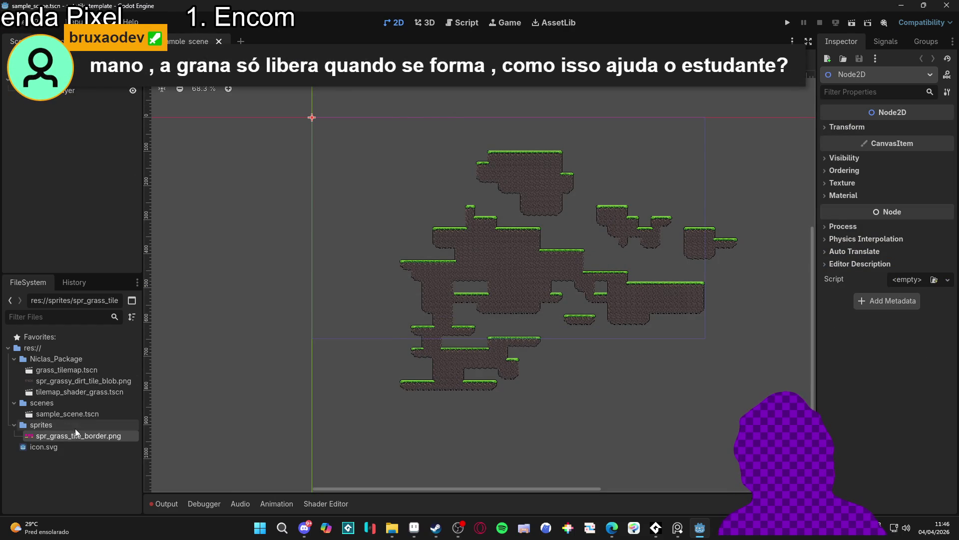
- Open tilemap_shader_grass.tscn and bring up the TileSet atlas Setup texture options
{"action": "left_click", "coordinate": [100, 391]}
{"action": "double_click", "coordinate": [101, 391]}
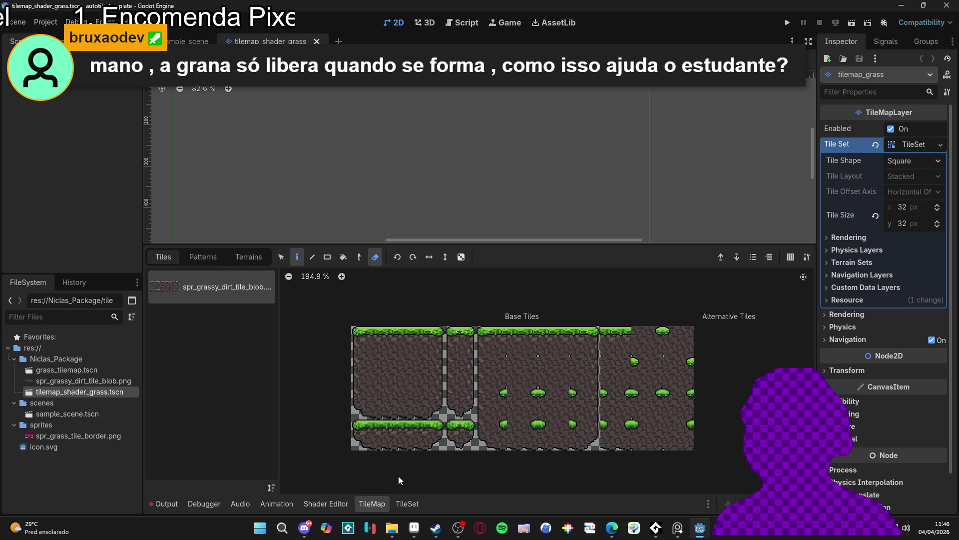
{"action": "left_click", "coordinate": [408, 503]}
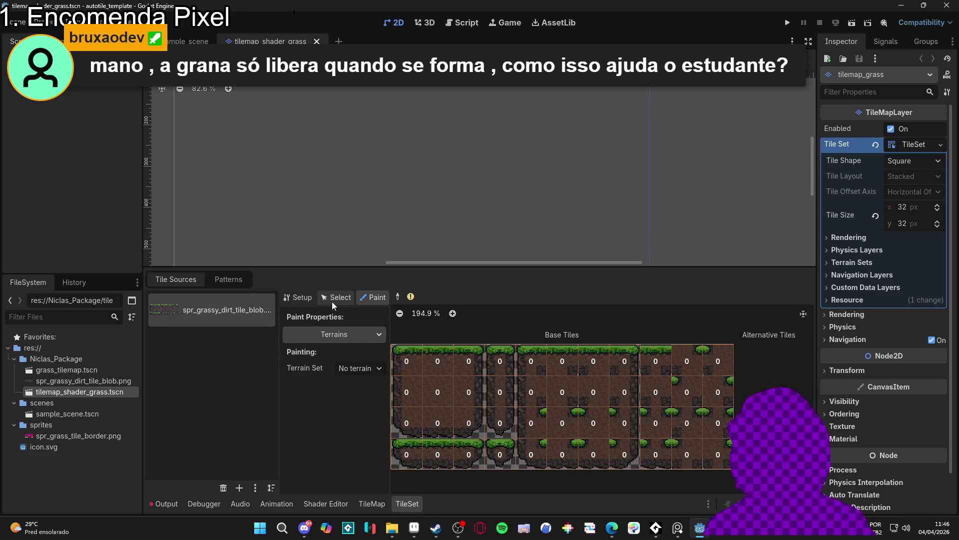
{"action": "left_click", "coordinate": [309, 299]}
{"action": "left_click", "coordinate": [364, 375]}
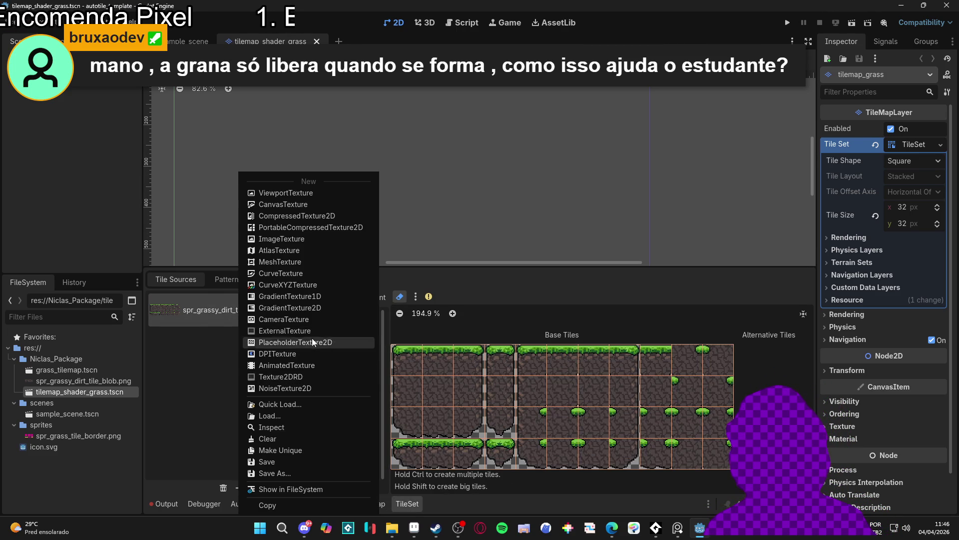
{"action": "key", "text": "Escape"}
- Browse for a texture, close the file browser, and decline automatic tile creation
{"action": "left_click", "coordinate": [359, 380]}
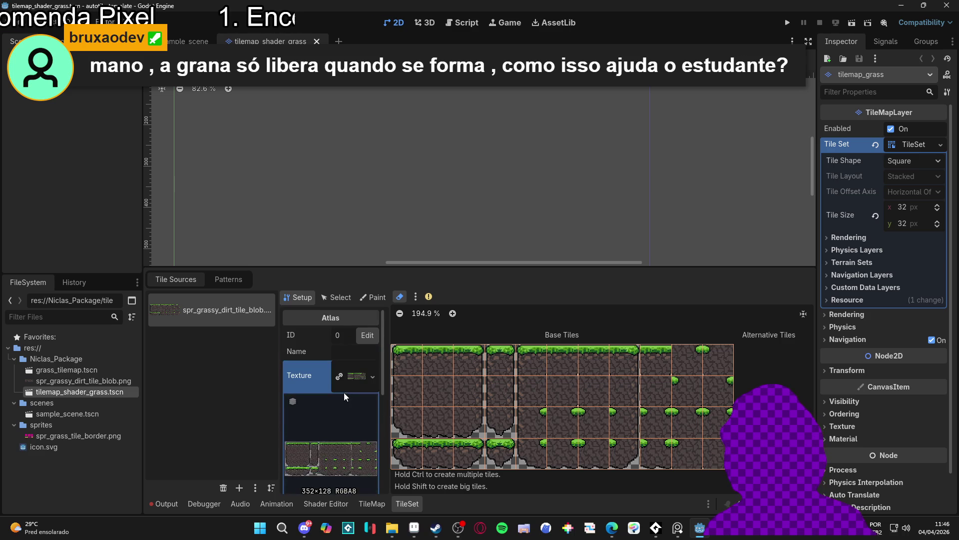
{"action": "left_click", "coordinate": [374, 377]}
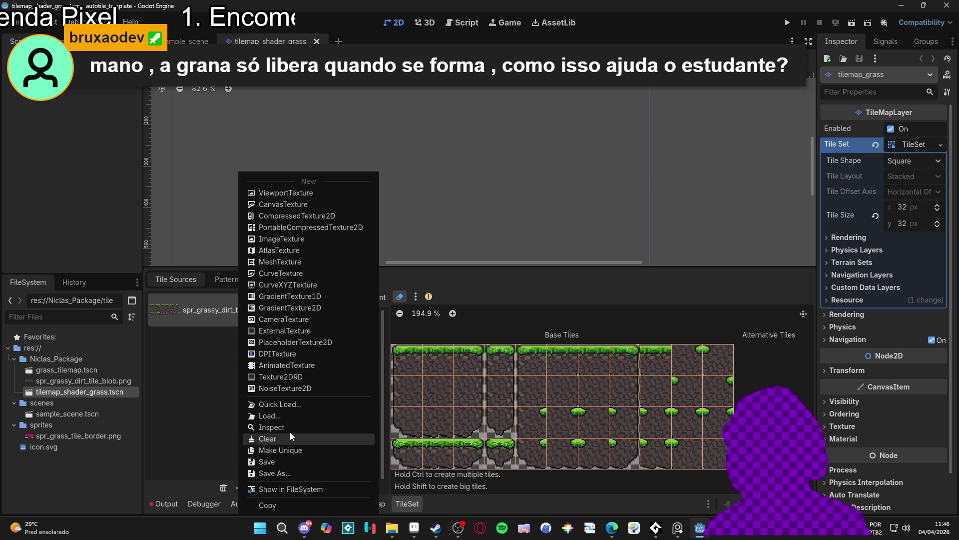
{"action": "left_click", "coordinate": [314, 414]}
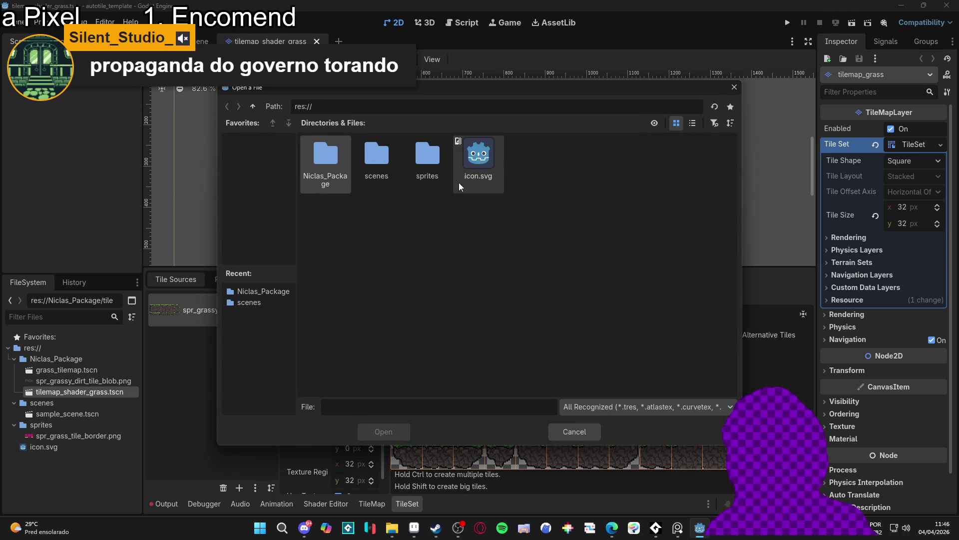
{"action": "left_click", "coordinate": [569, 432]}
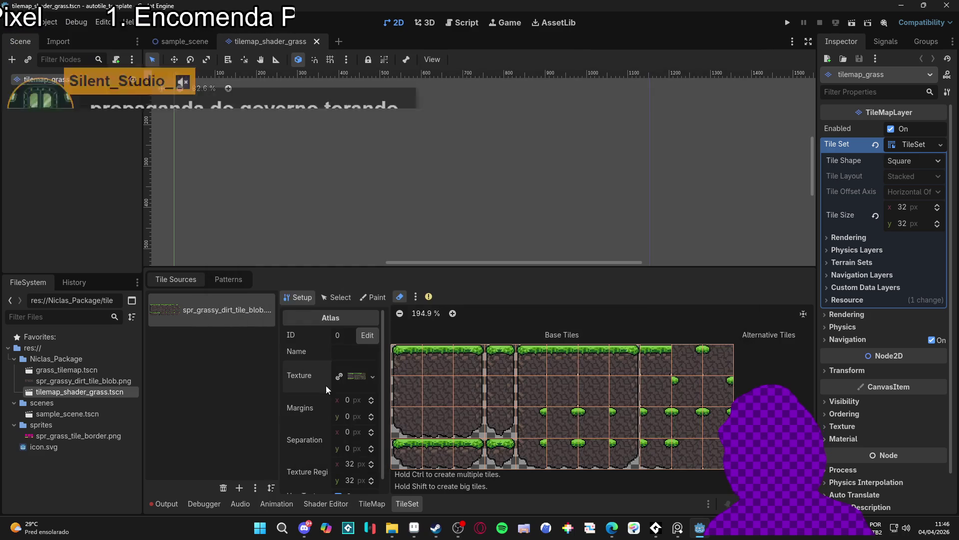
{"action": "left_click", "coordinate": [512, 284]}
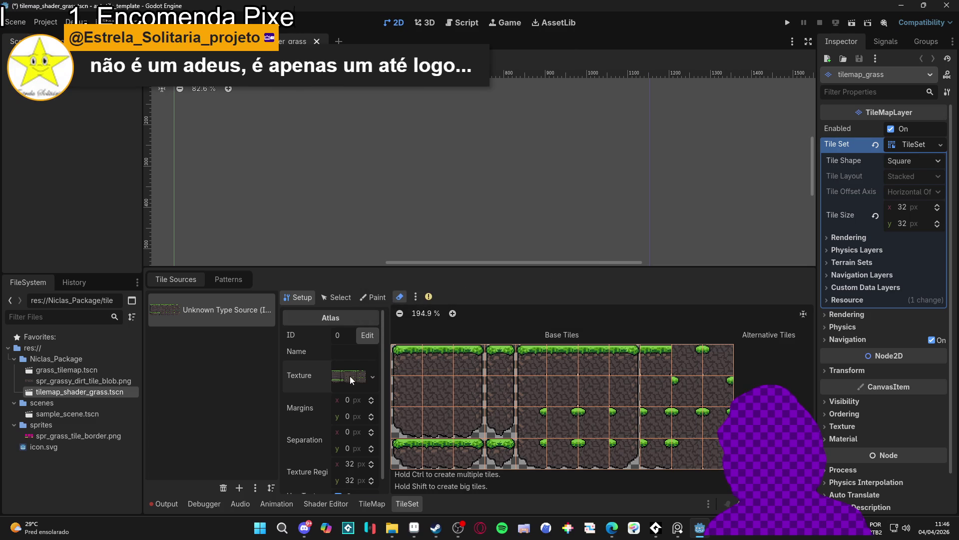
- Quick Load spr_grass_tile_border.png as the atlas texture and auto-create its tiles
{"action": "left_click", "coordinate": [369, 376]}
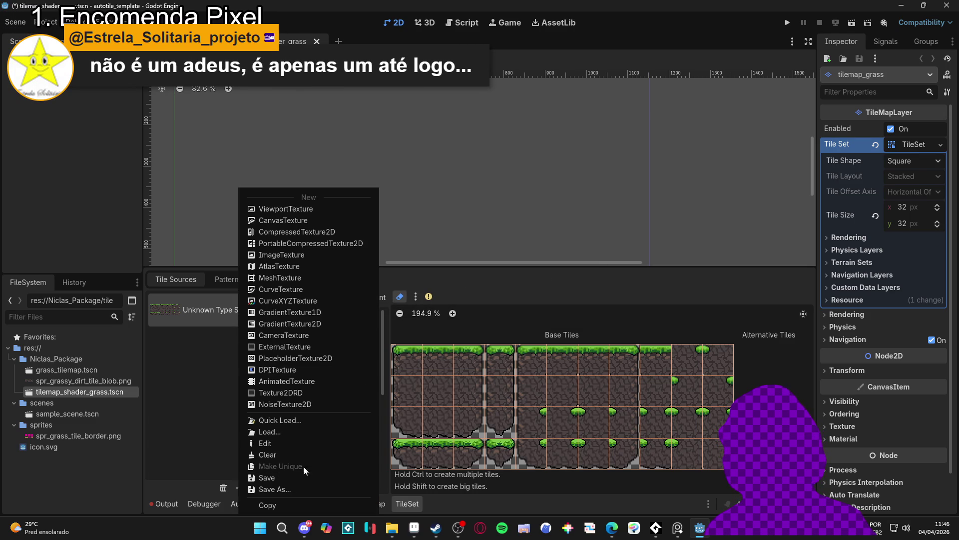
{"action": "left_click", "coordinate": [303, 421]}
{"action": "left_click", "coordinate": [333, 169]}
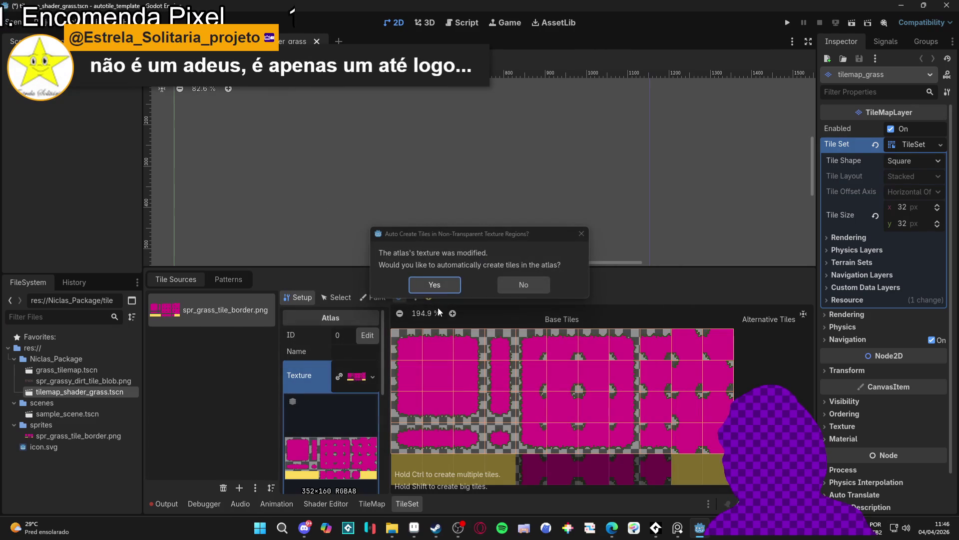
{"action": "left_click", "coordinate": [441, 281]}
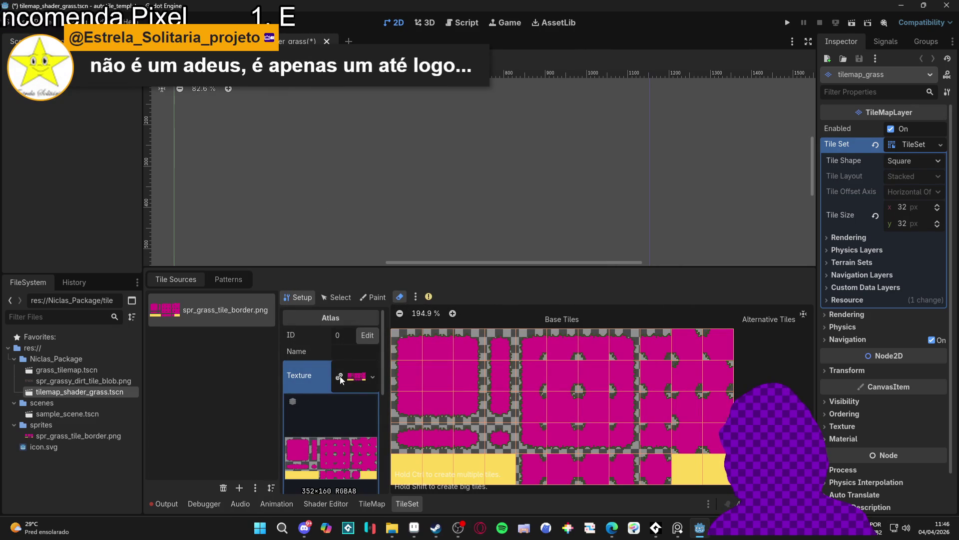
- Set tile painting to Terrains, then pick Terrain 0 in the TileMap terrains list
{"action": "left_click", "coordinate": [372, 298]}
{"action": "left_click", "coordinate": [367, 333]}
{"action": "left_click", "coordinate": [367, 333]}
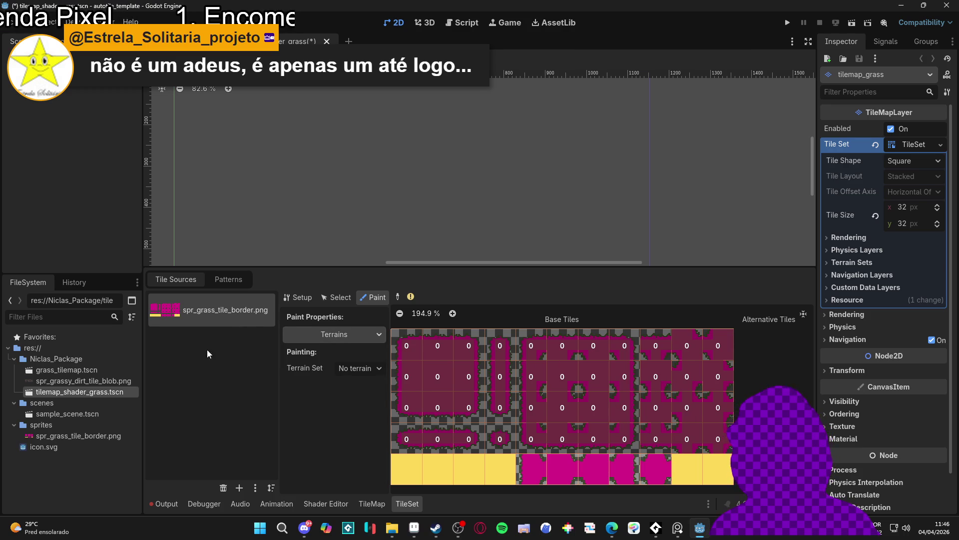
{"action": "left_click", "coordinate": [374, 503]}
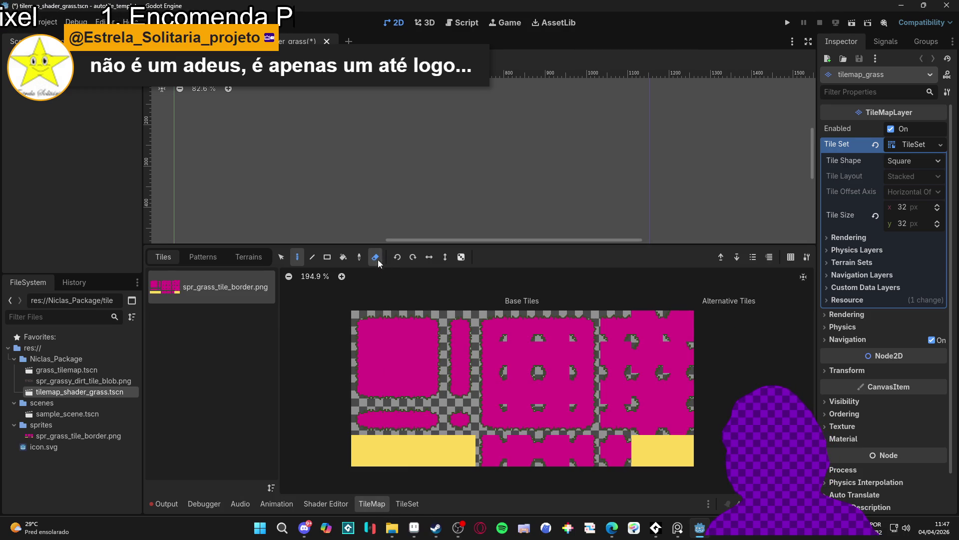
{"action": "left_click", "coordinate": [250, 256]}
{"action": "left_click", "coordinate": [200, 288]}
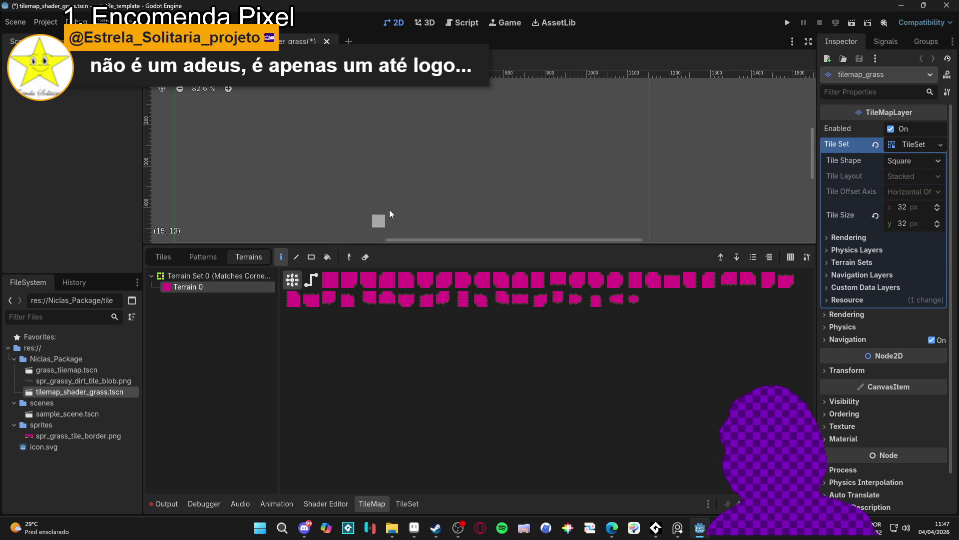
- Paint a Terrain 0 patch in the zoomed viewport, then raise the tile panel again
{"action": "left_click_drag", "start_coordinate": [452, 246], "coordinate": [449, 357]}
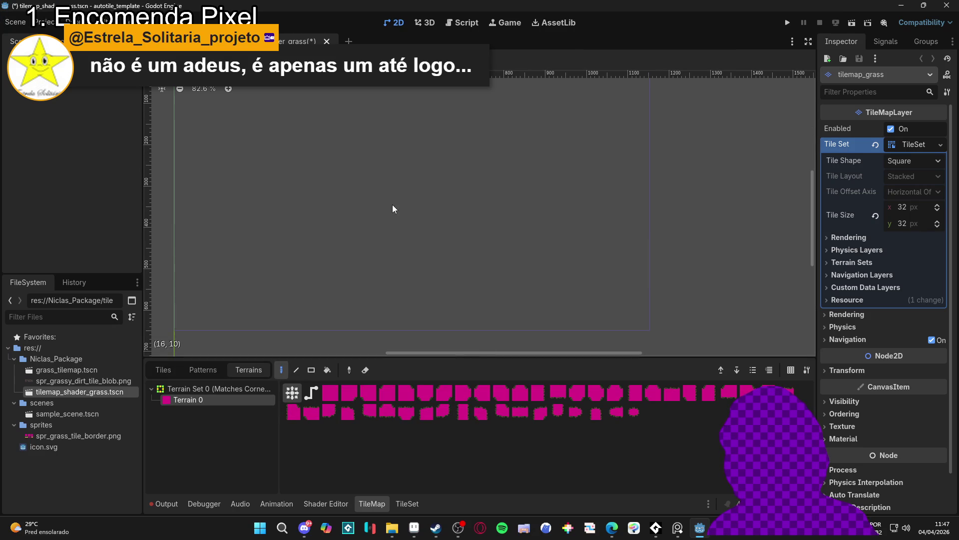
{"action": "scroll", "coordinate": [412, 201], "scroll_direction": "up", "scroll_amount": 7}
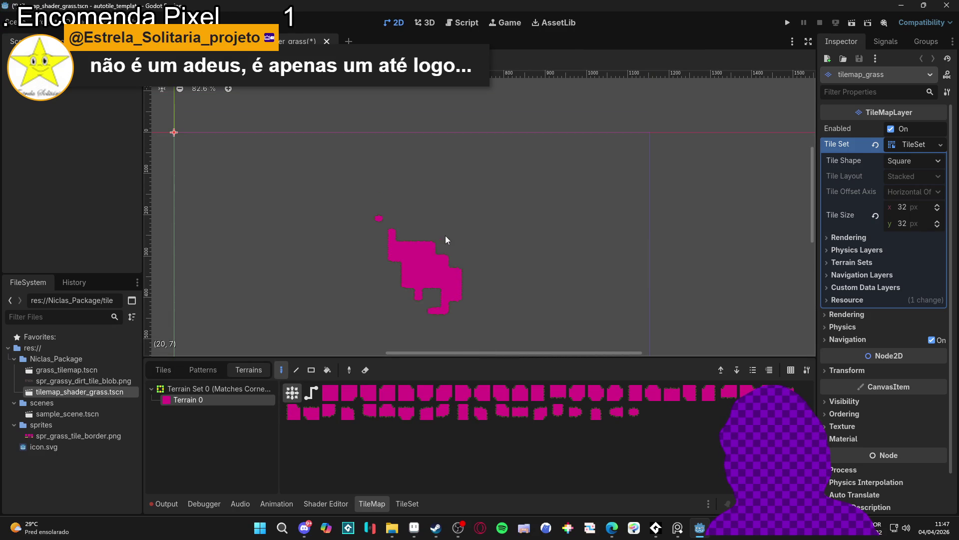
{"action": "left_click_drag", "start_coordinate": [393, 249], "coordinate": [484, 165]}
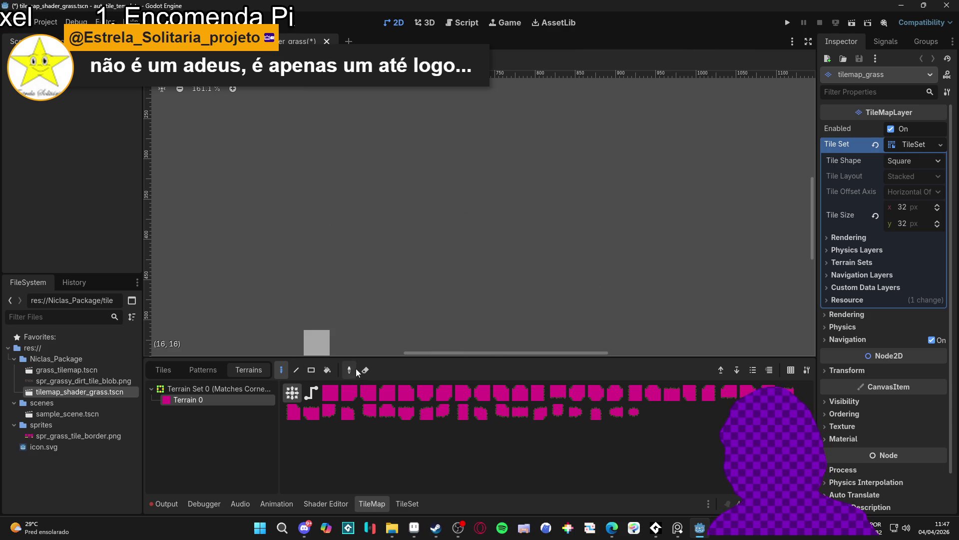
{"action": "left_click_drag", "start_coordinate": [365, 357], "coordinate": [149, 290]}
{"action": "left_click", "coordinate": [175, 307]}
{"action": "left_click", "coordinate": [205, 306]}
- Switch between TileMap and TileSet editors and open the atlas Setup properties
{"action": "left_click", "coordinate": [157, 308]}
{"action": "left_click", "coordinate": [408, 504]}
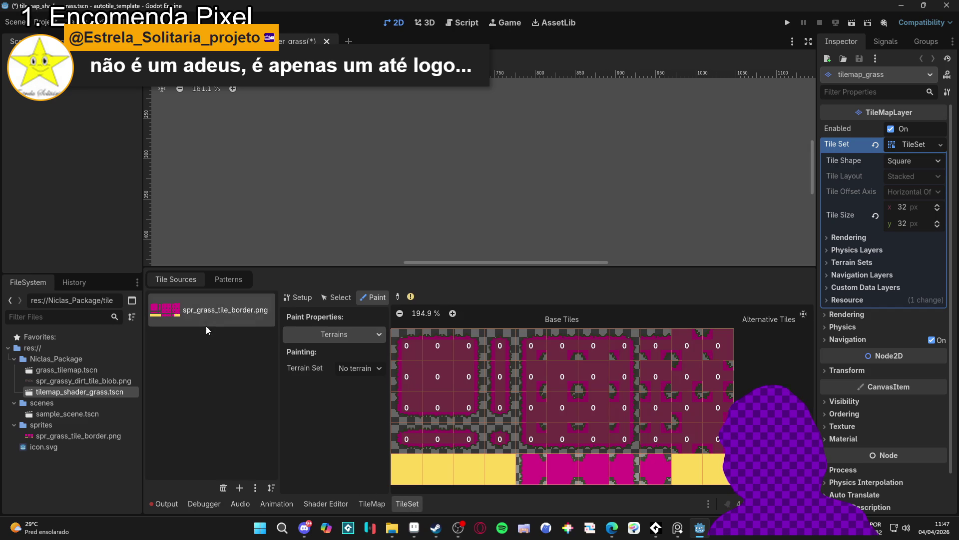
{"action": "left_click", "coordinate": [385, 501]}
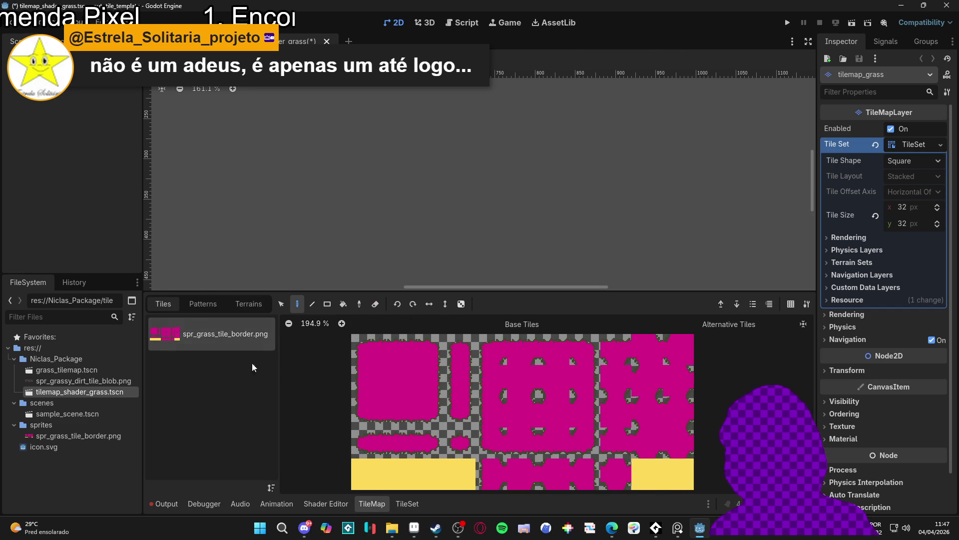
{"action": "left_click", "coordinate": [407, 504]}
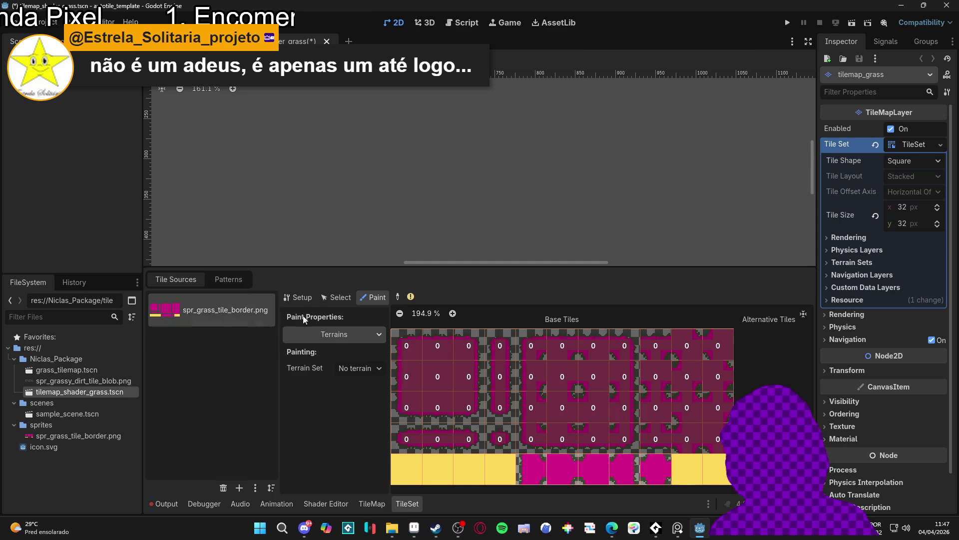
{"action": "left_click", "coordinate": [300, 297]}
- Inspect the spr_grass_tile_border.png texture's margin and region settings, then collapse them and restore the panel
{"action": "left_click", "coordinate": [368, 376]}
{"action": "scroll", "coordinate": [349, 424], "scroll_direction": "down", "scroll_amount": 3}
{"action": "scroll", "coordinate": [345, 422], "scroll_direction": "down", "scroll_amount": 1}
{"action": "scroll", "coordinate": [347, 425], "scroll_direction": "down", "scroll_amount": 1}
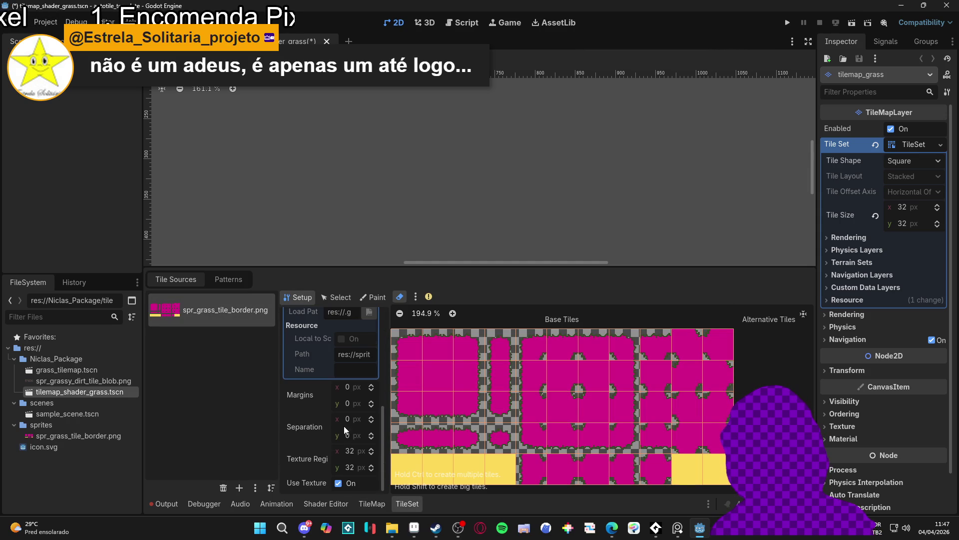
{"action": "scroll", "coordinate": [317, 425], "scroll_direction": "up", "scroll_amount": 2}
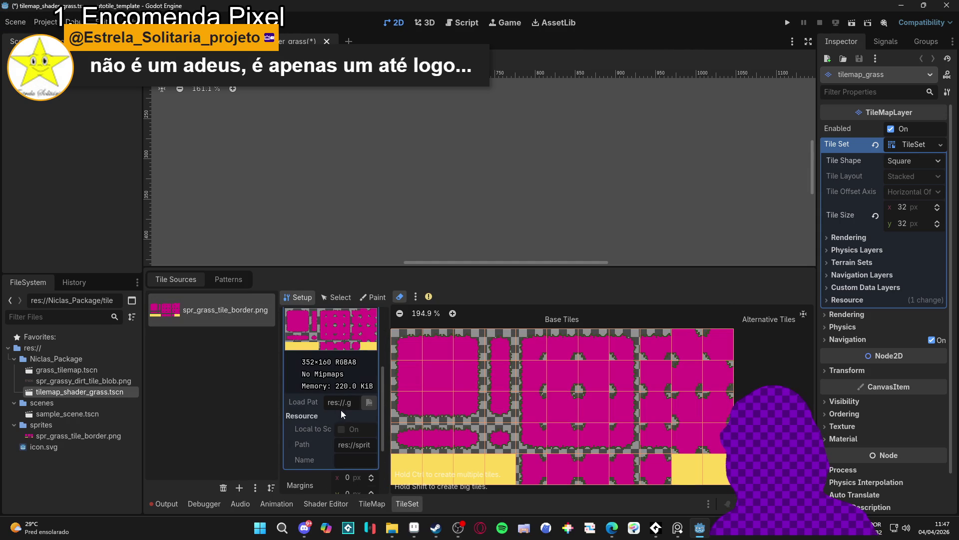
{"action": "scroll", "coordinate": [370, 406], "scroll_direction": "up", "scroll_amount": 3}
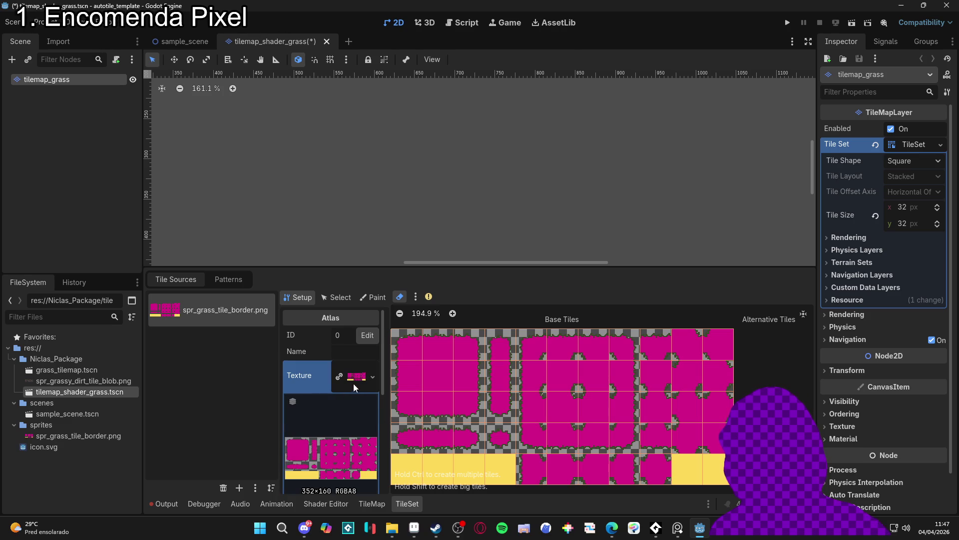
{"action": "left_click_drag", "start_coordinate": [385, 268], "coordinate": [385, 91]}
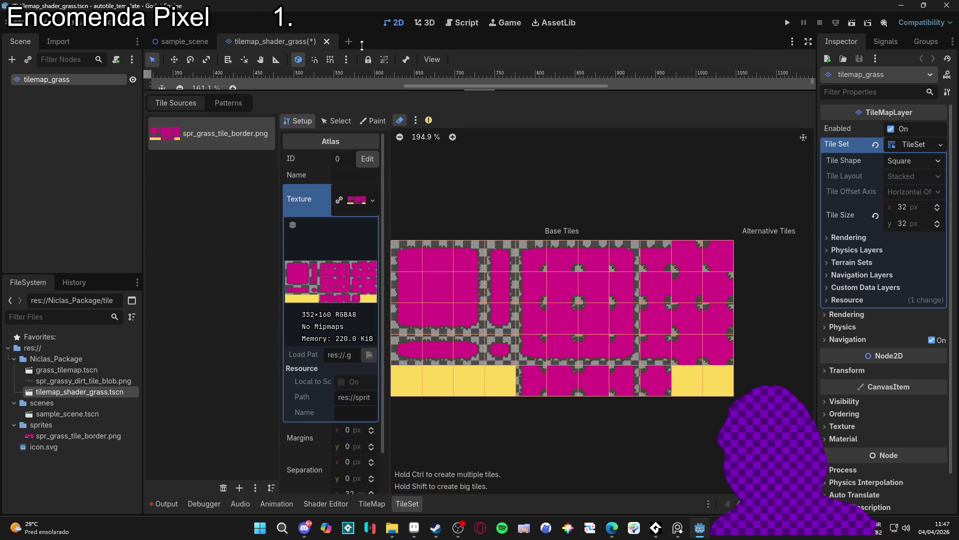
{"action": "scroll", "coordinate": [359, 302], "scroll_direction": "down", "scroll_amount": 2}
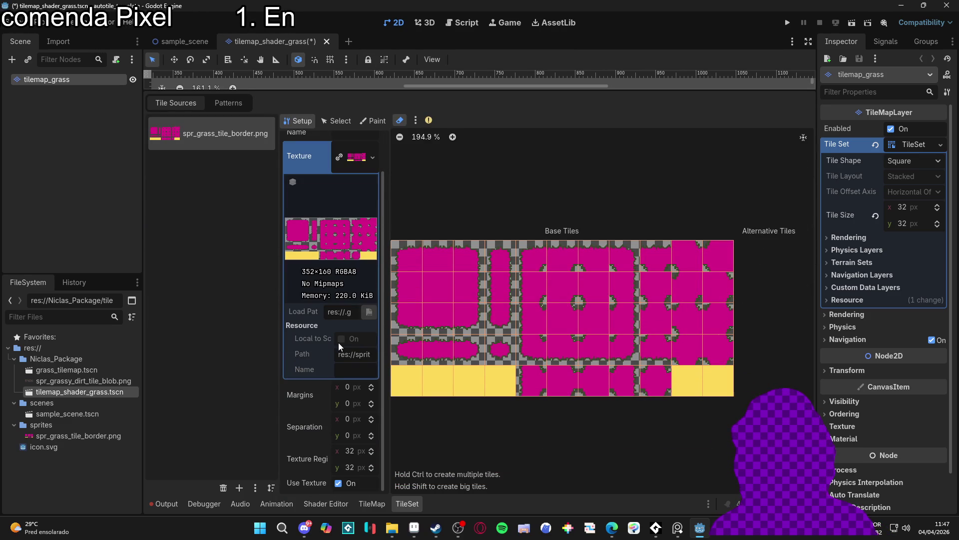
{"action": "scroll", "coordinate": [338, 343], "scroll_direction": "up", "scroll_amount": 1}
{"action": "left_click", "coordinate": [361, 206]}
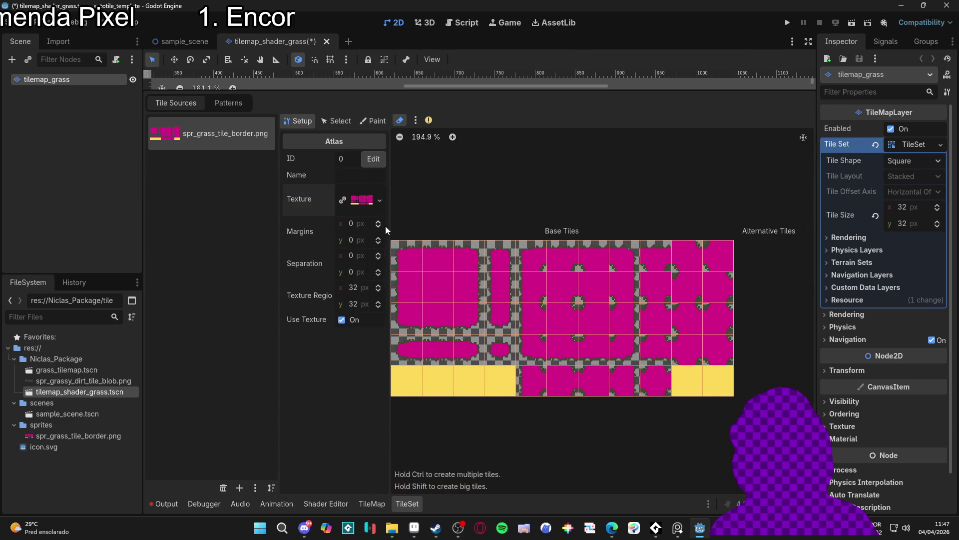
{"action": "mouse_move", "coordinate": [451, 88]}
{"action": "left_mouse_down"}
{"action": "mouse_move", "coordinate": [451, 345]}
{"action": "mouse_move", "coordinate": [450, 302]}
{"action": "left_mouse_up"}
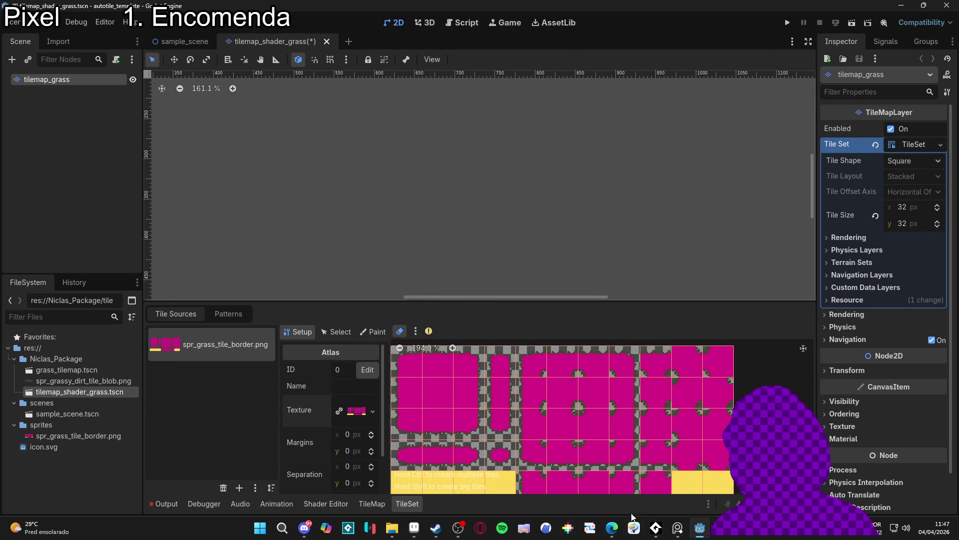
{"action": "mouse_move", "coordinate": [623, 530]}
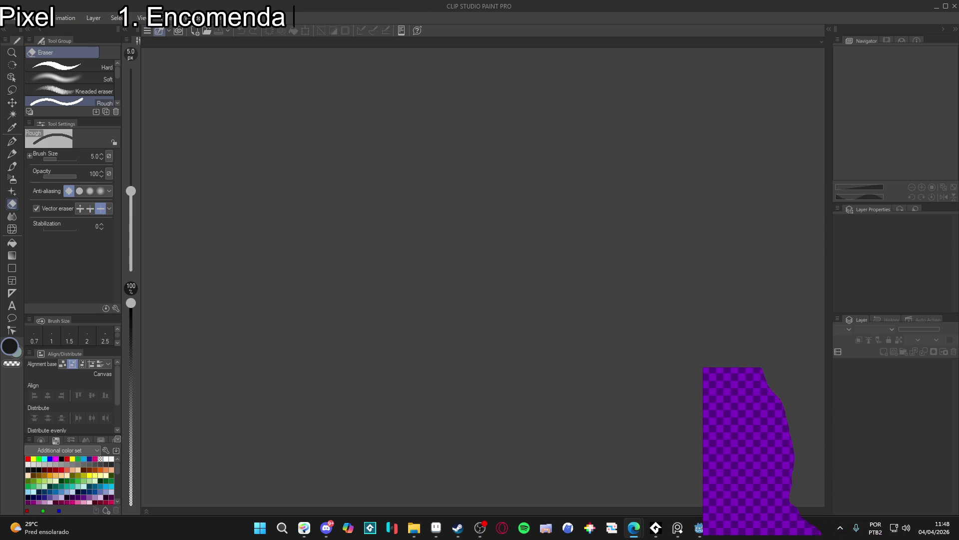
- Alt+Tab to the Edge window with the 'Easy texture overlay shader for tilemaps!' video
{"action": "key", "text": "alt+Tab"}
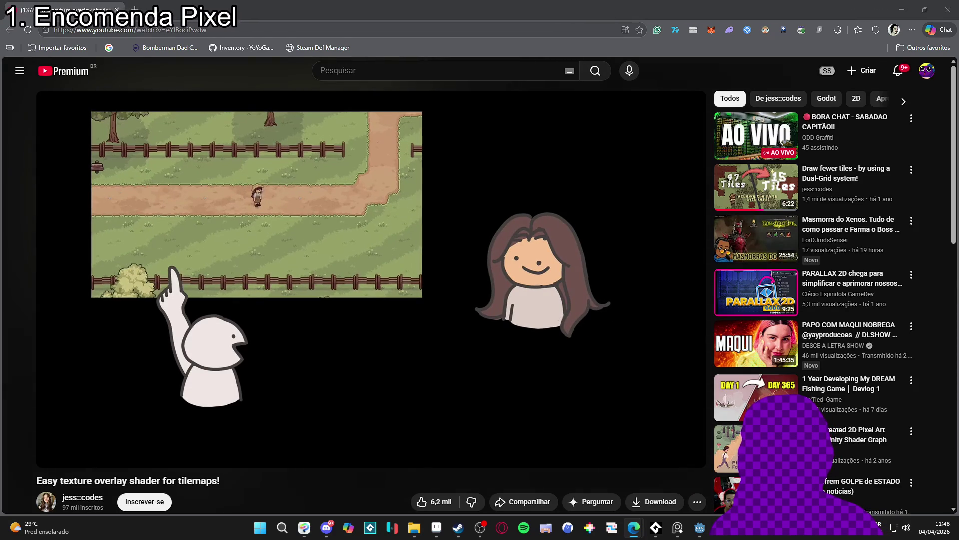
- Seek through the shader code and tile atlas sections, pause at 2:55, then switch to Aseprite
{"action": "key", "text": "space"}
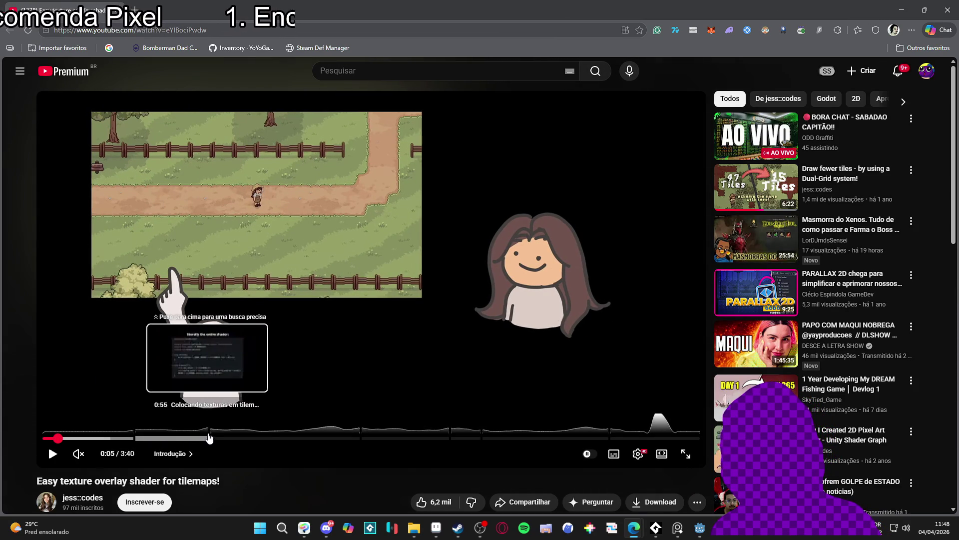
{"action": "left_click", "coordinate": [494, 438]}
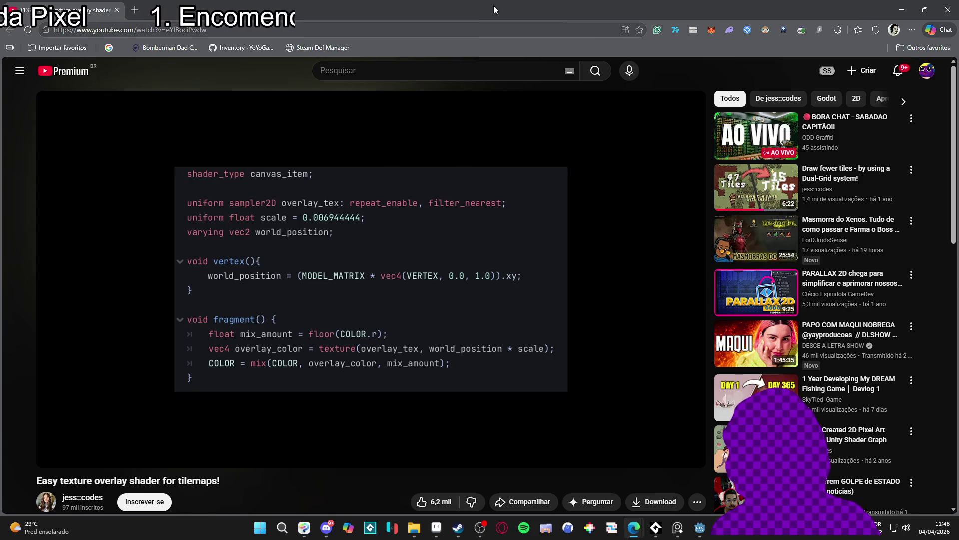
{"action": "left_click_drag", "start_coordinate": [515, 438], "coordinate": [517, 441]}
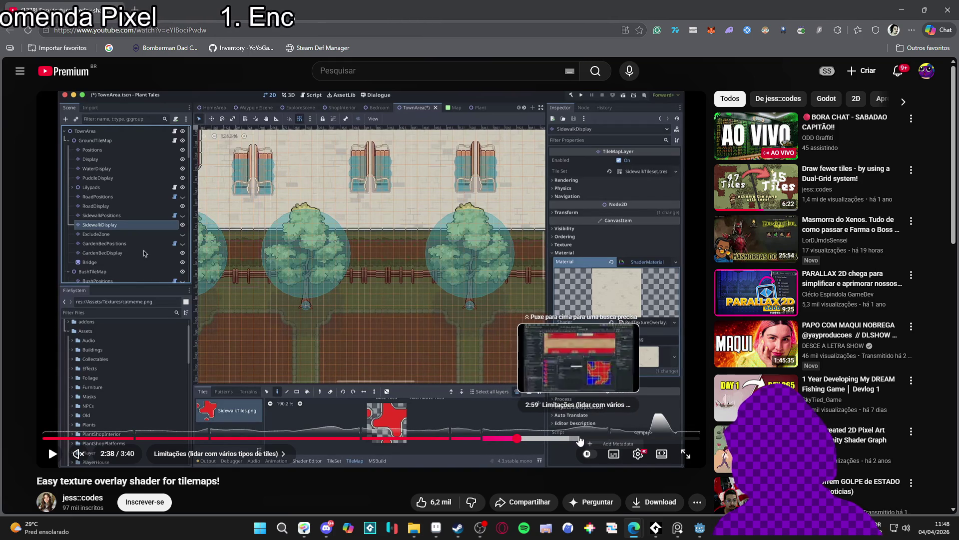
{"action": "left_click", "coordinate": [568, 442]}
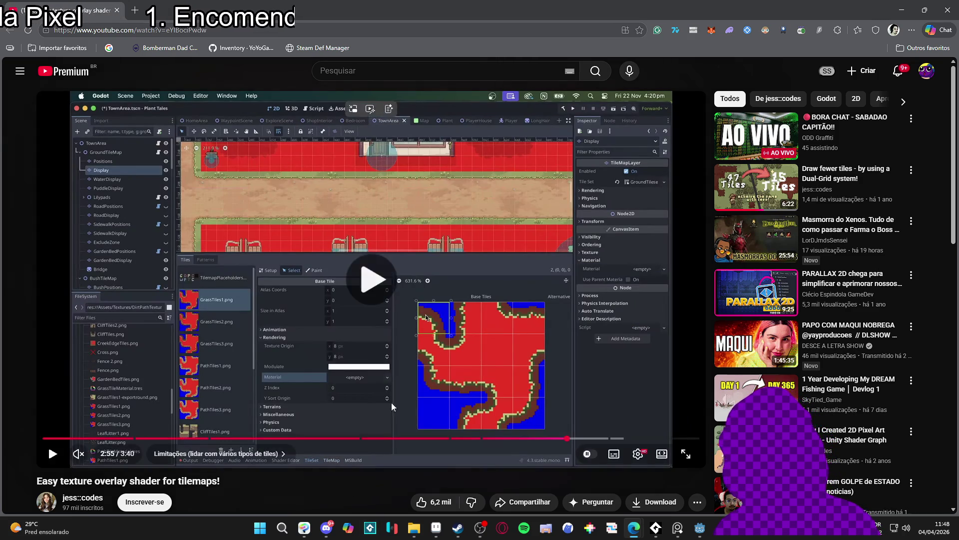
{"action": "left_click", "coordinate": [340, 372]}
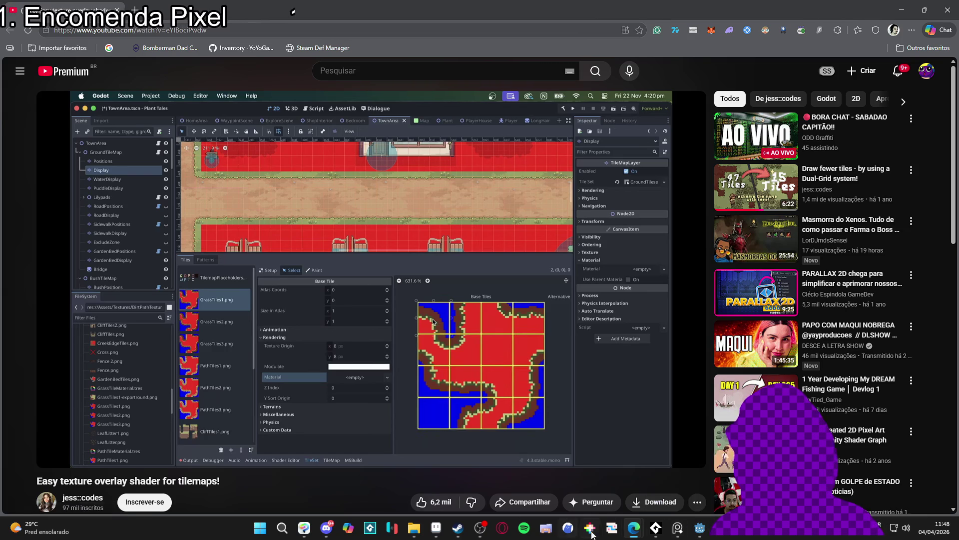
{"action": "left_click", "coordinate": [436, 528]}
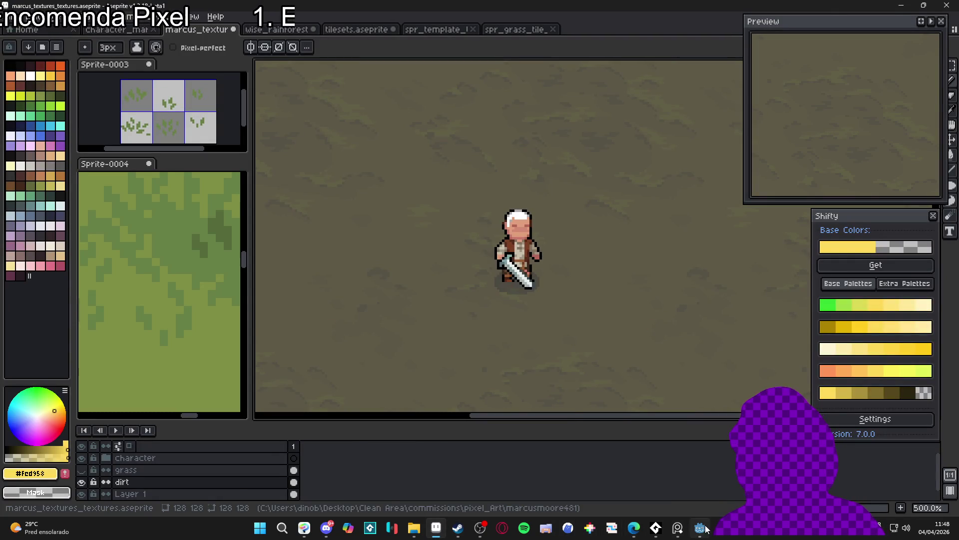
- In Godot, select all atlas tiles to view Rendering, then tile (0,0) and the sprites folder
{"action": "left_click", "coordinate": [706, 527]}
{"action": "left_click", "coordinate": [338, 332]}
{"action": "left_click_drag", "start_coordinate": [393, 303], "coordinate": [393, 206]}
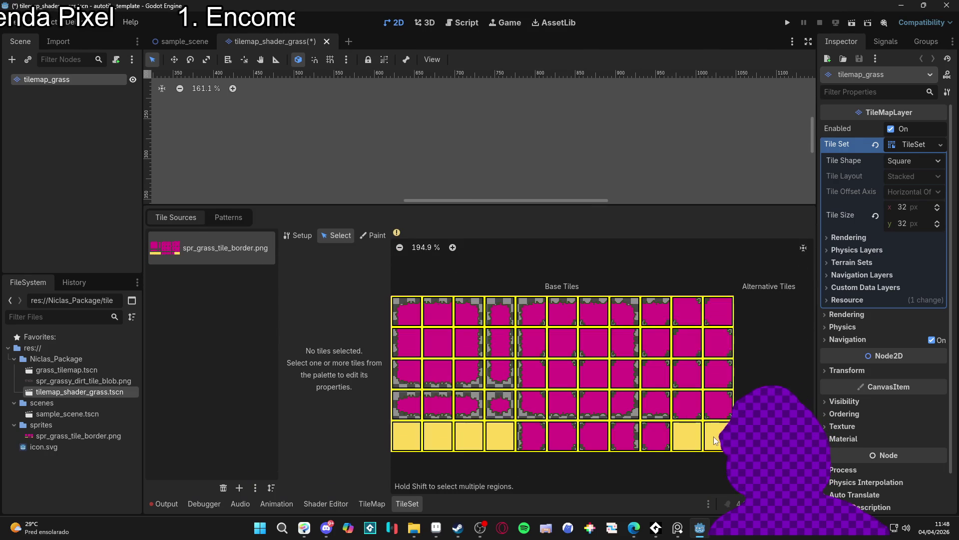
{"action": "left_click_drag", "start_coordinate": [714, 440], "coordinate": [394, 300]}
{"action": "left_click", "coordinate": [287, 283]}
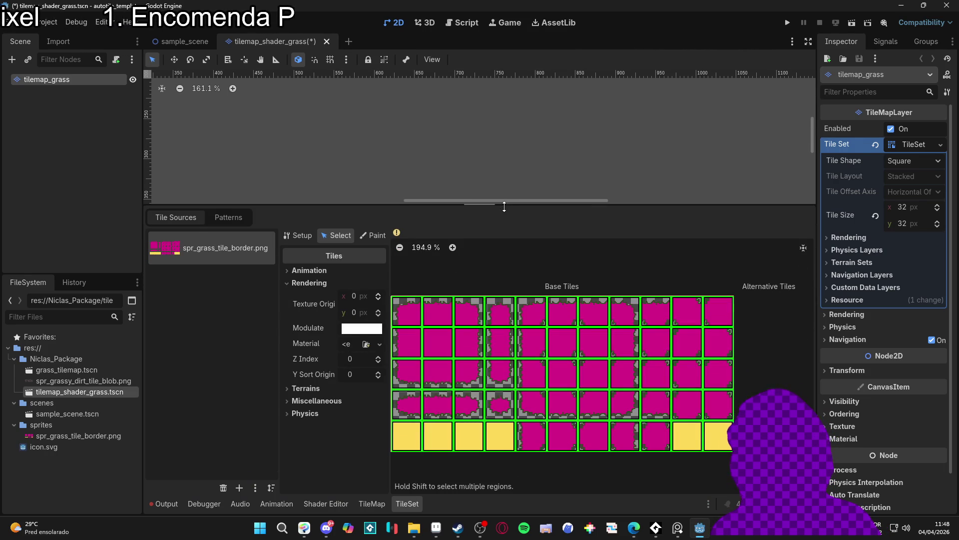
{"action": "mouse_move", "coordinate": [506, 205]}
{"action": "left_mouse_down"}
{"action": "mouse_move", "coordinate": [497, 274]}
{"action": "mouse_move", "coordinate": [496, 263]}
{"action": "left_mouse_up"}
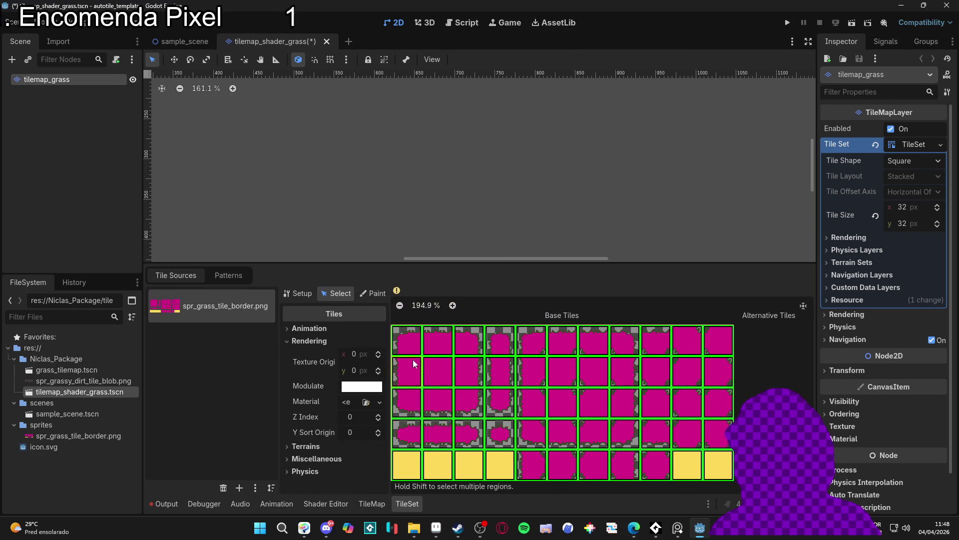
{"action": "left_click", "coordinate": [405, 346]}
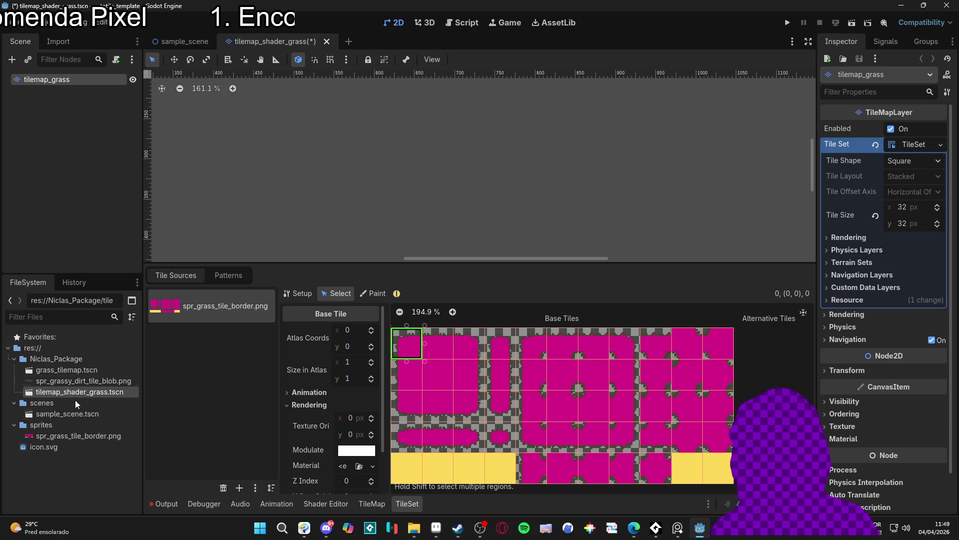
{"action": "left_click", "coordinate": [35, 429]}
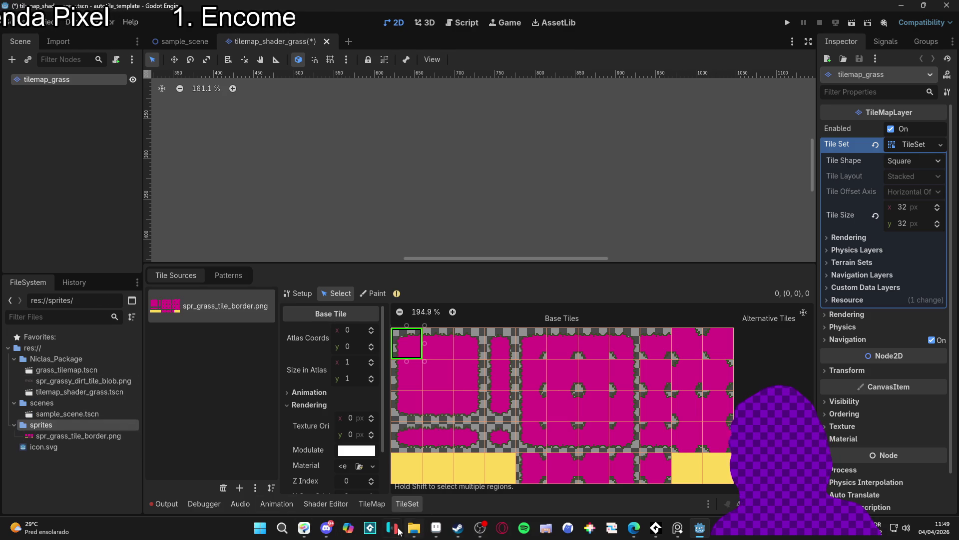
- Make Layer 1 of Sprite-0004 visible in Aseprite
{"action": "key", "text": "alt+Tab"}
{"action": "double_click", "coordinate": [574, 108]}
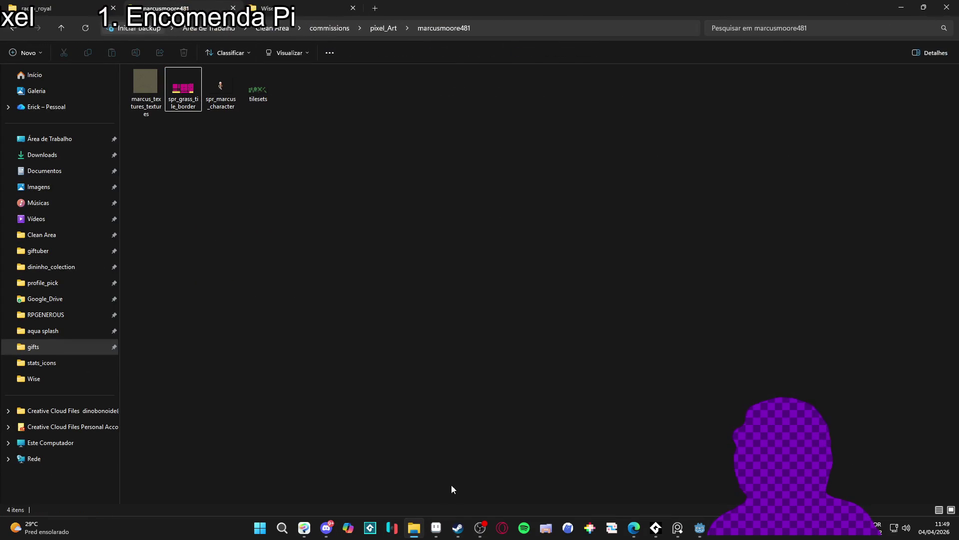
{"action": "key", "text": "alt+Tab"}
{"action": "left_click", "coordinate": [167, 180]}
{"action": "scroll", "coordinate": [178, 270], "scroll_direction": "down", "scroll_amount": 3}
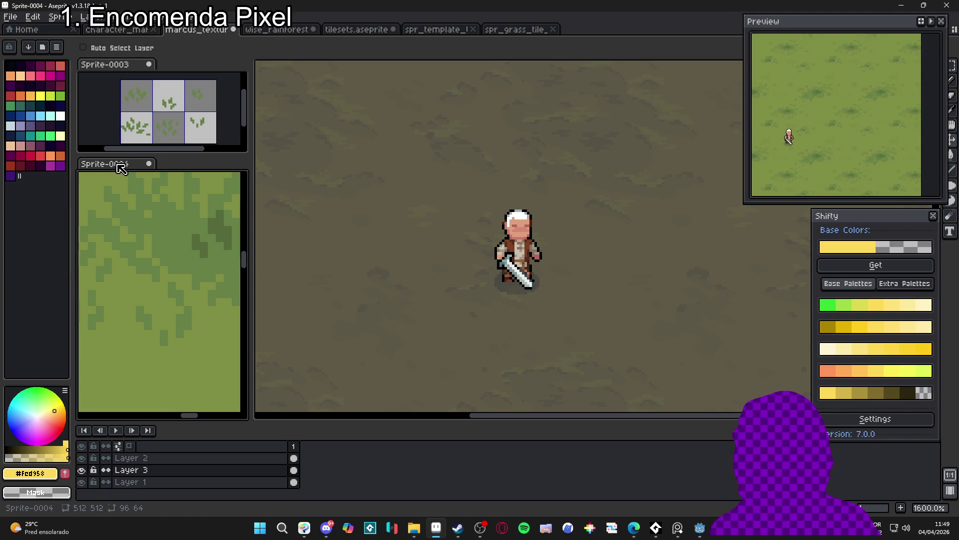
{"action": "scroll", "coordinate": [185, 278], "scroll_direction": "up", "scroll_amount": 2}
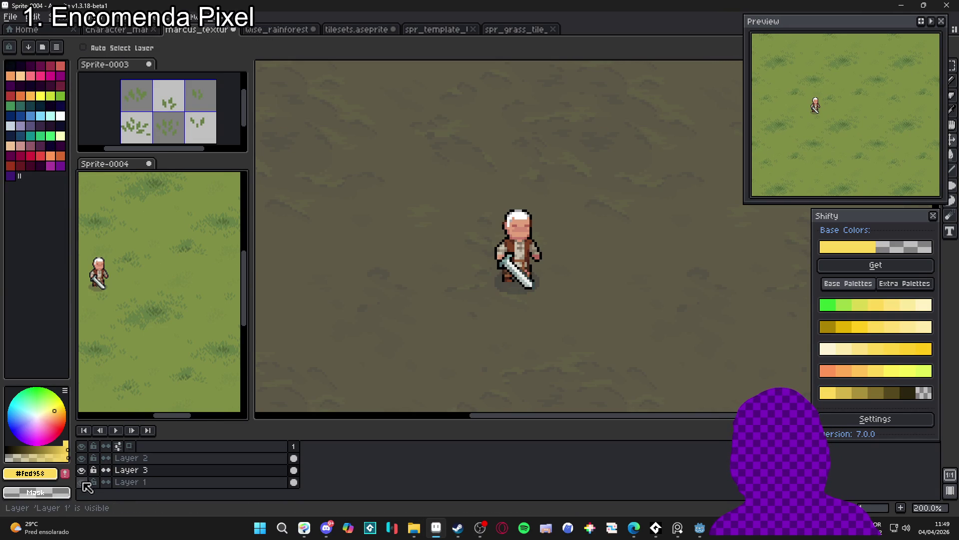
{"action": "left_click", "coordinate": [154, 332], "text": "ctrl"}
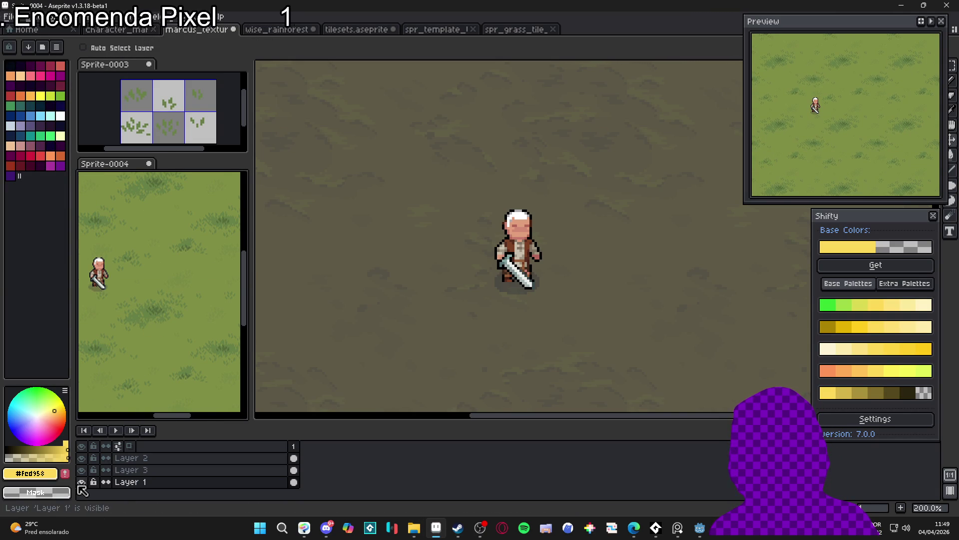
- In marcus_textures, hide the dirt layer and show and select the grass layer
{"action": "left_click", "coordinate": [387, 266]}
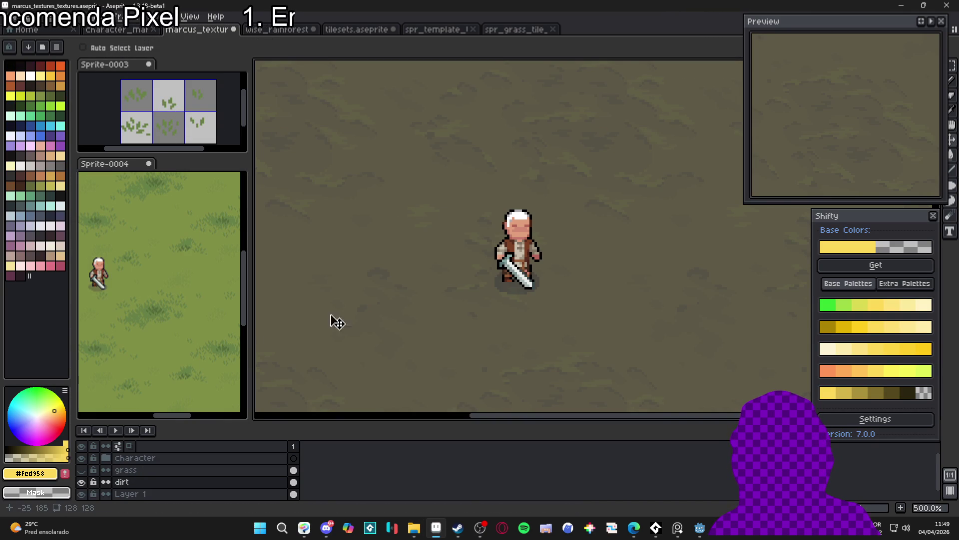
{"action": "left_click", "coordinate": [82, 481]}
{"action": "left_click", "coordinate": [82, 469]}
{"action": "left_click", "coordinate": [120, 472]}
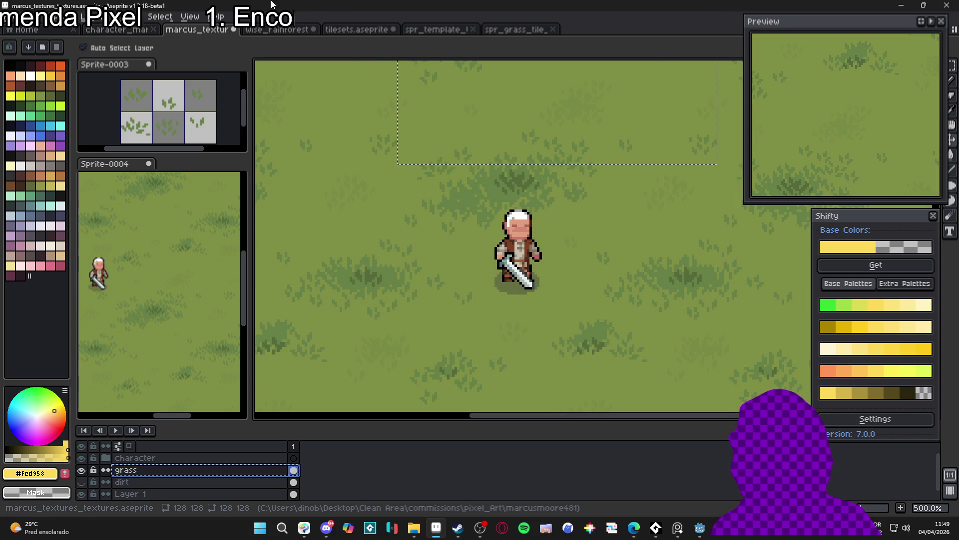
- Paste the grass into a new 352x160 sprite and close an extra empty Sprite-0009
{"action": "key", "text": "alt+f"}
{"action": "key", "text": "ctrl+n"}
{"action": "left_click", "coordinate": [449, 369]}
{"action": "key", "text": "ctrl+v"}
{"action": "key", "text": "alt+f"}
{"action": "key", "text": "ctrl+n"}
{"action": "left_click", "coordinate": [449, 369]}
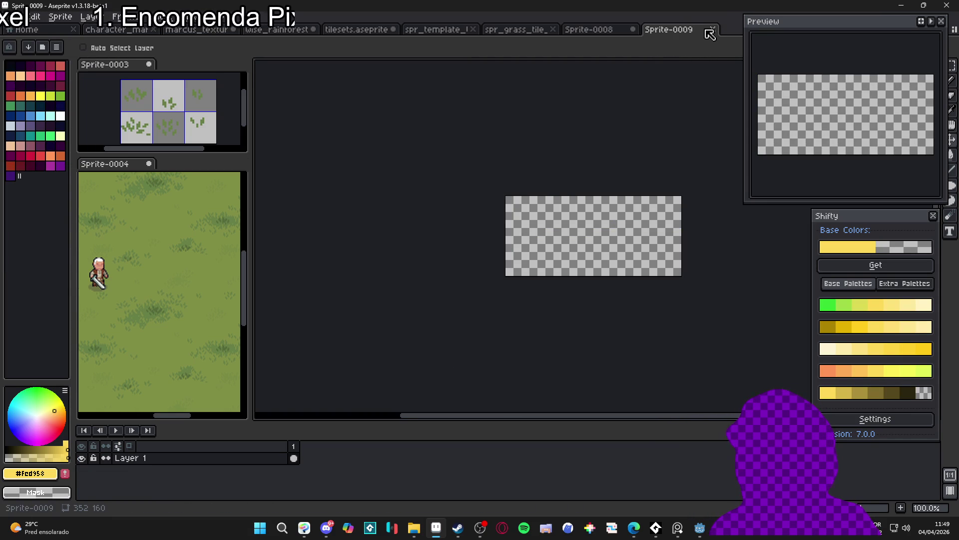
{"action": "left_click", "coordinate": [710, 30]}
- Close spr_grass_tile and discard Sprite-0008 without saving
{"action": "left_click", "coordinate": [194, 289]}
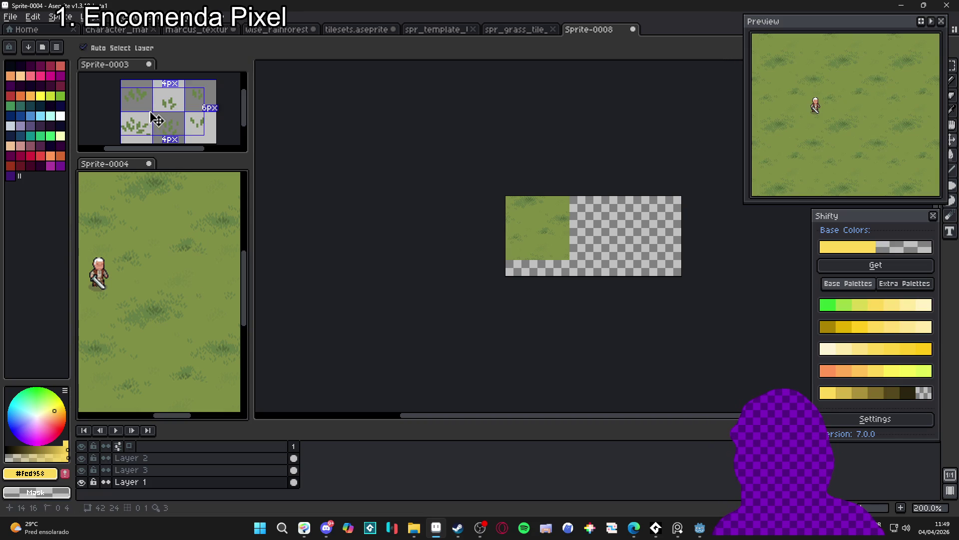
{"action": "left_click", "coordinate": [520, 30]}
{"action": "left_click", "coordinate": [187, 244]}
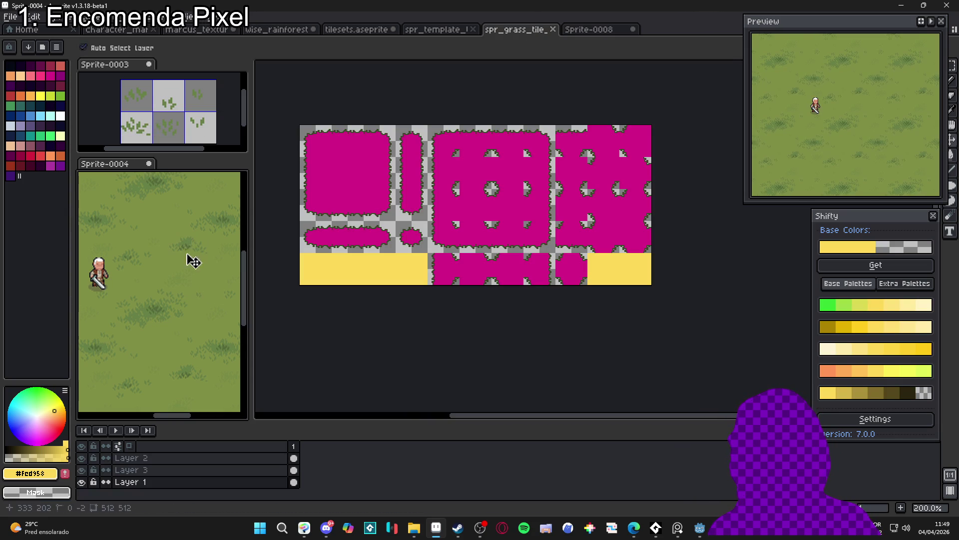
{"action": "scroll", "coordinate": [165, 247], "scroll_direction": "up", "scroll_amount": 4}
{"action": "scroll", "coordinate": [171, 113], "scroll_direction": "down", "scroll_amount": 2}
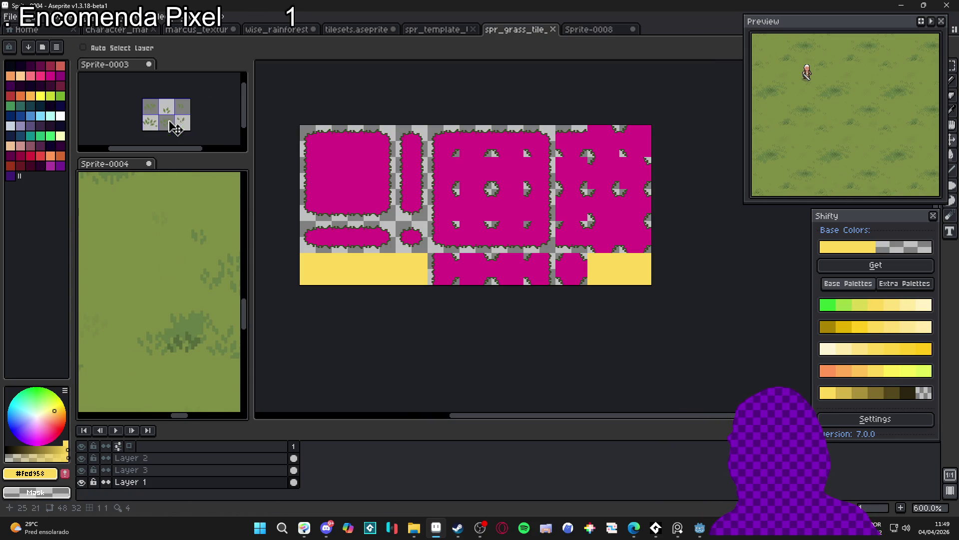
{"action": "left_click", "coordinate": [553, 30]}
{"action": "left_click", "coordinate": [554, 30]}
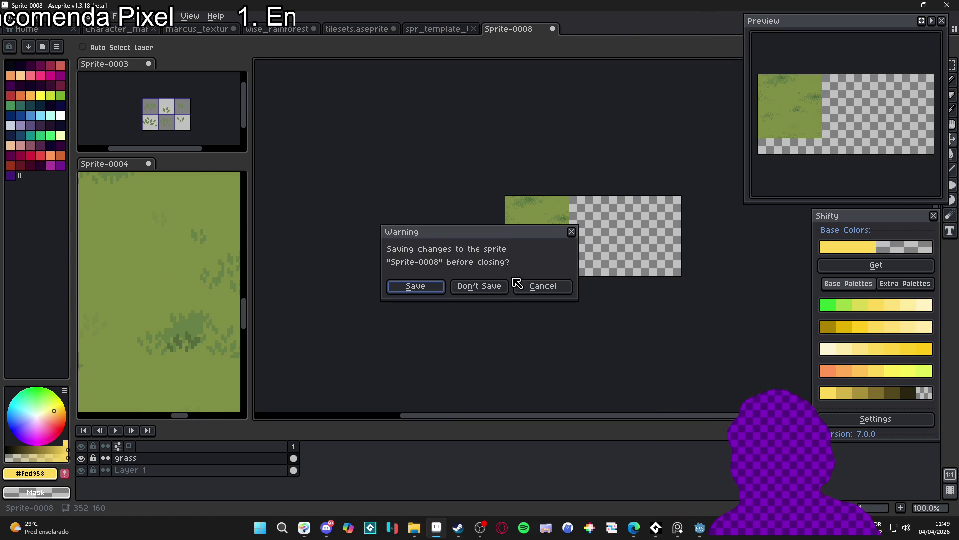
{"action": "left_click", "coordinate": [492, 286]}
- Back in marcus_textures, set View > Tiled Mode to None
{"action": "left_click", "coordinate": [357, 30]}
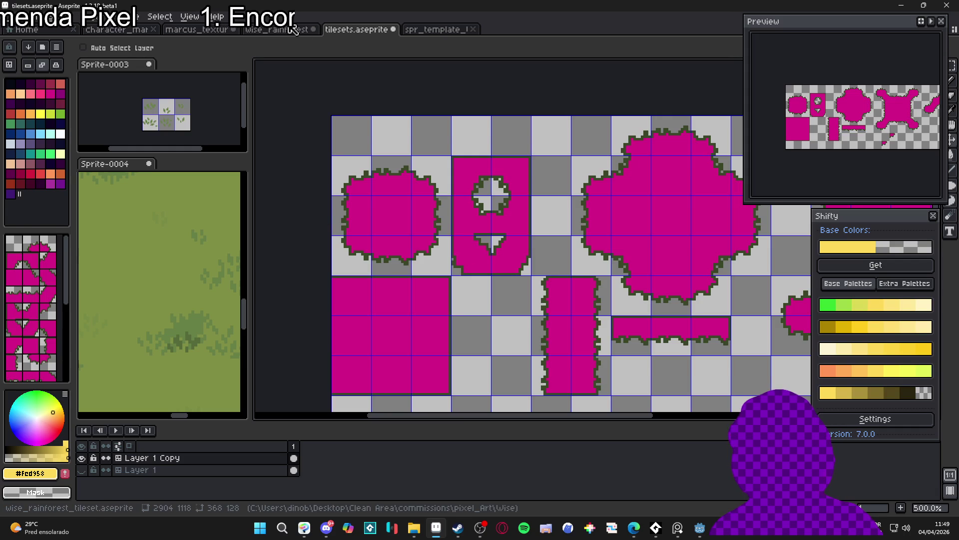
{"action": "left_click", "coordinate": [292, 29]}
{"action": "left_click", "coordinate": [197, 29]}
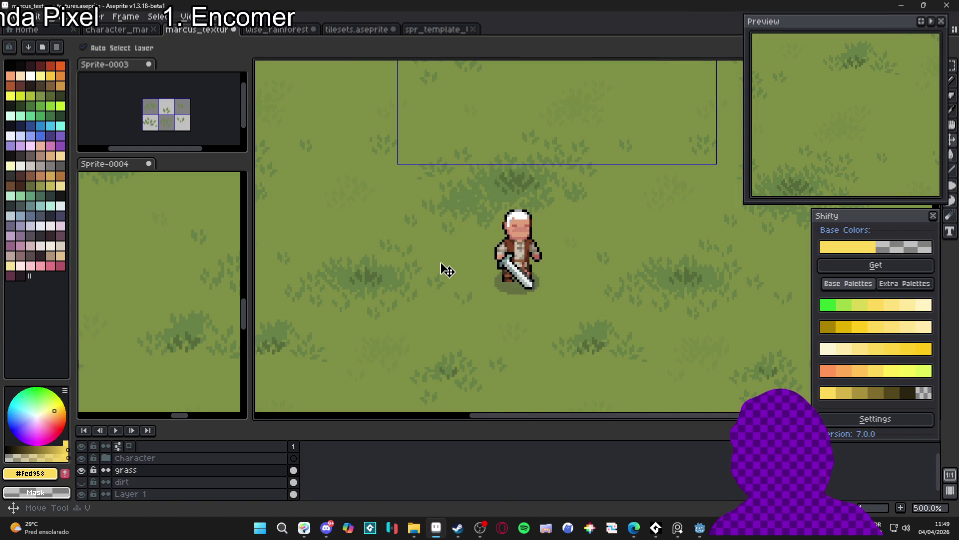
{"action": "scroll", "coordinate": [392, 247], "scroll_direction": "down", "scroll_amount": 4}
{"action": "scroll", "coordinate": [445, 204], "scroll_direction": "up", "scroll_amount": 2}
{"action": "left_click", "coordinate": [187, 17]}
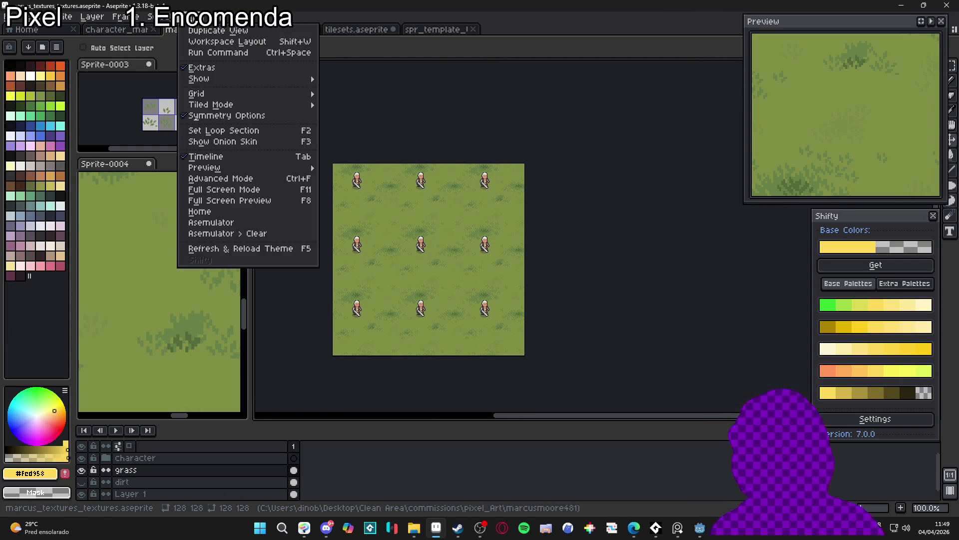
{"action": "mouse_move", "coordinate": [300, 103]}
{"action": "left_click", "coordinate": [340, 107]}
{"action": "scroll", "coordinate": [448, 269], "scroll_direction": "up", "scroll_amount": 3}
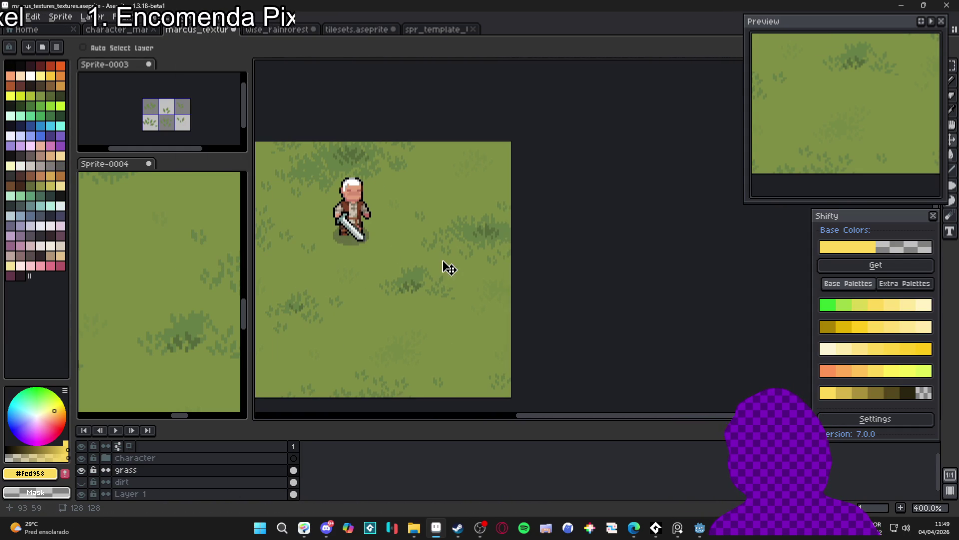
- Create a new blank 128×128 sprite for the grass texture
{"action": "left_click", "coordinate": [10, 16]}
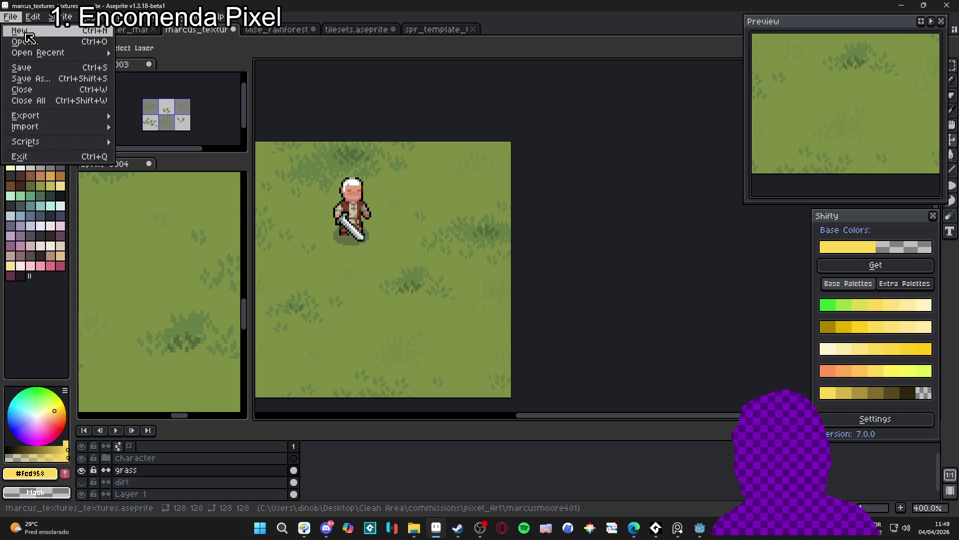
{"action": "left_click", "coordinate": [24, 35]}
{"action": "left_click", "coordinate": [442, 369]}
- Paste the grass into the new sprite and save it as spr_grass_128.png
{"action": "key", "text": "ctrl+v"}
{"action": "key", "text": "ctrl+shift+s"}
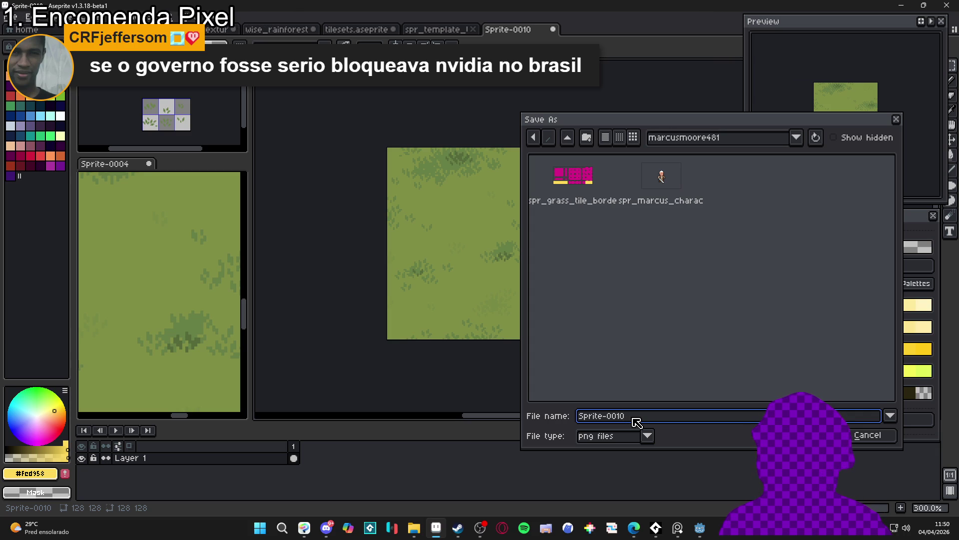
{"action": "type", "text": "spr_"}
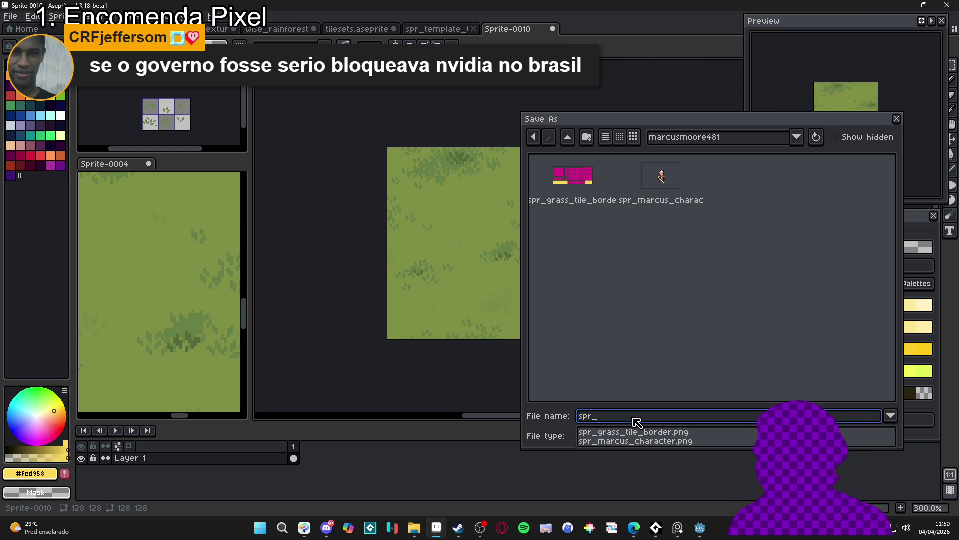
{"action": "type", "text": "grass_"}
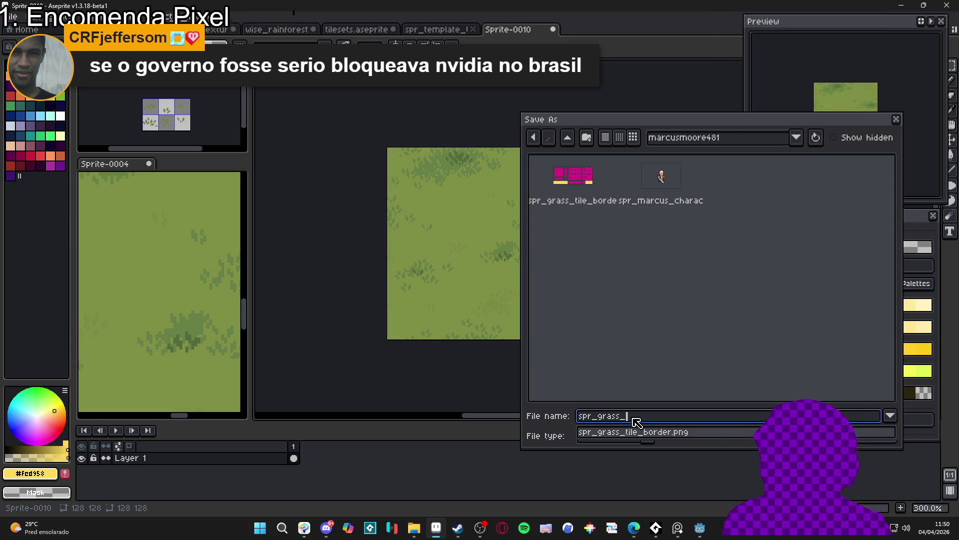
{"action": "type", "text": "128"}
{"action": "key", "text": "Return"}
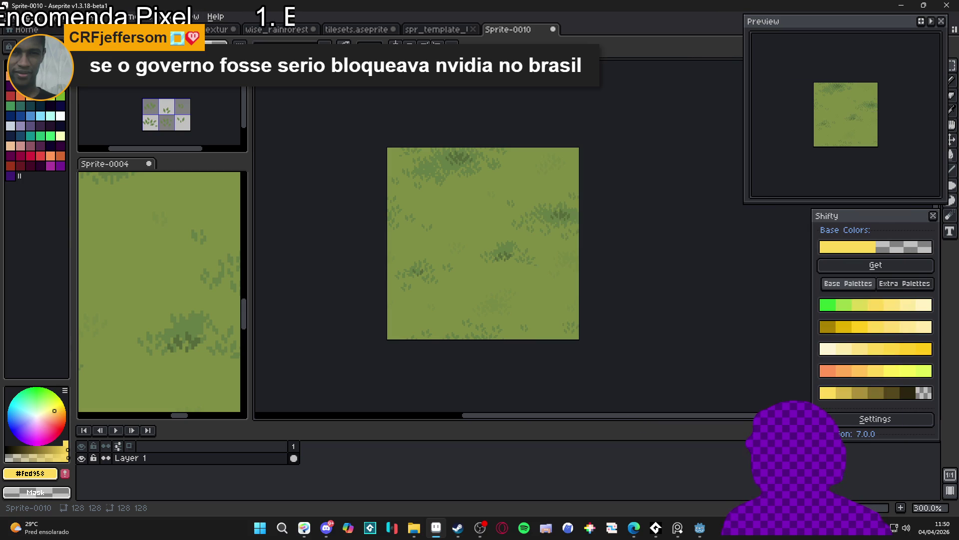
{"action": "left_click", "coordinate": [698, 533]}
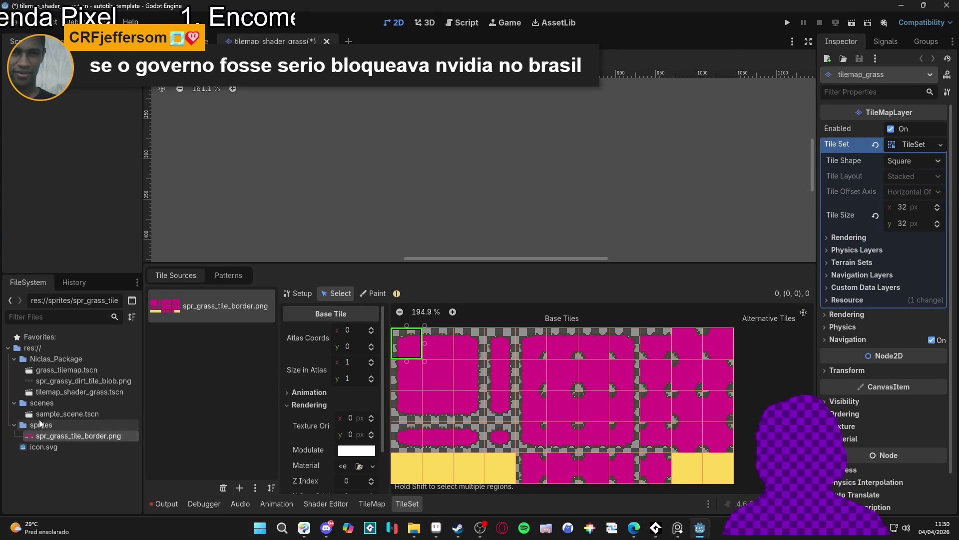
- Import spr_grass_128.png from File Explorer into Godot's sprites folder
{"action": "left_click", "coordinate": [409, 529]}
{"action": "mouse_move", "coordinate": [724, 7]}
{"action": "left_mouse_down"}
{"action": "mouse_move", "coordinate": [393, 35]}
{"action": "mouse_move", "coordinate": [840, 34]}
{"action": "left_mouse_up"}
{"action": "left_click", "coordinate": [633, 113]}
{"action": "left_click_drag", "start_coordinate": [51, 430], "coordinate": [53, 430]}
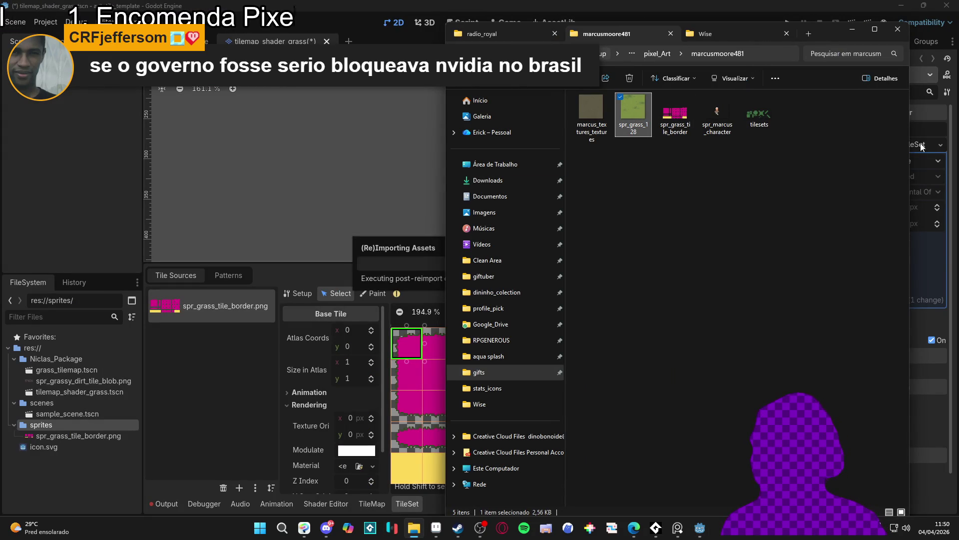
{"action": "left_click", "coordinate": [861, 32]}
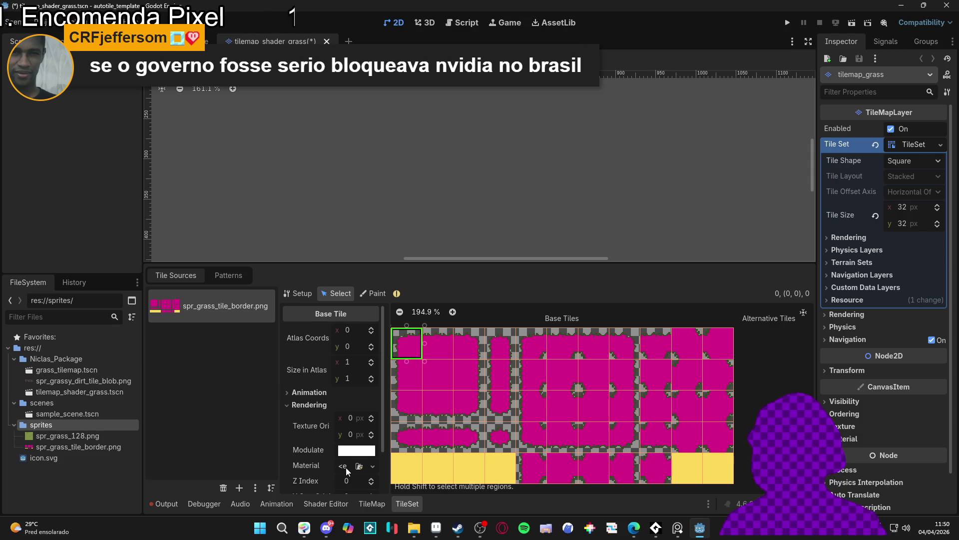
- Box-select the magenta tiles across the TileSet atlas rows
{"action": "left_click_drag", "start_coordinate": [406, 346], "coordinate": [569, 392]}
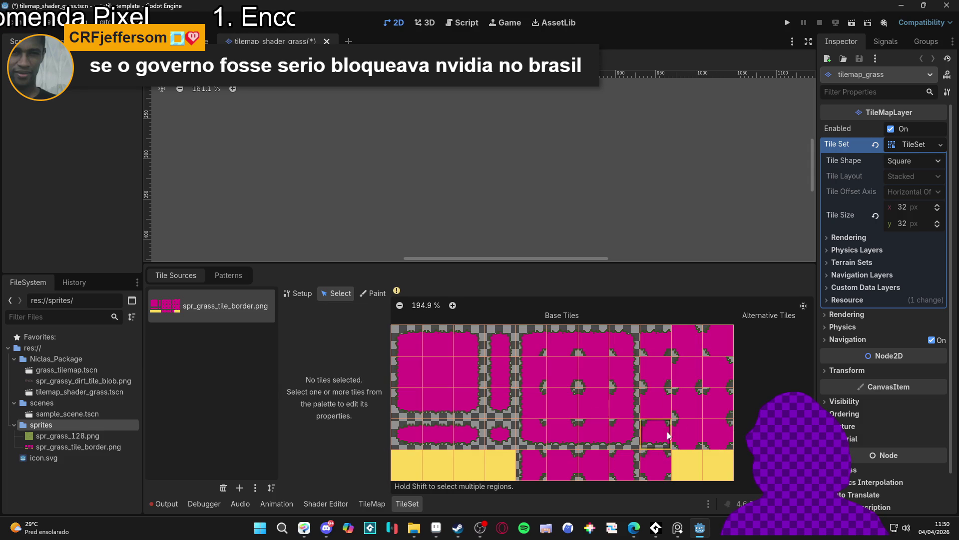
{"action": "mouse_move", "coordinate": [417, 341]}
{"action": "left_mouse_down"}
{"action": "mouse_move", "coordinate": [650, 401]}
{"action": "mouse_move", "coordinate": [718, 432]}
{"action": "left_mouse_up"}
{"action": "left_click_drag", "start_coordinate": [595, 465], "coordinate": [541, 472]}
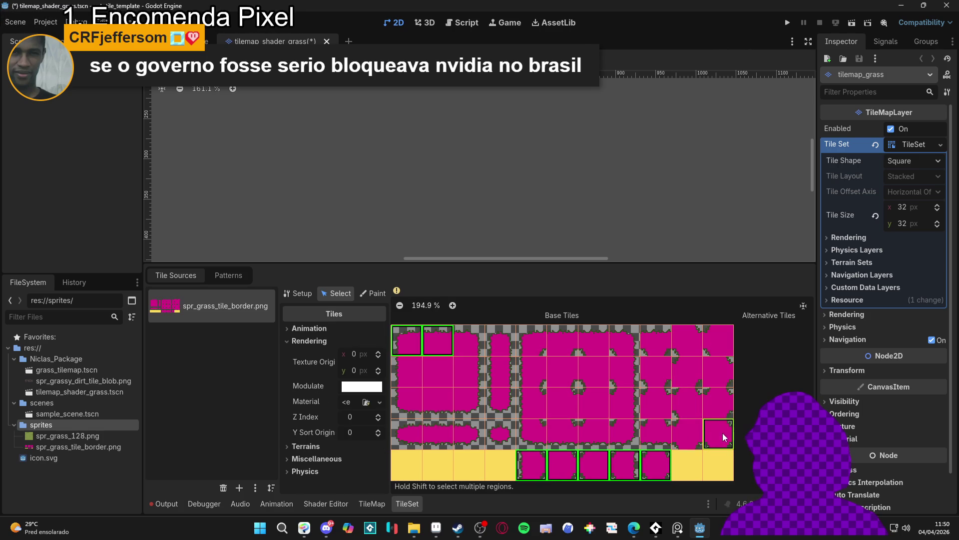
{"action": "mouse_move", "coordinate": [475, 343]}
{"action": "left_mouse_down"}
{"action": "mouse_move", "coordinate": [685, 358]}
{"action": "mouse_move", "coordinate": [719, 434]}
{"action": "left_mouse_up"}
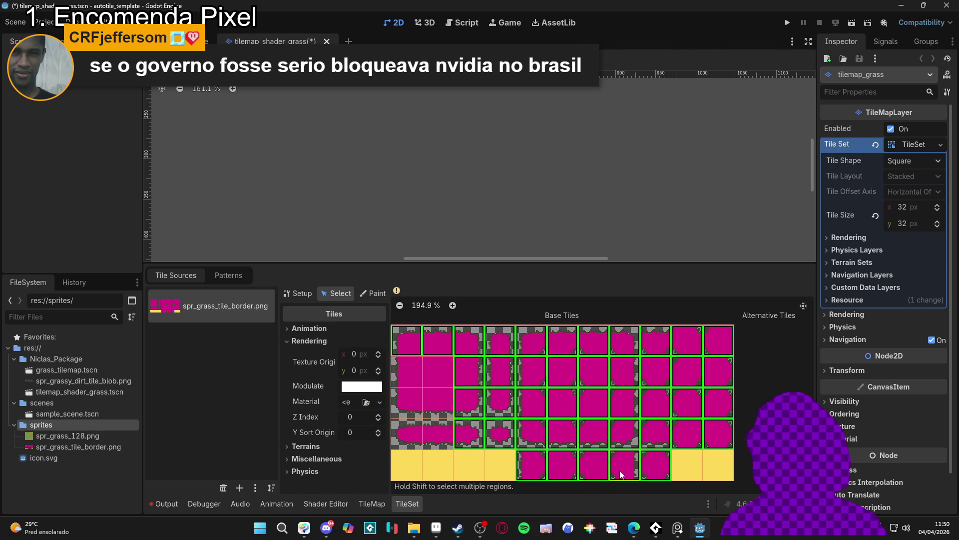
- Assign a New ShaderMaterial to all selected atlas tiles and expand it
{"action": "left_click_drag", "start_coordinate": [424, 375], "coordinate": [447, 446]}
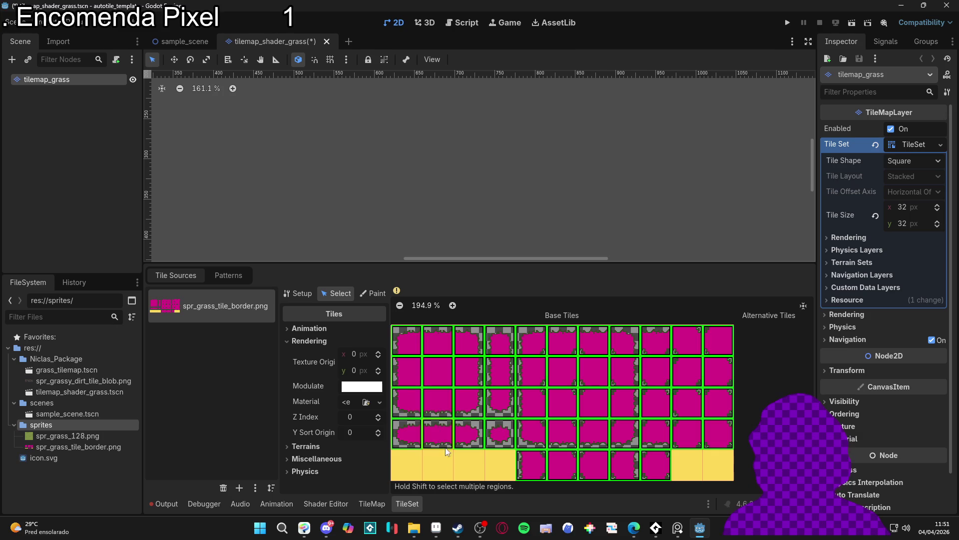
{"action": "left_click", "coordinate": [349, 401]}
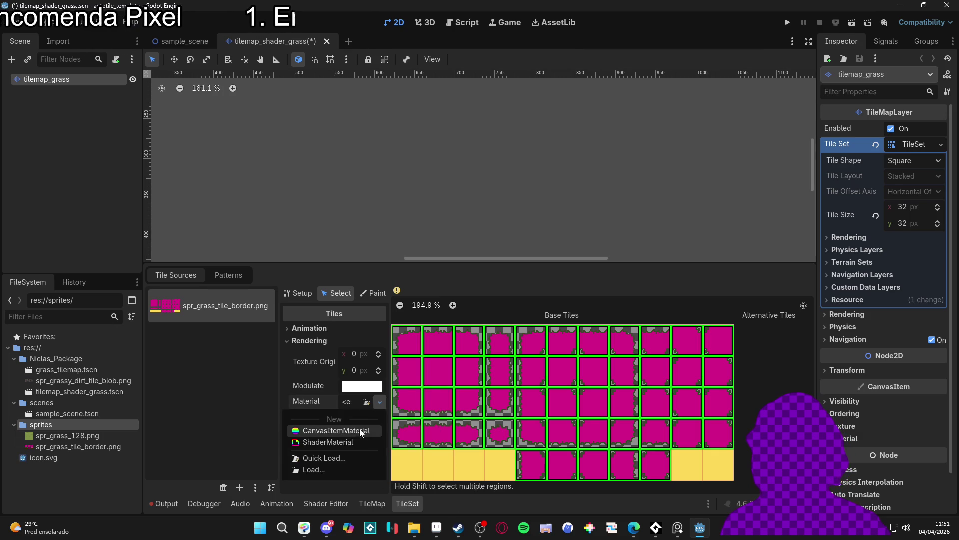
{"action": "left_click", "coordinate": [367, 442]}
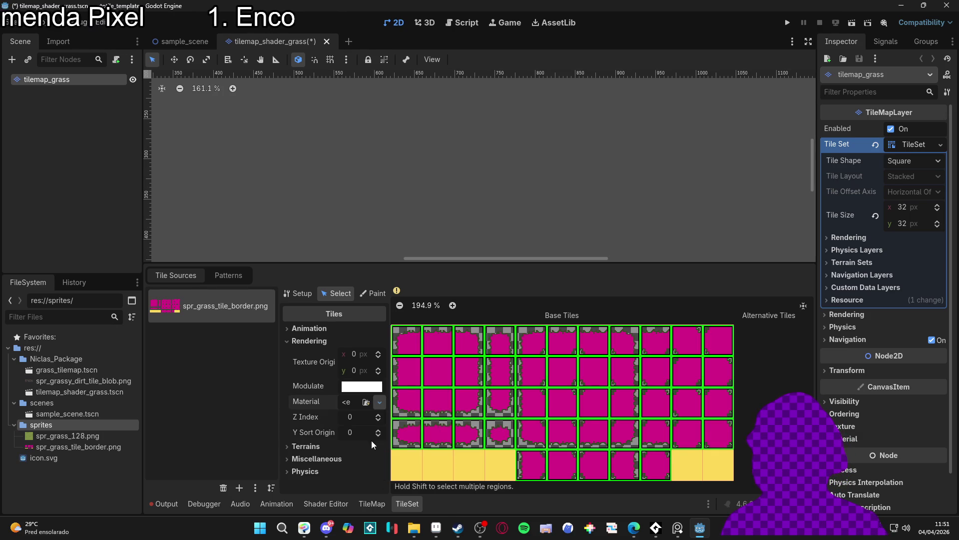
{"action": "left_click", "coordinate": [361, 416]}
{"action": "scroll", "coordinate": [322, 433], "scroll_direction": "down", "scroll_amount": 5}
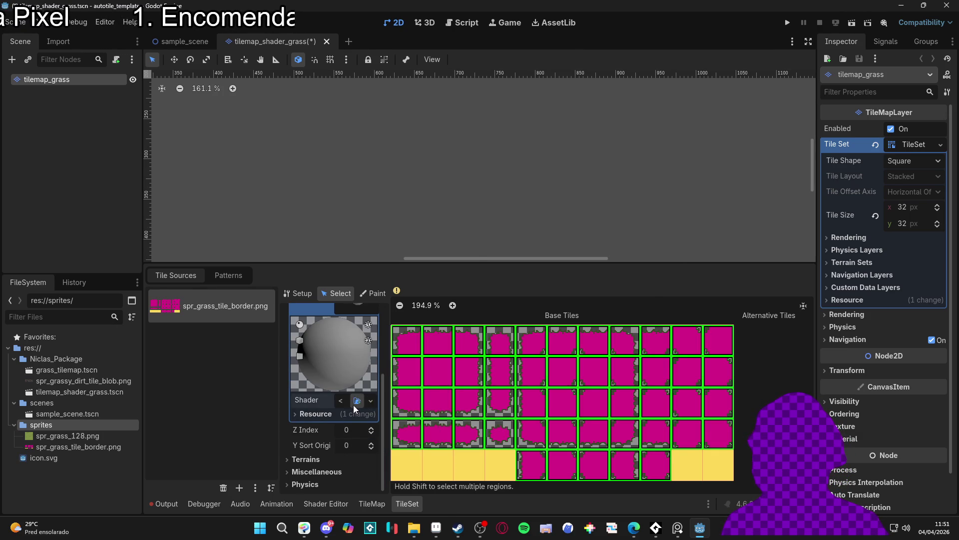
- Enlarge the tile properties panel and open the empty Shader slot's options
{"action": "left_click", "coordinate": [356, 401]}
{"action": "left_click", "coordinate": [666, 99]}
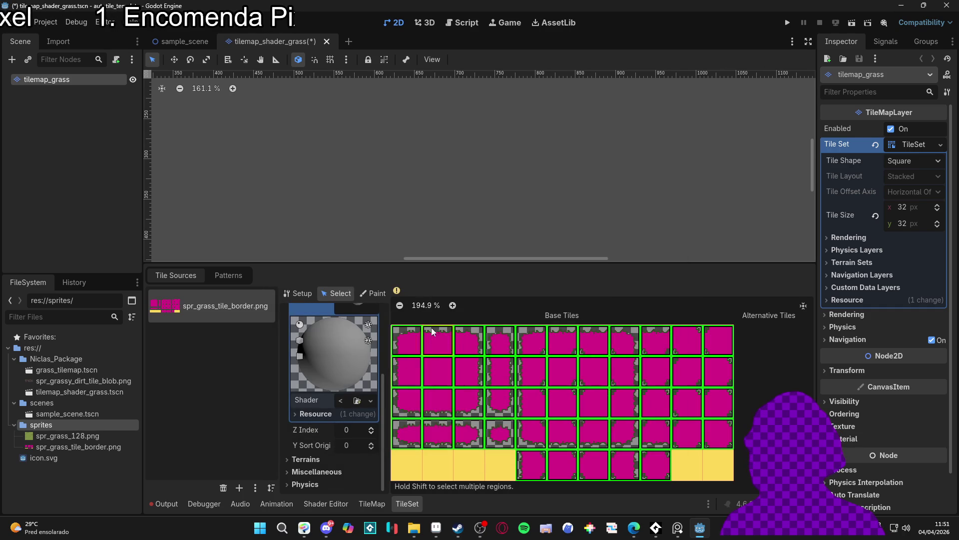
{"action": "left_click_drag", "start_coordinate": [504, 272], "coordinate": [503, 154]}
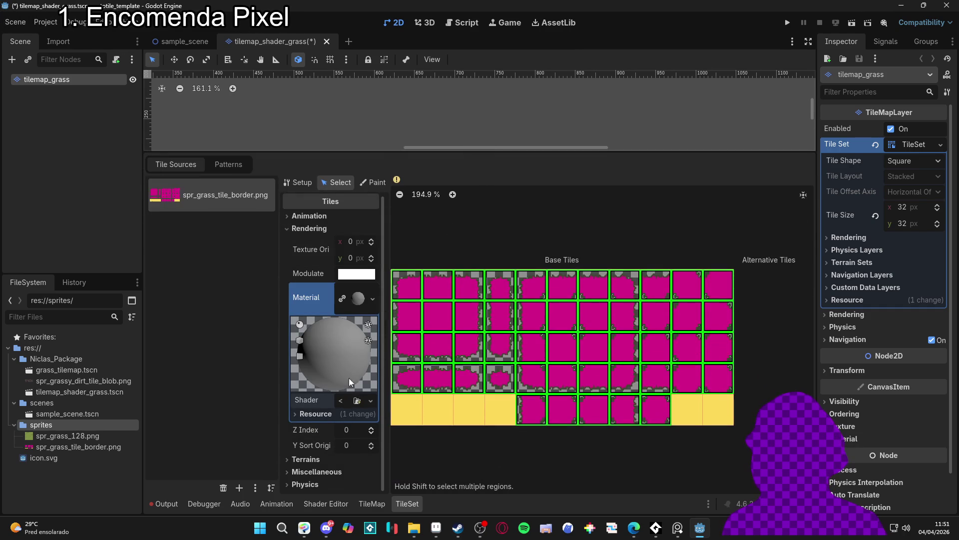
{"action": "mouse_move", "coordinate": [389, 376]}
{"action": "left_mouse_down"}
{"action": "mouse_move", "coordinate": [580, 379]}
{"action": "mouse_move", "coordinate": [573, 384]}
{"action": "left_mouse_up"}
{"action": "left_click", "coordinate": [494, 398]}
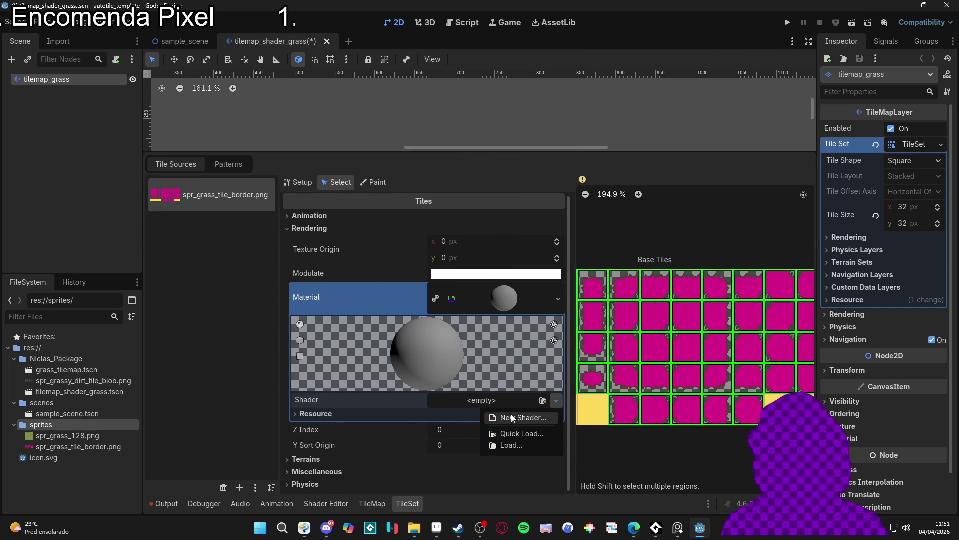
- Create the shader file res://Niclas_Package/tileset_shader.gdshader for the tiles' material
{"action": "left_click", "coordinate": [512, 415]}
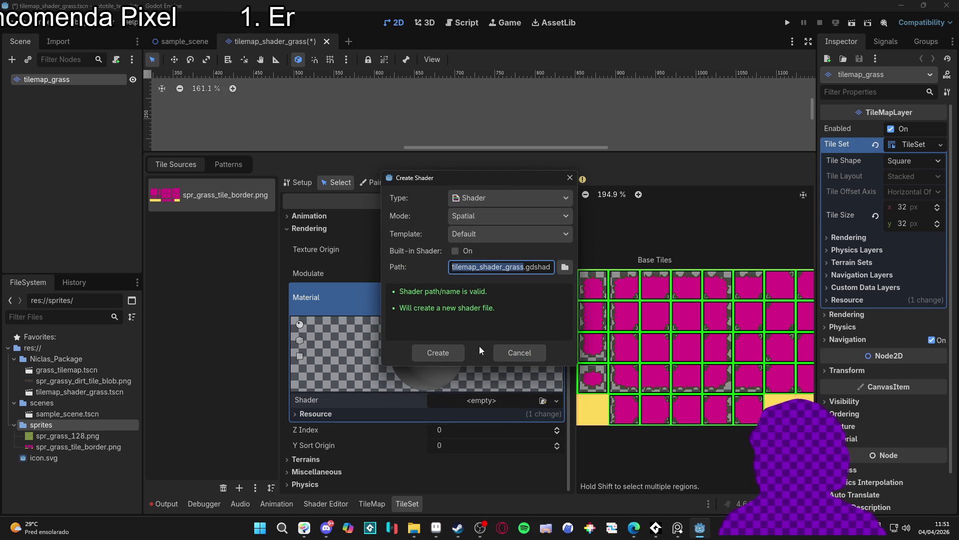
{"action": "type", "text": "res://Niclas_Package/tilemap"}
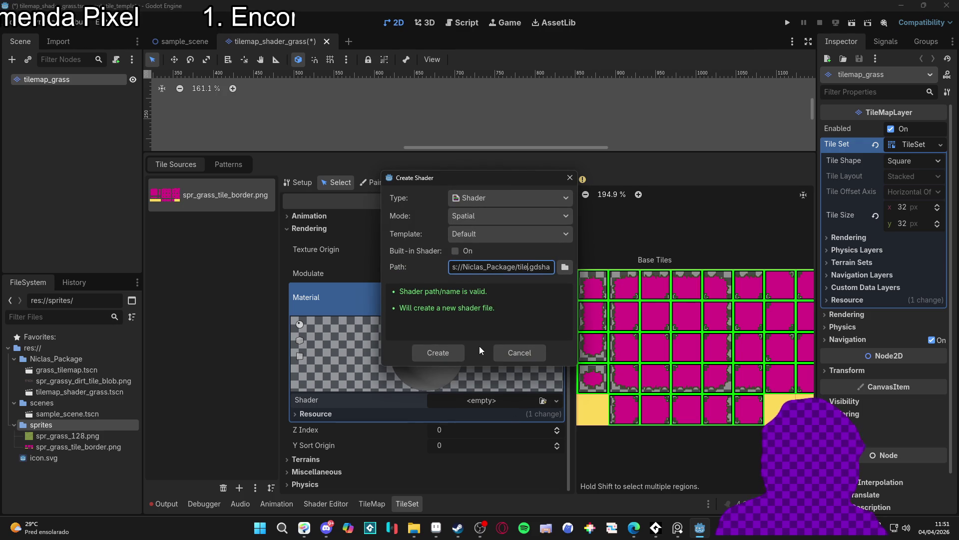
{"action": "key", "text": "BackSpace"}
{"action": "key", "text": "BackSpace"}
{"action": "key", "text": "BackSpace"}
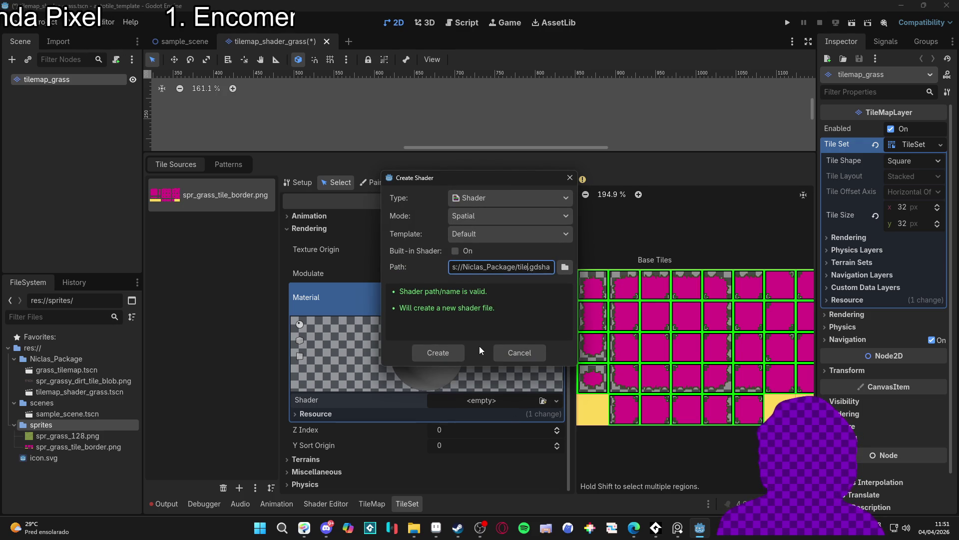
{"action": "type", "text": "set_shader"}
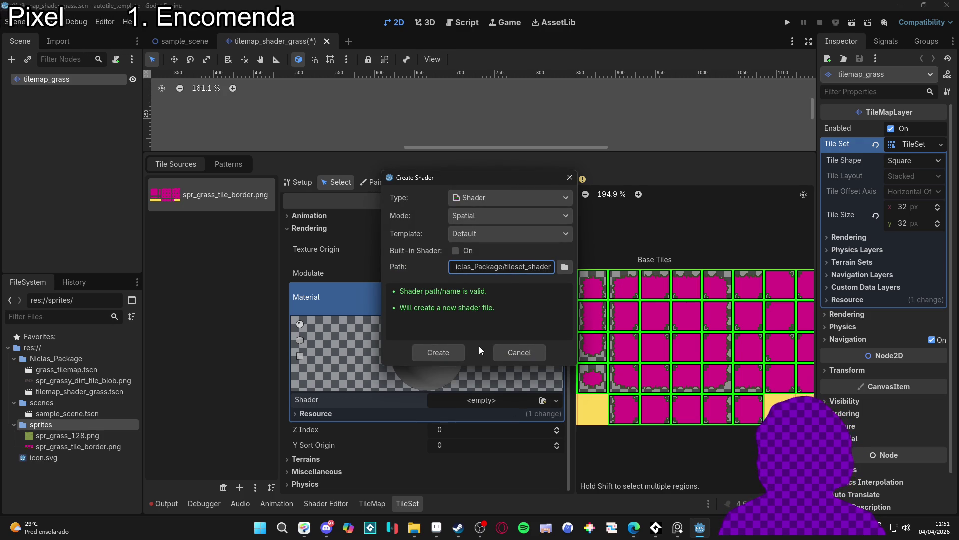
{"action": "key", "text": "Return"}
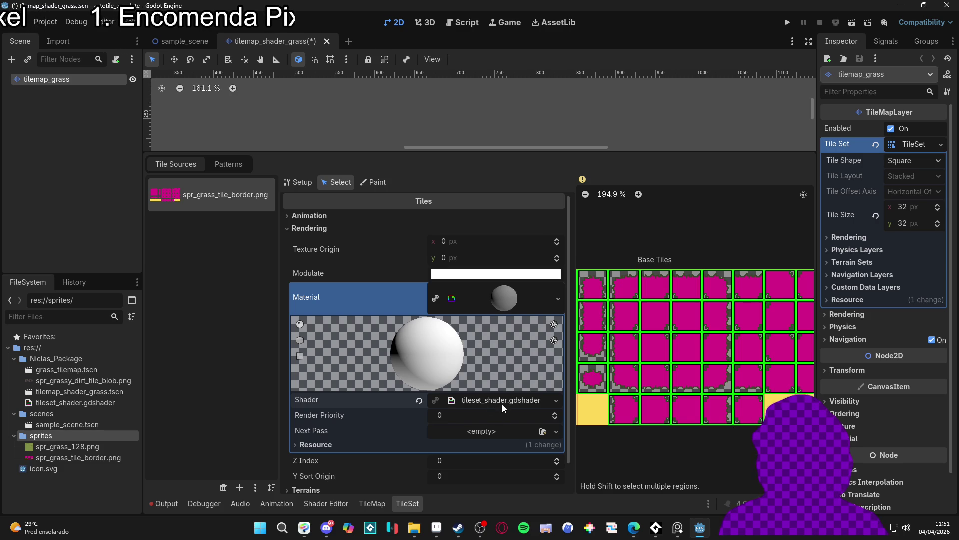
- Open tileset_shader.gdshader in an enlarged shader code editor
{"action": "left_click", "coordinate": [502, 404]}
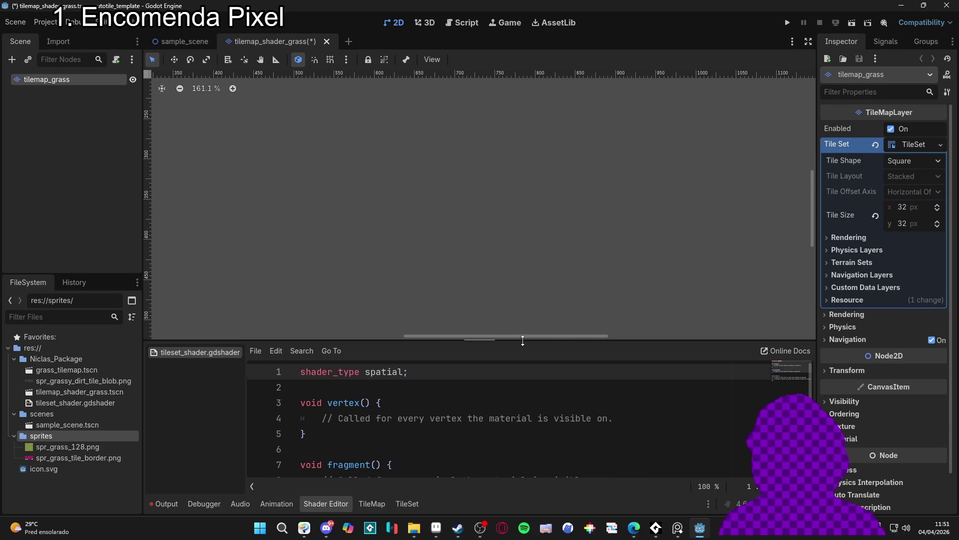
{"action": "left_click_drag", "start_coordinate": [522, 341], "coordinate": [530, 213]}
{"action": "mouse_move", "coordinate": [638, 537]}
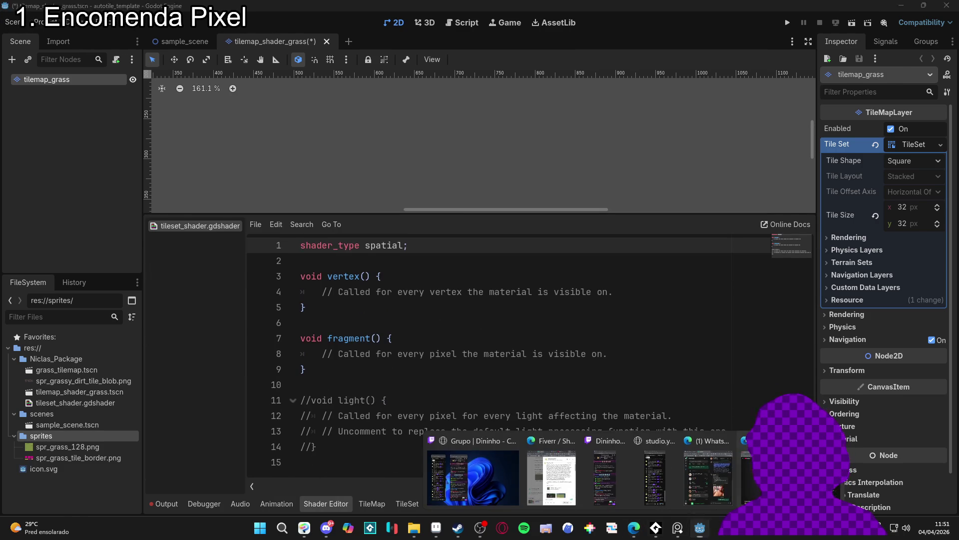
{"action": "left_click", "coordinate": [764, 474]}
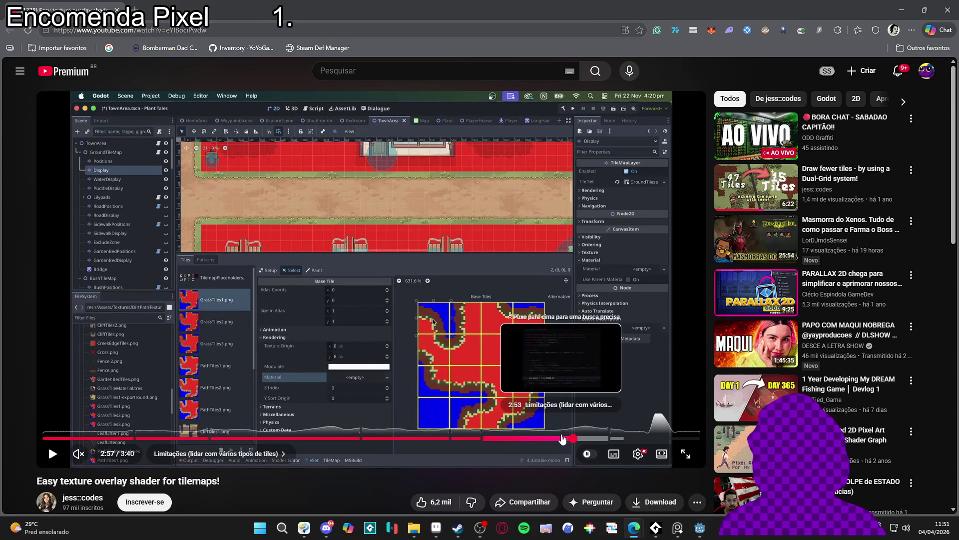
- Rewind the overlay-shader tutorial to its shader code at 2:47
{"action": "left_click", "coordinate": [552, 439]}
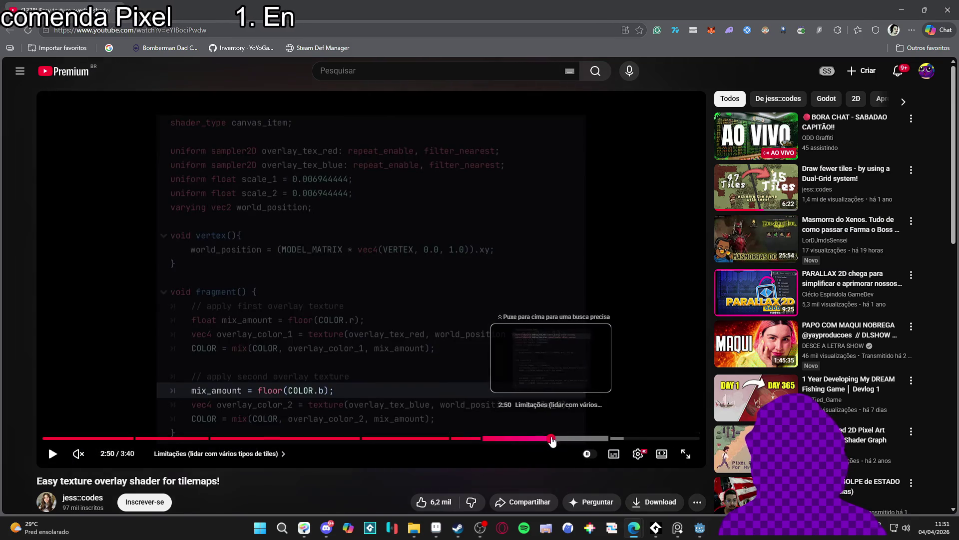
{"action": "left_click", "coordinate": [544, 438]}
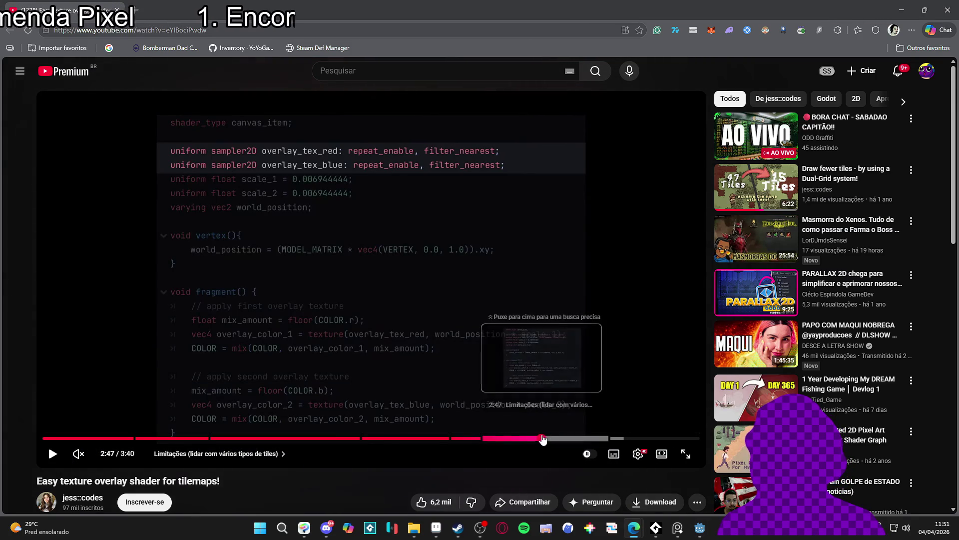
{"action": "left_click_drag", "start_coordinate": [324, 8], "coordinate": [324, 71]}
{"action": "key", "text": "alt+Tab"}
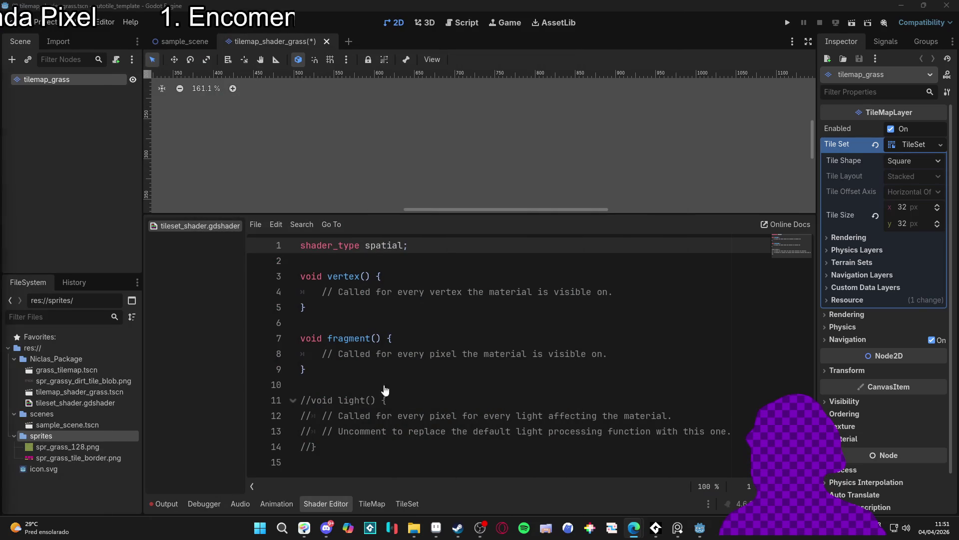
{"action": "key", "text": "alt+Tab"}
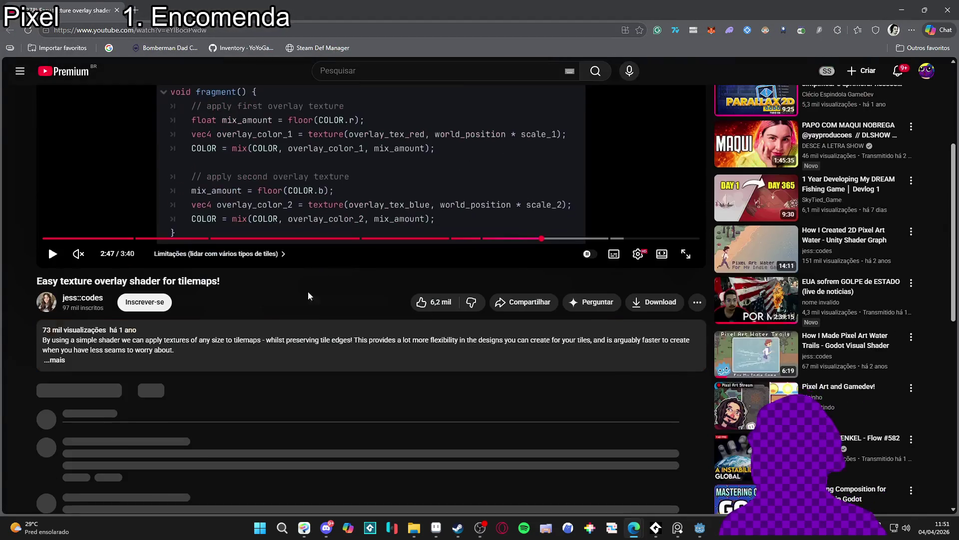
- Expand the video description and follow the godotshaders.com link under Resources
{"action": "left_click", "coordinate": [158, 370]}
{"action": "scroll", "coordinate": [200, 365], "scroll_direction": "down", "scroll_amount": 2}
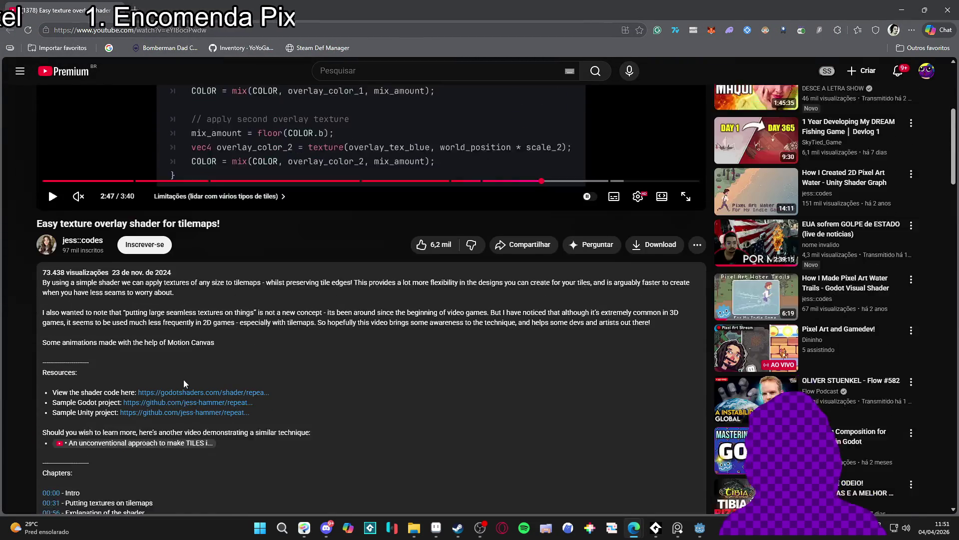
{"action": "left_click", "coordinate": [216, 352]}
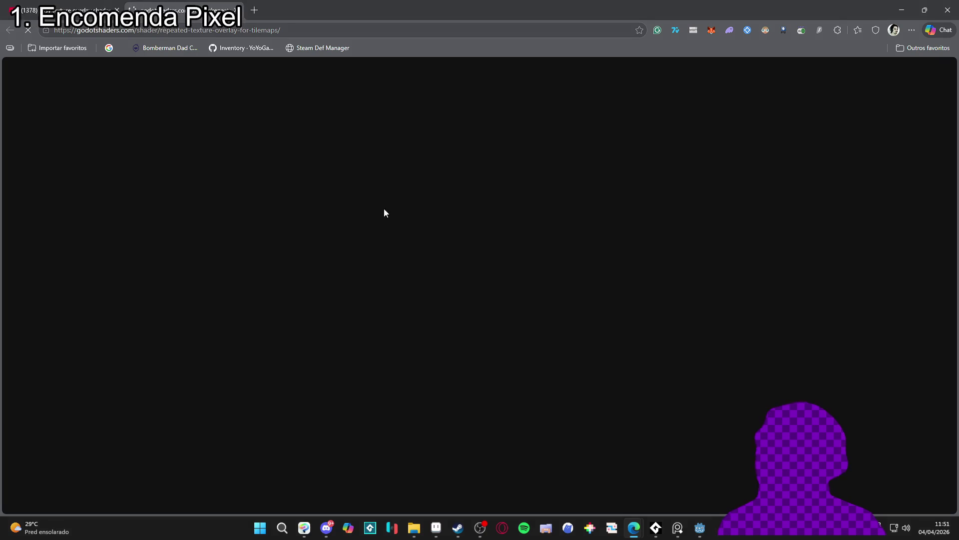
- Copy the repeated texture overlay shader code from the godotshaders.com page
{"action": "scroll", "coordinate": [418, 286], "scroll_direction": "down", "scroll_amount": 8}
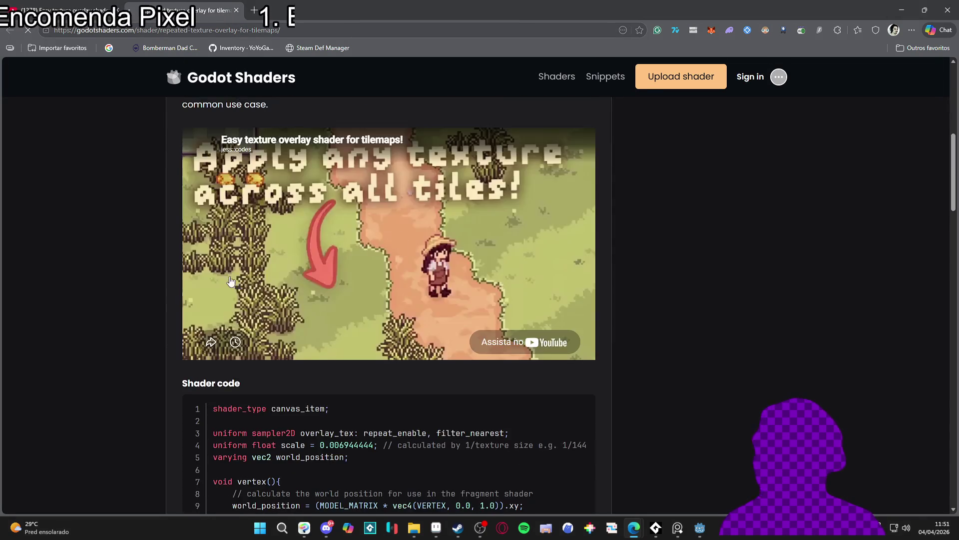
{"action": "scroll", "coordinate": [400, 225], "scroll_direction": "down", "scroll_amount": 5}
{"action": "left_click", "coordinate": [562, 161]}
{"action": "scroll", "coordinate": [562, 161], "scroll_direction": "down", "scroll_amount": 1}
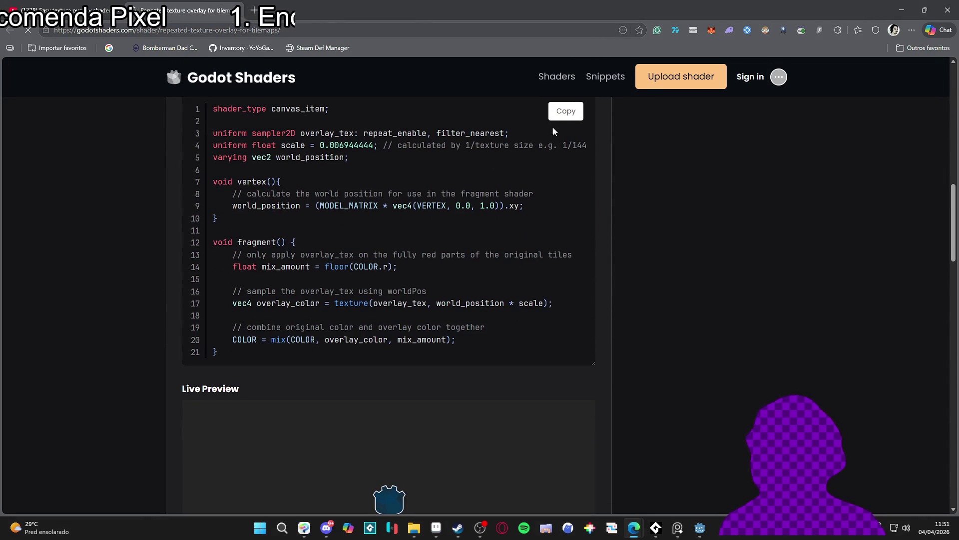
{"action": "scroll", "coordinate": [605, 195], "scroll_direction": "up", "scroll_amount": 3}
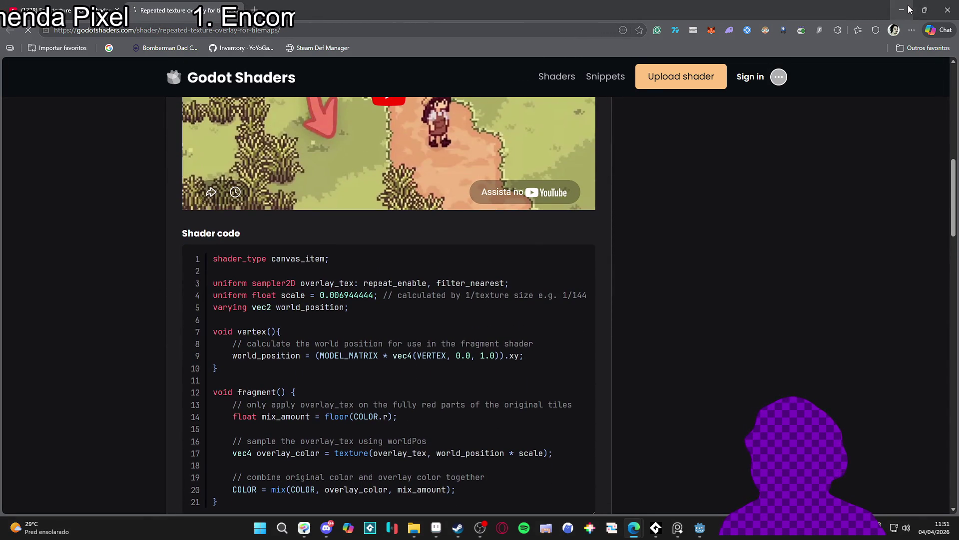
{"action": "left_click", "coordinate": [902, 9]}
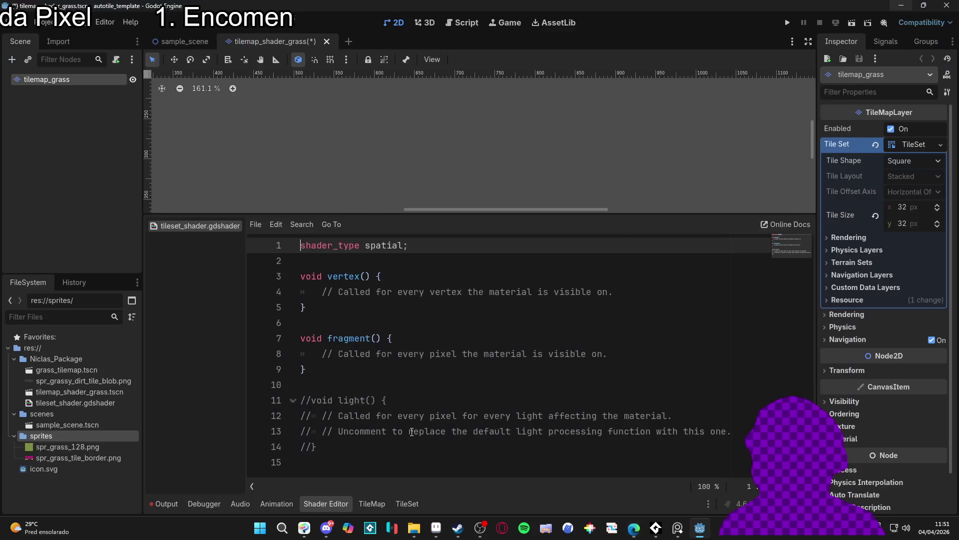
- Replace tileset_shader.gdshader's template with the copied overlay code and save
{"action": "key", "text": "ctrl+a"}
{"action": "key", "text": "ctrl+v"}
{"action": "scroll", "coordinate": [543, 322], "scroll_direction": "up", "scroll_amount": 2}
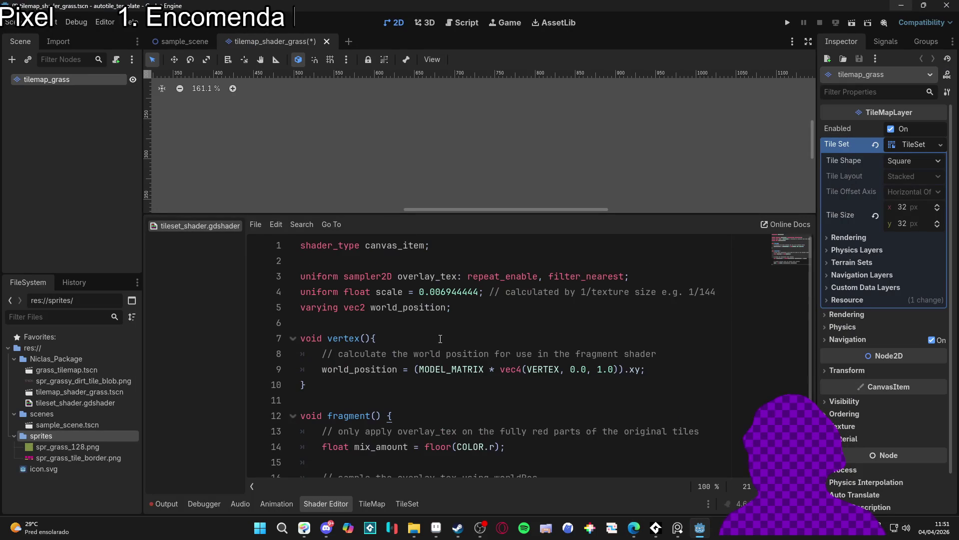
{"action": "scroll", "coordinate": [542, 323], "scroll_direction": "down", "scroll_amount": 2}
{"action": "left_click", "coordinate": [543, 329]}
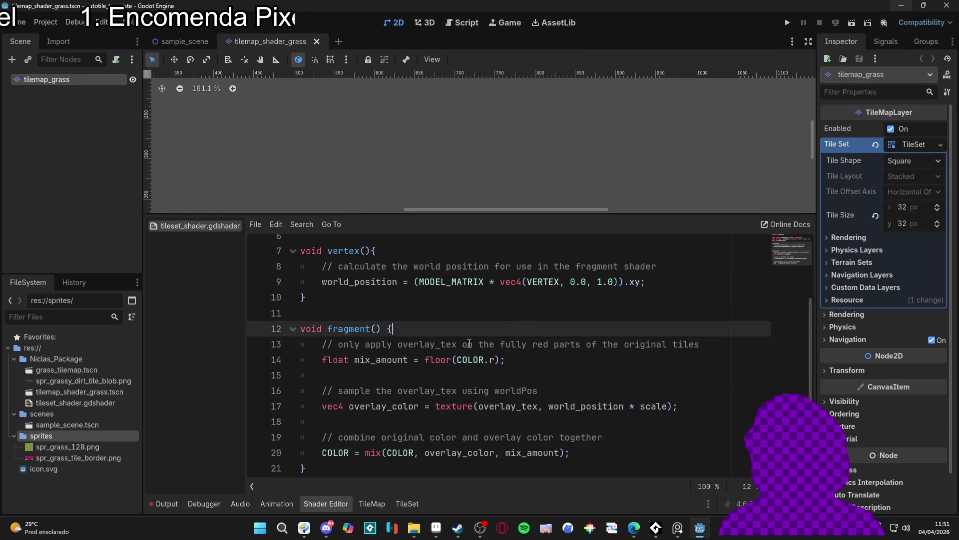
{"action": "scroll", "coordinate": [543, 330], "scroll_direction": "up", "scroll_amount": 2}
{"action": "key", "text": "ctrl+s"}
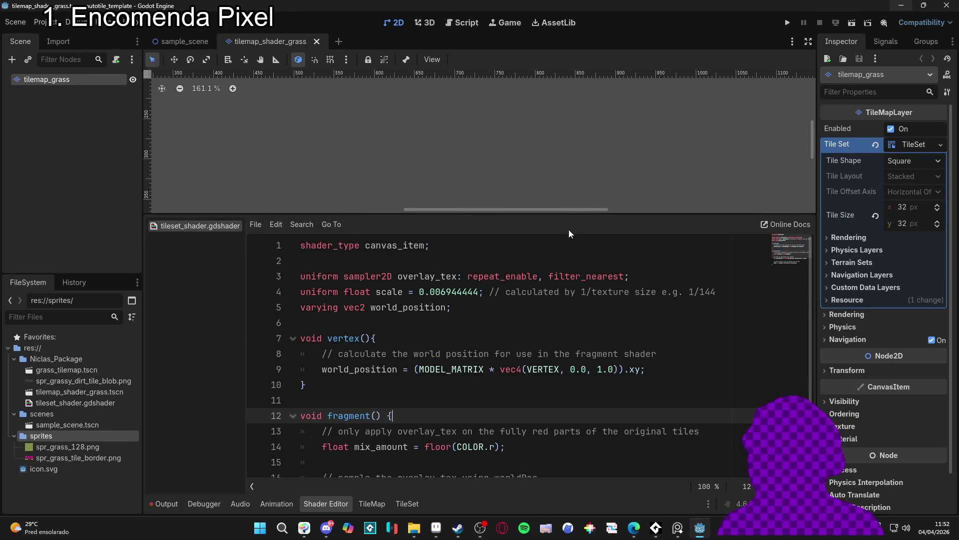
- Return to the tilemap_shader_grass scene and show the TileMap panel's terrains
{"action": "mouse_move", "coordinate": [576, 215]}
{"action": "left_mouse_down"}
{"action": "mouse_move", "coordinate": [575, 325]}
{"action": "mouse_move", "coordinate": [575, 312]}
{"action": "left_mouse_up"}
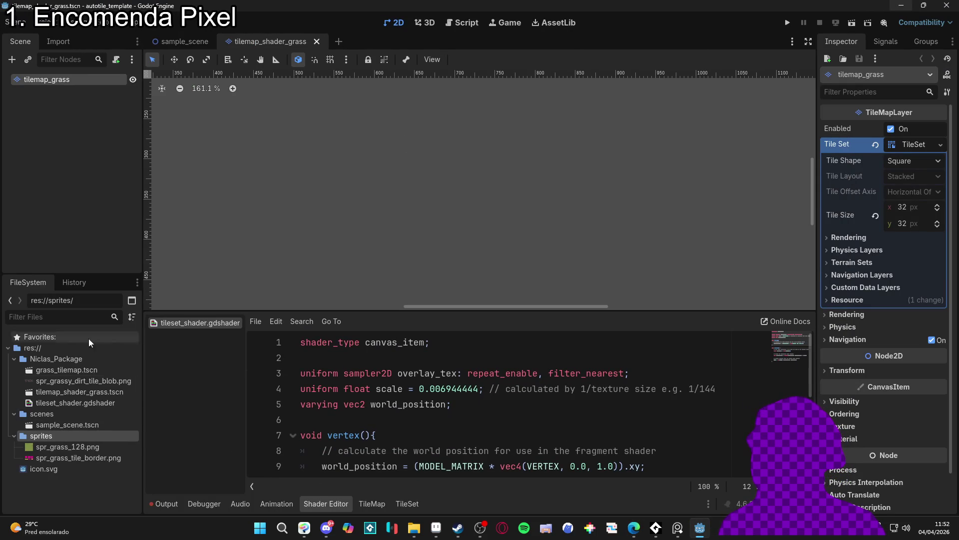
{"action": "left_click", "coordinate": [452, 26]}
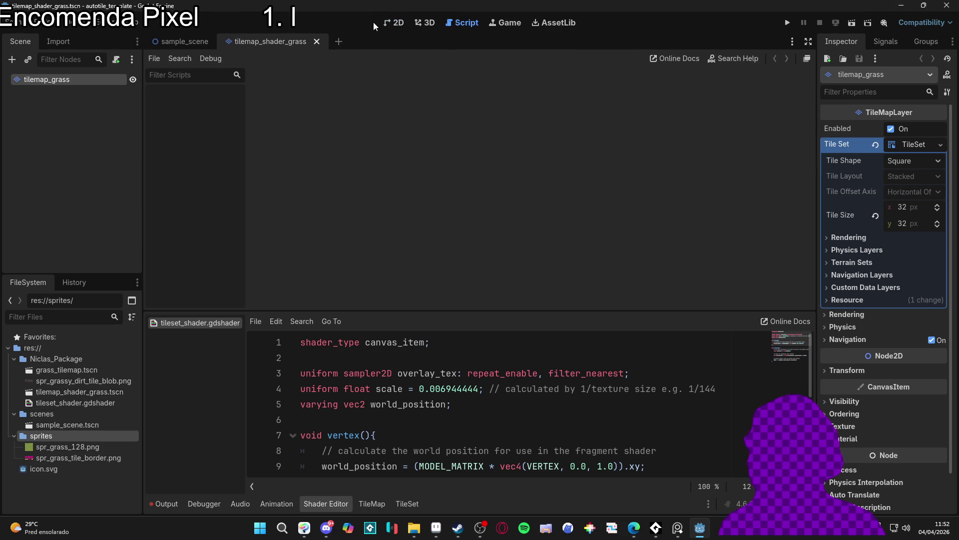
{"action": "left_click", "coordinate": [389, 22]}
{"action": "left_click", "coordinate": [182, 42]}
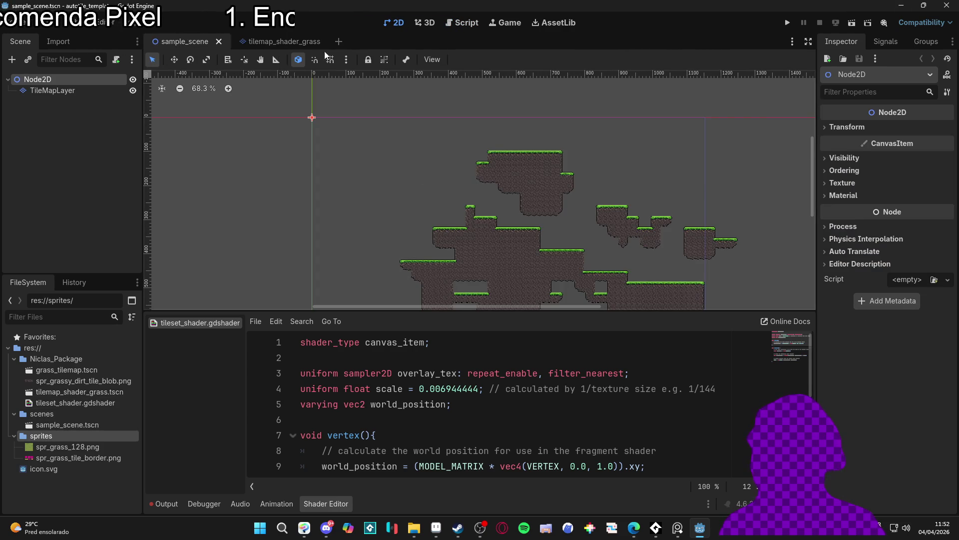
{"action": "left_click", "coordinate": [265, 42]}
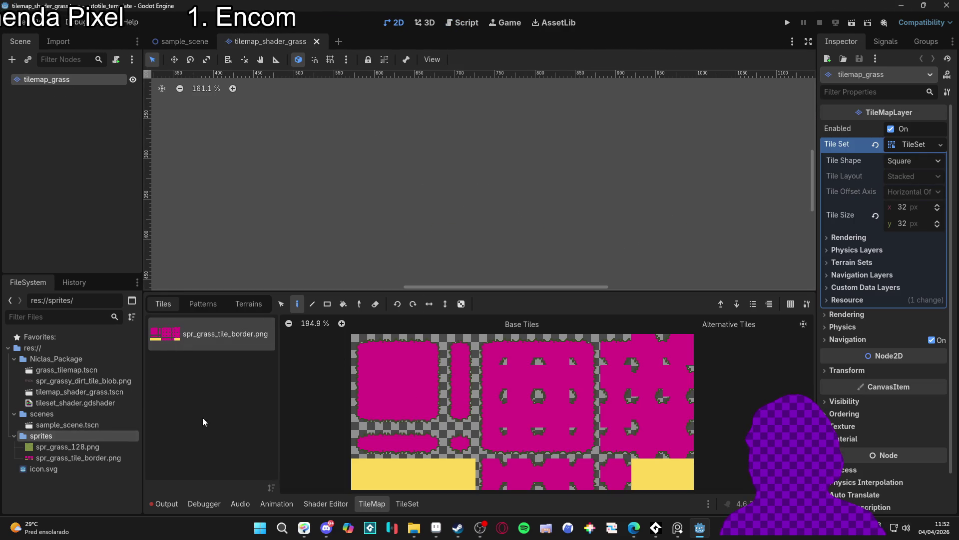
{"action": "left_click", "coordinate": [413, 504]}
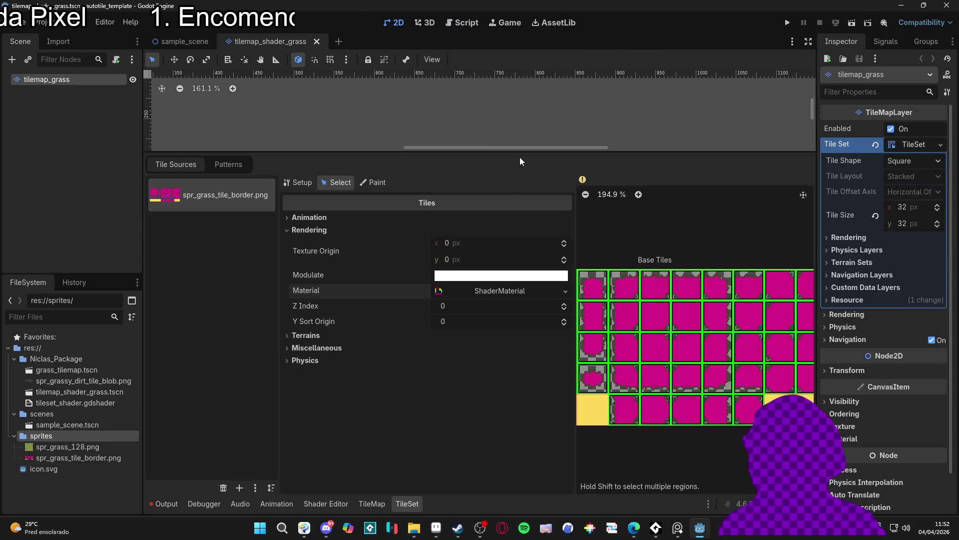
{"action": "left_click_drag", "start_coordinate": [526, 155], "coordinate": [458, 383]}
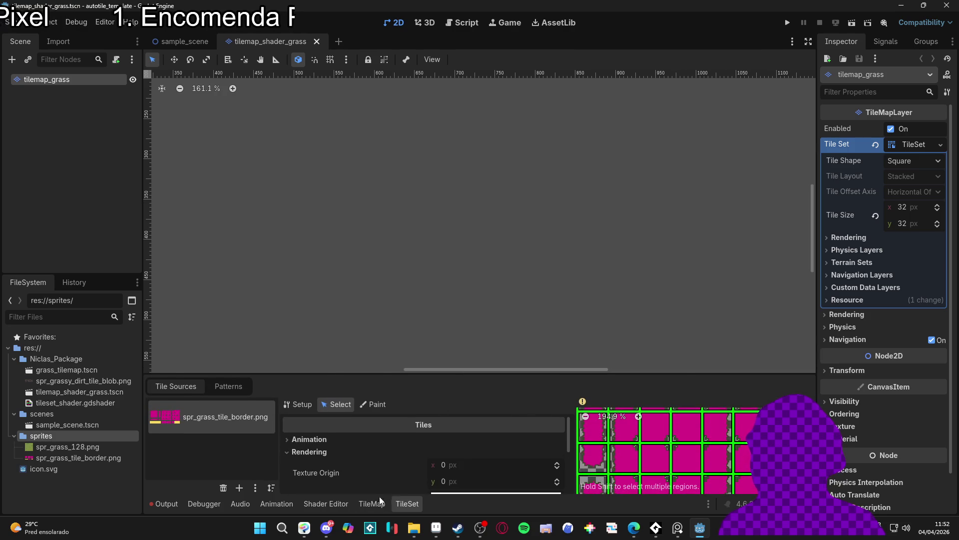
{"action": "left_click", "coordinate": [372, 503]}
{"action": "left_click", "coordinate": [249, 304]}
- Paint five joined magenta Terrain 0 rectangles onto the grass tilemap with the Rect tool
{"action": "left_click", "coordinate": [311, 304]}
{"action": "left_click_drag", "start_coordinate": [395, 168], "coordinate": [474, 233]}
{"action": "left_click_drag", "start_coordinate": [547, 188], "coordinate": [502, 209]}
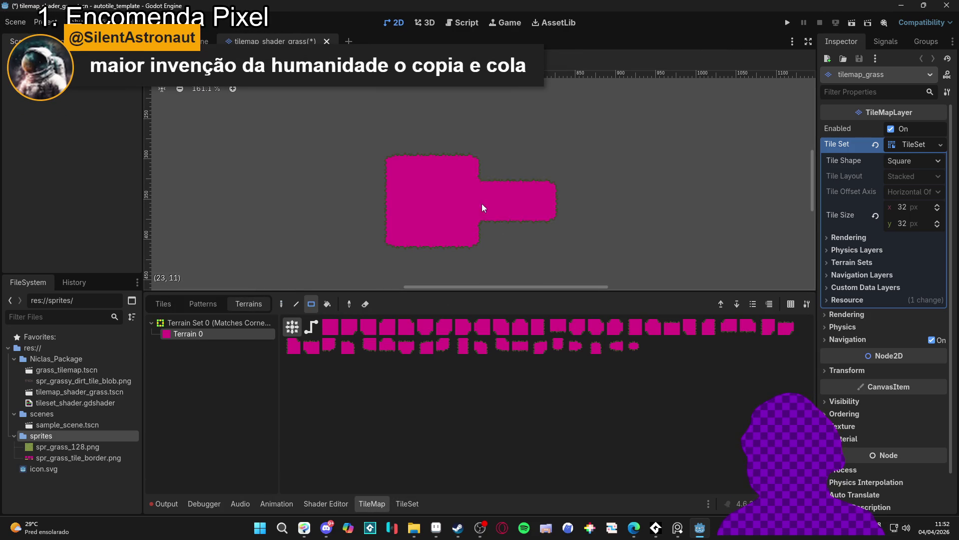
{"action": "left_click_drag", "start_coordinate": [470, 142], "coordinate": [420, 145]}
{"action": "left_click_drag", "start_coordinate": [370, 165], "coordinate": [358, 188]}
{"action": "mouse_move", "coordinate": [472, 260]}
{"action": "left_mouse_down"}
{"action": "mouse_move", "coordinate": [550, 265]}
{"action": "mouse_move", "coordinate": [593, 214]}
{"action": "mouse_move", "coordinate": [570, 200]}
{"action": "left_mouse_up"}
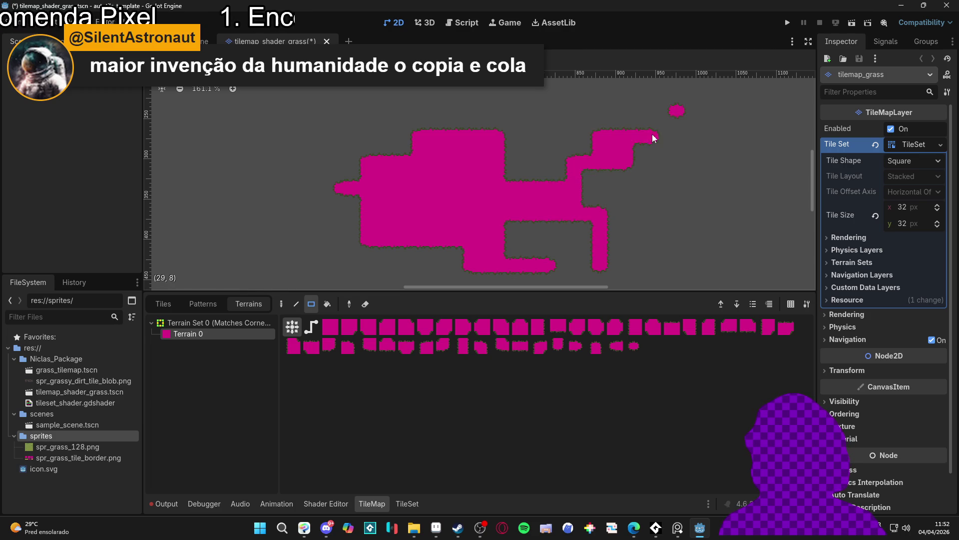
{"action": "scroll", "coordinate": [649, 190], "scroll_direction": "right", "scroll_amount": 1}
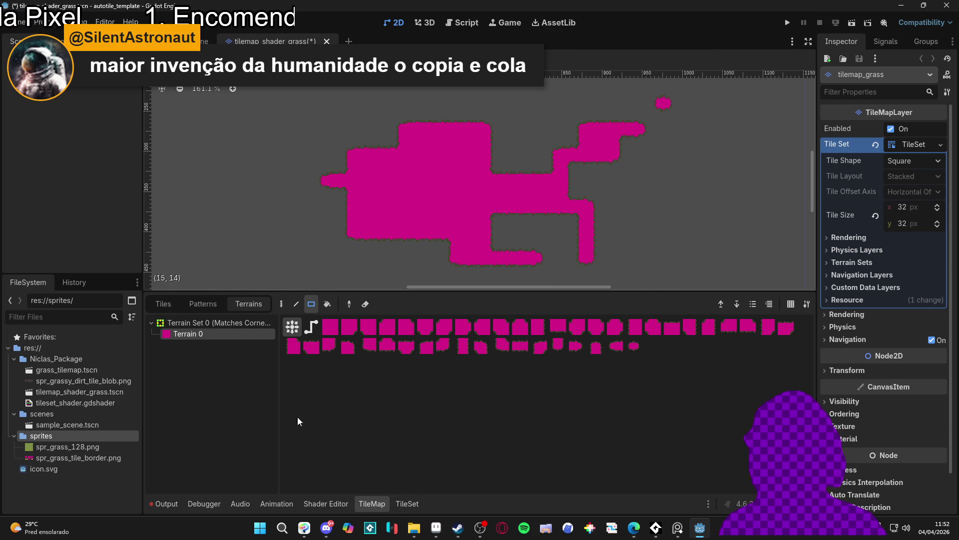
{"action": "left_click", "coordinate": [408, 503]}
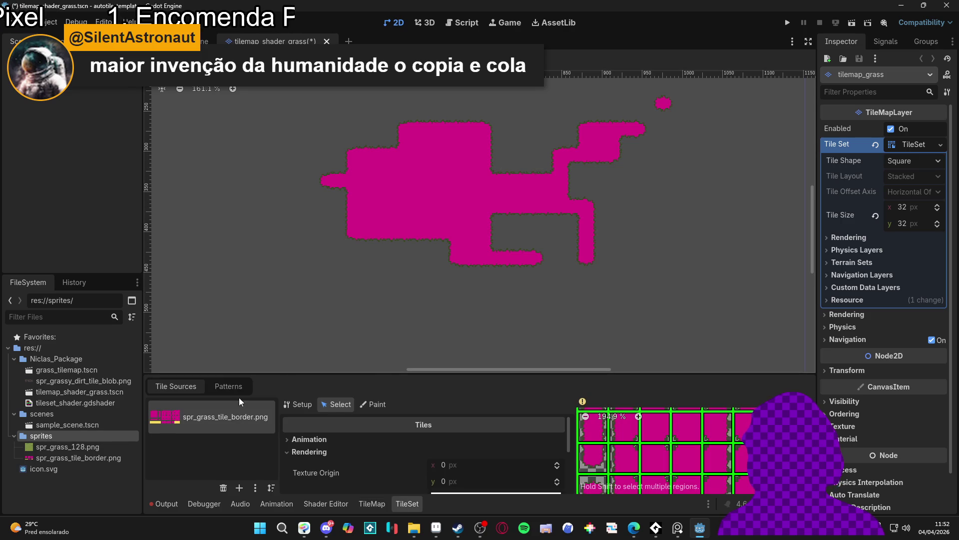
- Expand the tiles' ShaderMaterial and confirm it uses tileset_shader.gdshader
{"action": "left_click_drag", "start_coordinate": [380, 373], "coordinate": [376, 160]}
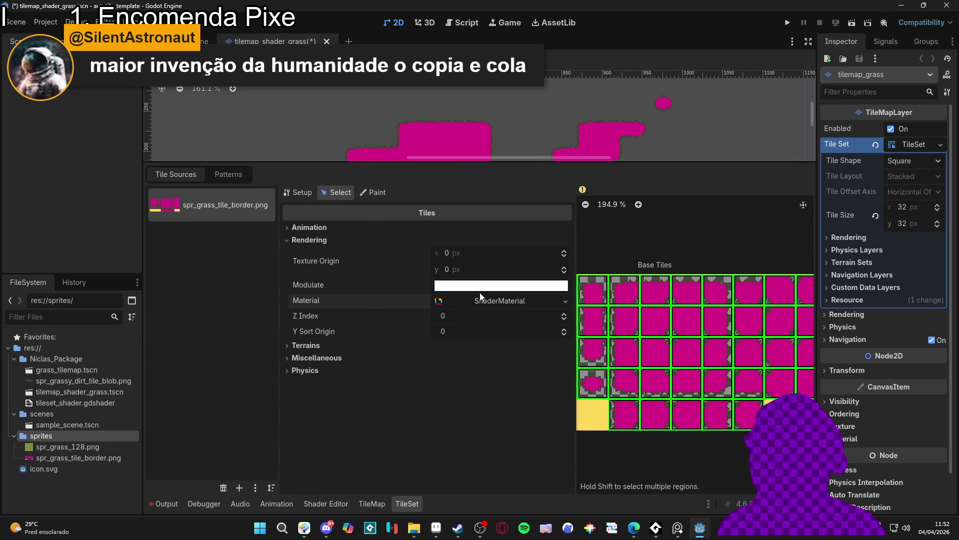
{"action": "left_click", "coordinate": [480, 301]}
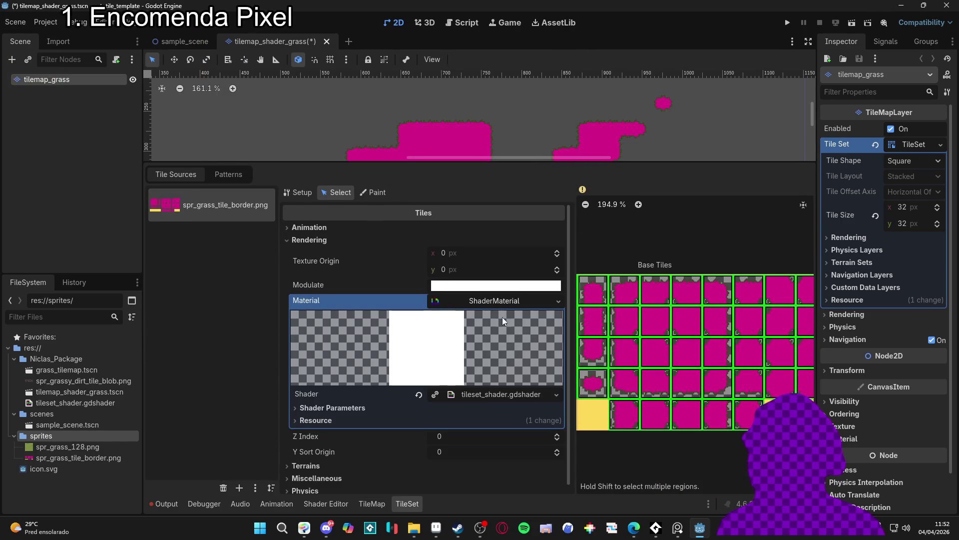
{"action": "left_click", "coordinate": [499, 398]}
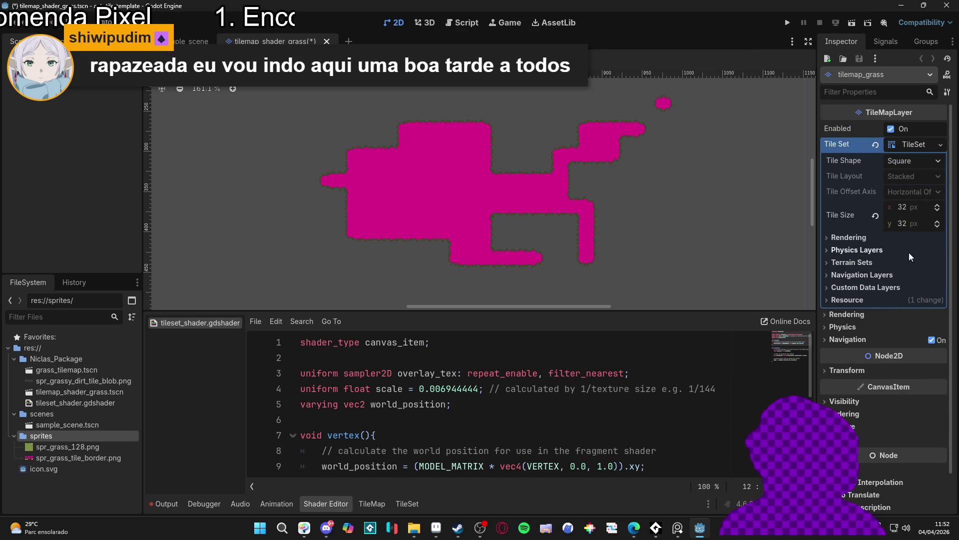
{"action": "left_click", "coordinate": [879, 238]}
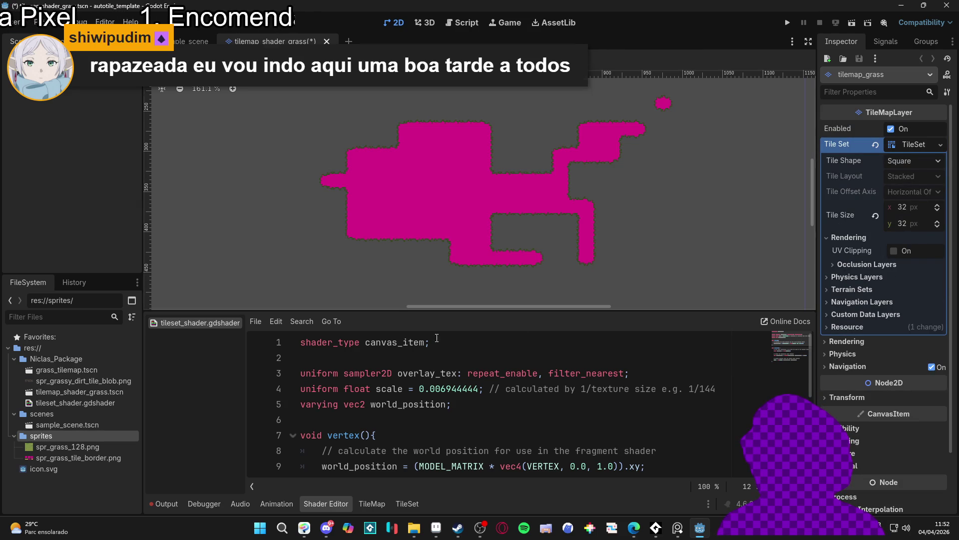
{"action": "scroll", "coordinate": [433, 394], "scroll_direction": "down", "scroll_amount": 4}
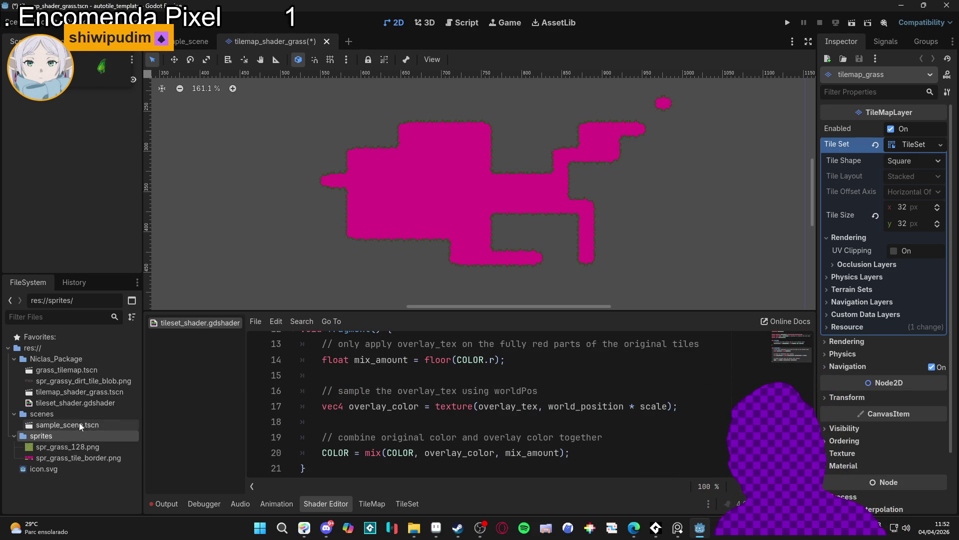
- Select tileset_shader.gdshader in the FileSystem and inspect its resource details
{"action": "left_click", "coordinate": [80, 402]}
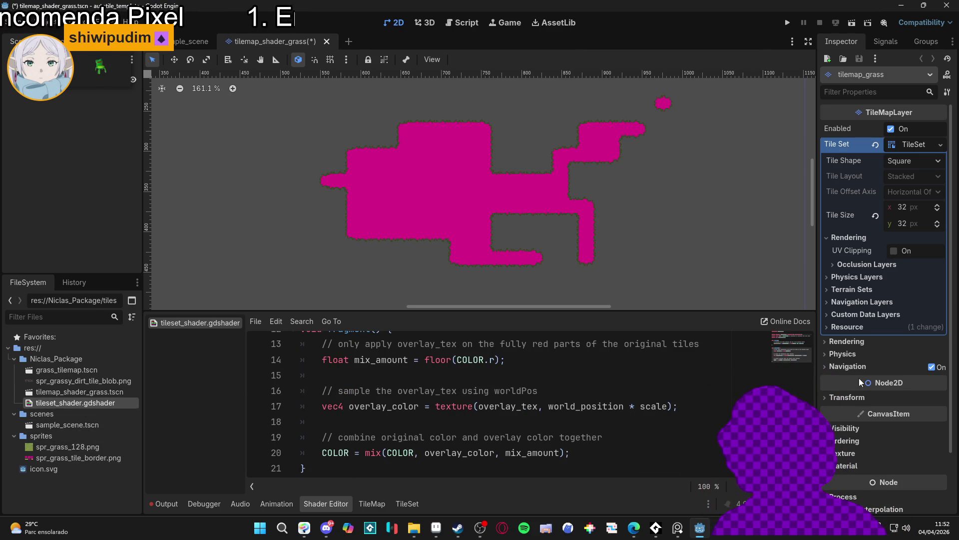
{"action": "scroll", "coordinate": [861, 370], "scroll_direction": "down", "scroll_amount": 3}
{"action": "scroll", "coordinate": [901, 380], "scroll_direction": "up", "scroll_amount": 3}
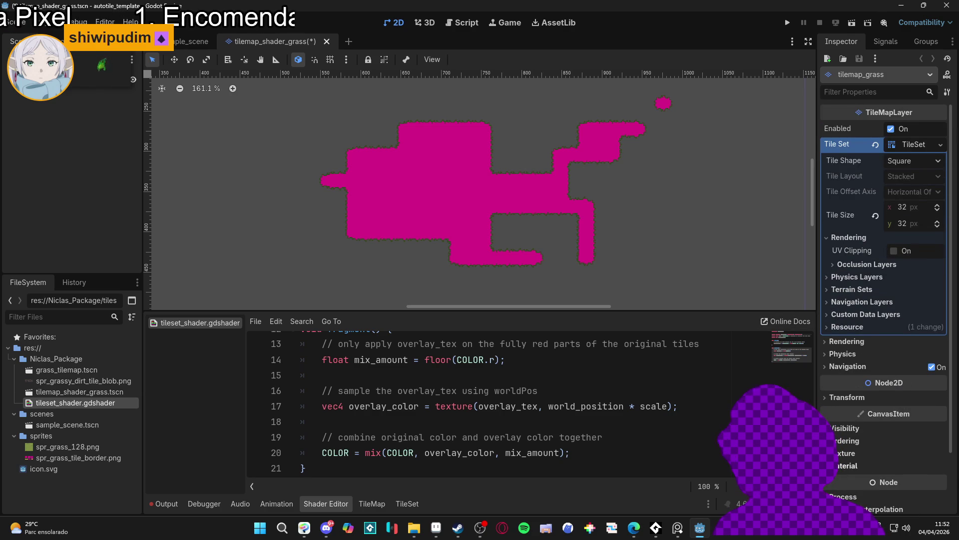
{"action": "left_click", "coordinate": [848, 465]}
{"action": "scroll", "coordinate": [868, 458], "scroll_direction": "down", "scroll_amount": 3}
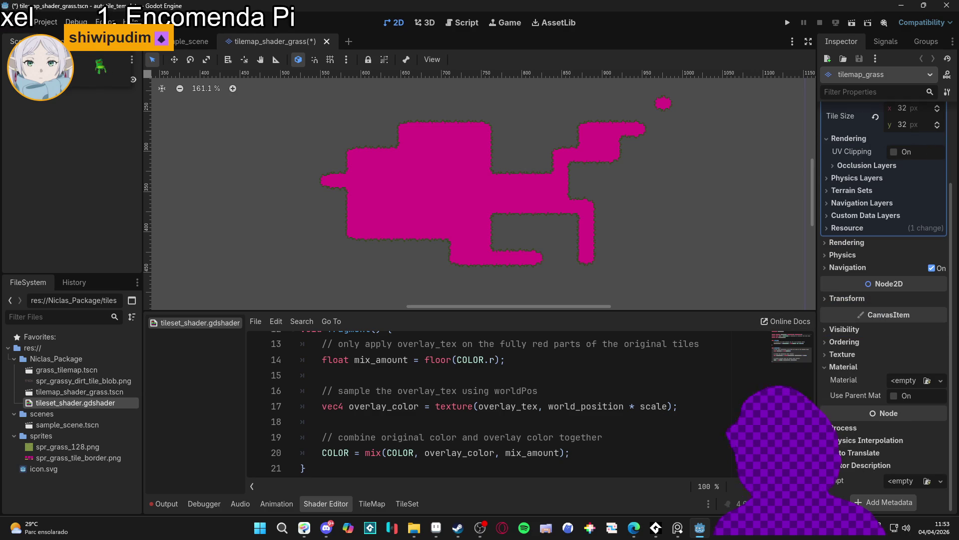
{"action": "left_click", "coordinate": [55, 403]}
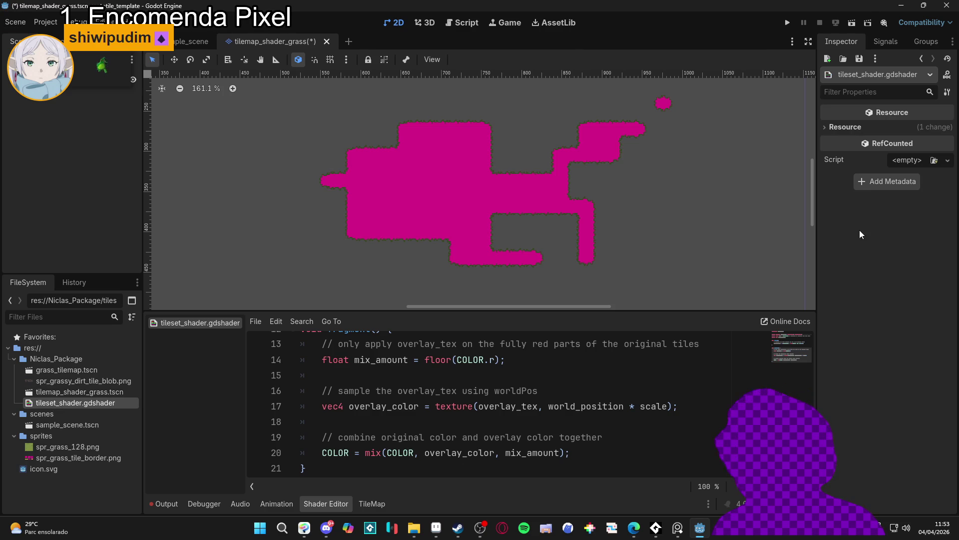
{"action": "left_click", "coordinate": [842, 128]}
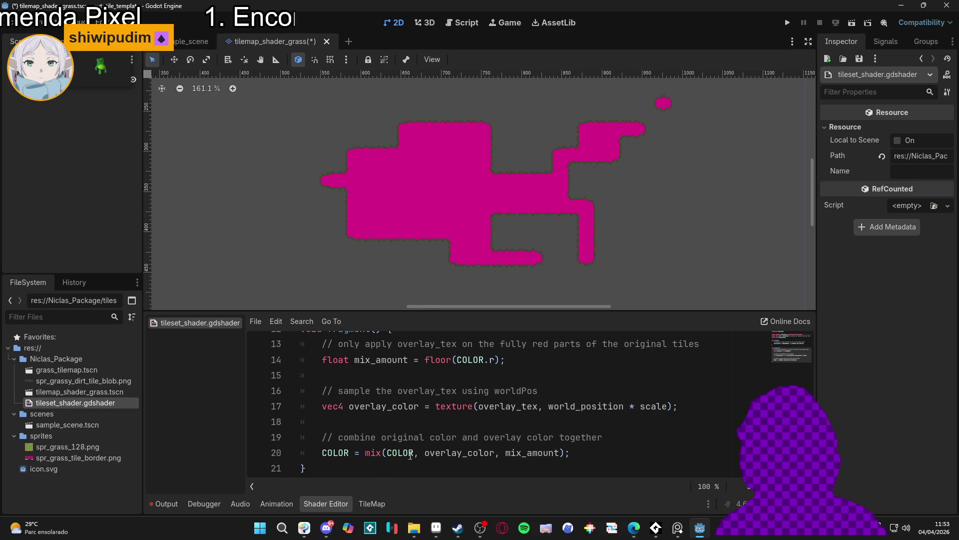
- Switch back to the TileMap panel and reselect the tilemap_grass layer
{"action": "left_click", "coordinate": [375, 503]}
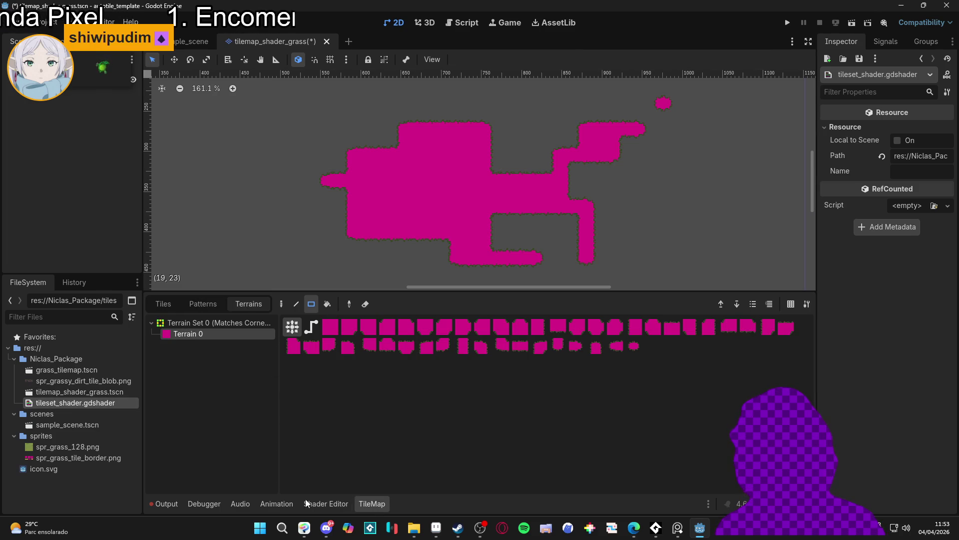
{"action": "left_click", "coordinate": [322, 505]}
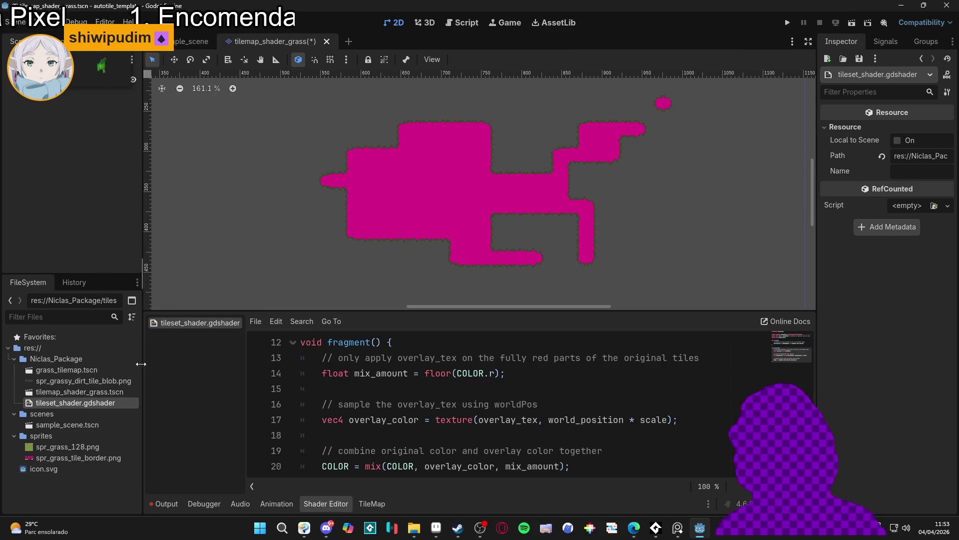
{"action": "left_click", "coordinate": [175, 203]}
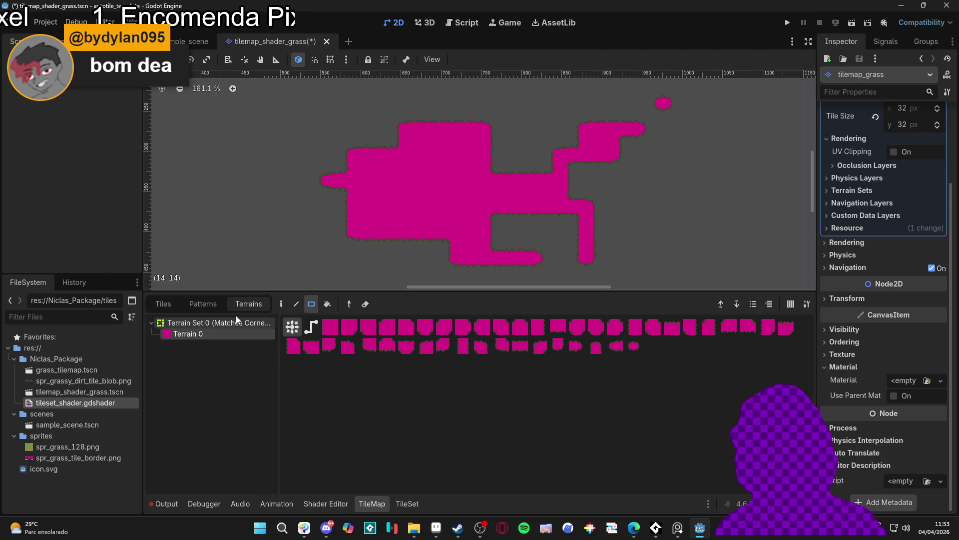
- Assign spr_grass_128.png as the tile material's Overlay Tex shader parameter
{"action": "left_click", "coordinate": [407, 503]}
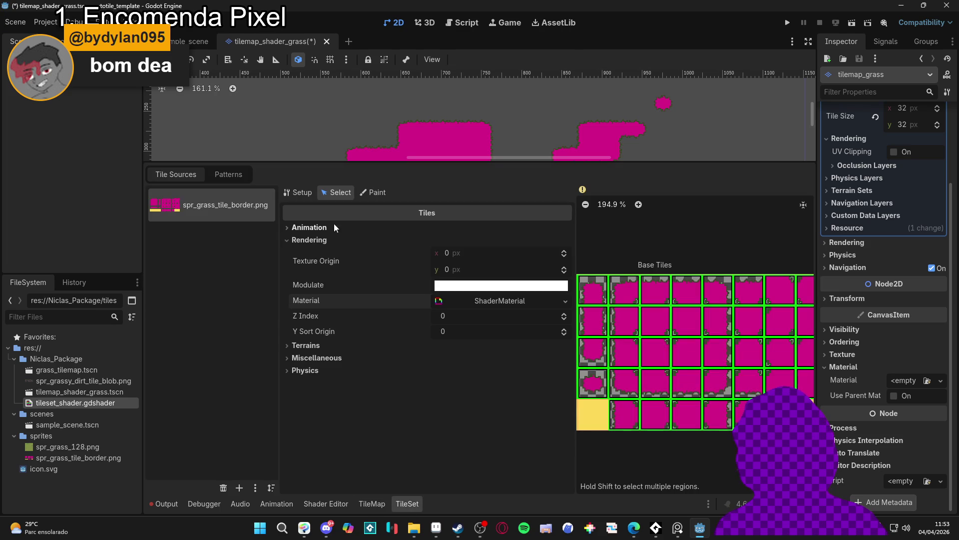
{"action": "left_click", "coordinate": [515, 296]}
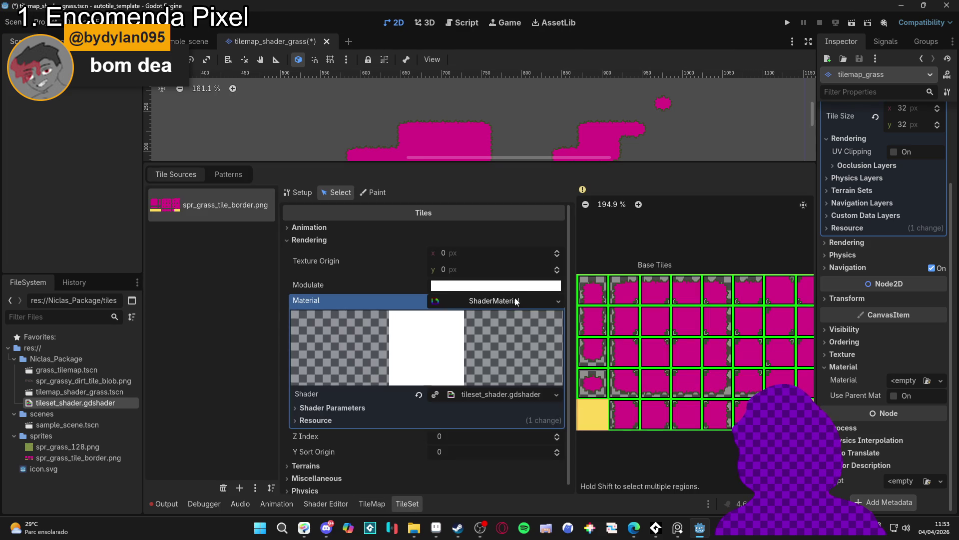
{"action": "left_click", "coordinate": [367, 402]}
{"action": "scroll", "coordinate": [390, 403], "scroll_direction": "down", "scroll_amount": 1}
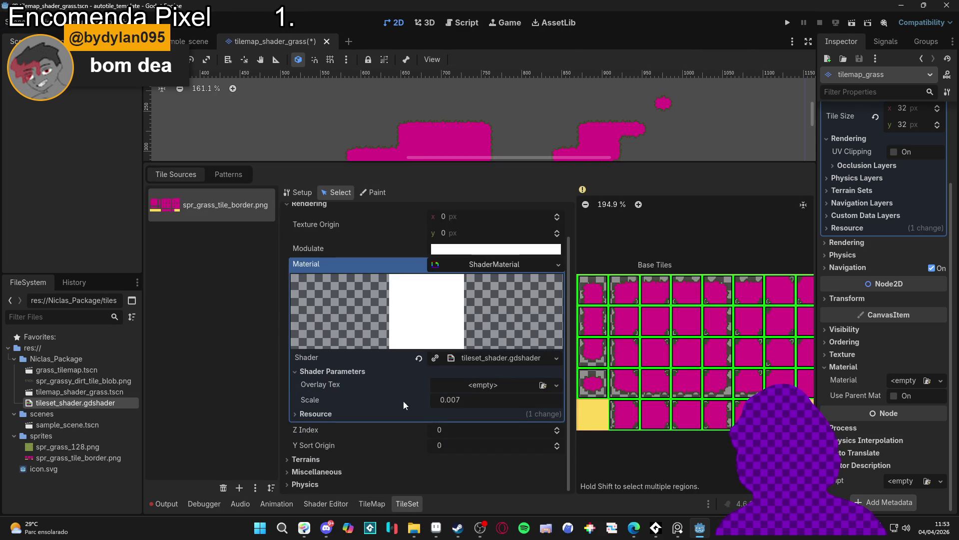
{"action": "mouse_move", "coordinate": [67, 447]}
{"action": "left_mouse_down"}
{"action": "mouse_move", "coordinate": [247, 438]}
{"action": "mouse_move", "coordinate": [498, 387]}
{"action": "left_mouse_up"}
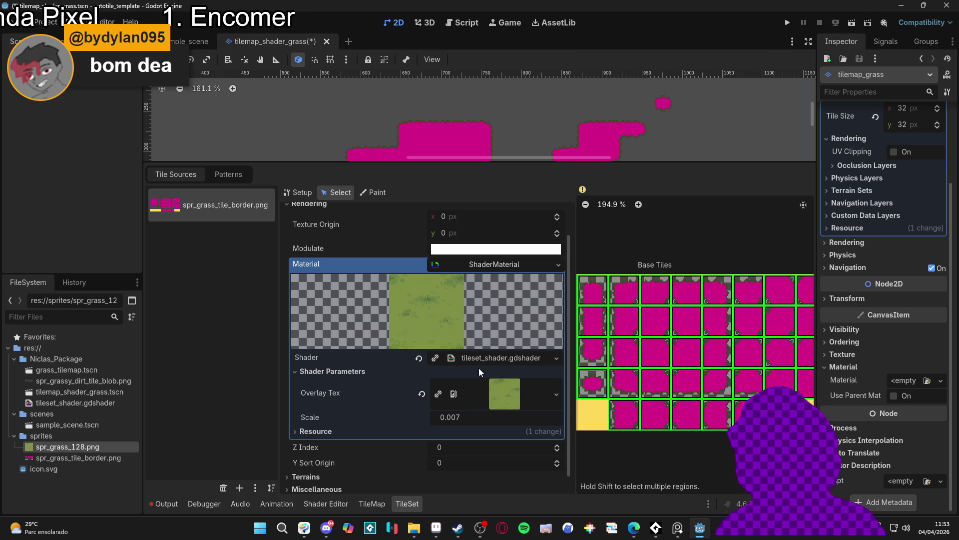
- Open tileset_shader.gdshader in the shader editor and enlarge the code panel
{"action": "scroll", "coordinate": [442, 403], "scroll_direction": "down", "scroll_amount": 1}
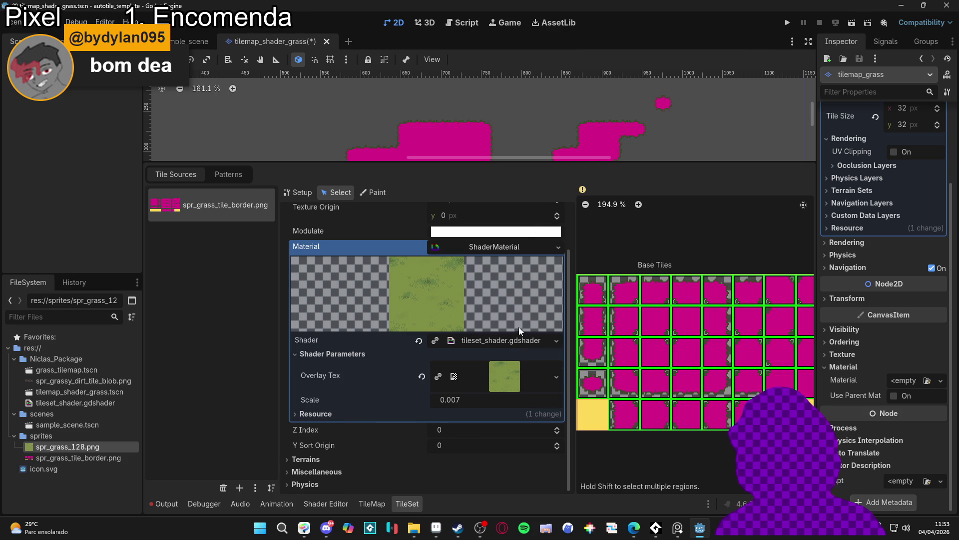
{"action": "left_click", "coordinate": [500, 342]}
{"action": "left_click_drag", "start_coordinate": [492, 309], "coordinate": [492, 161]}
{"action": "scroll", "coordinate": [504, 330], "scroll_direction": "up", "scroll_amount": 1}
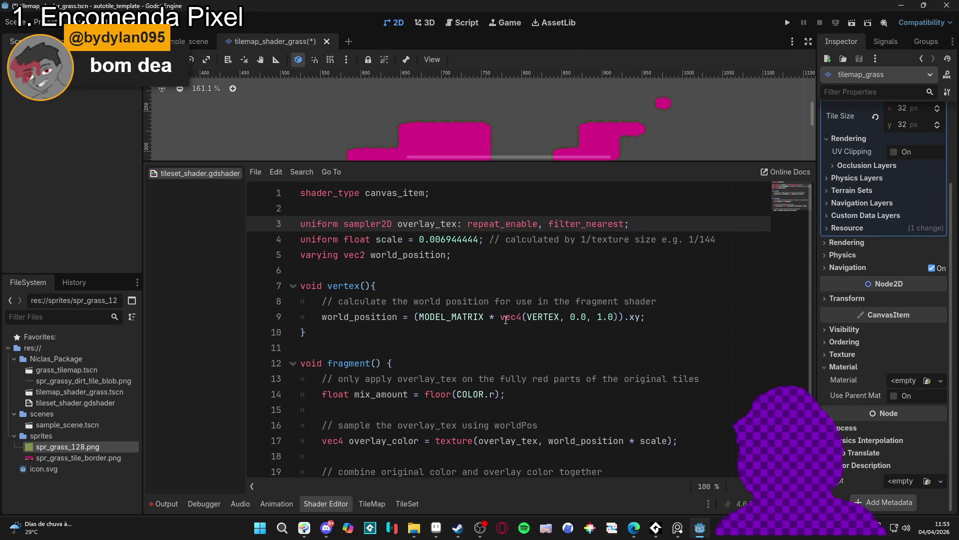
- Compare the Godot Shaders overlay code with the YouTube tutorial, ending on the video
{"action": "left_click", "coordinate": [634, 527]}
{"action": "left_click", "coordinate": [550, 472]}
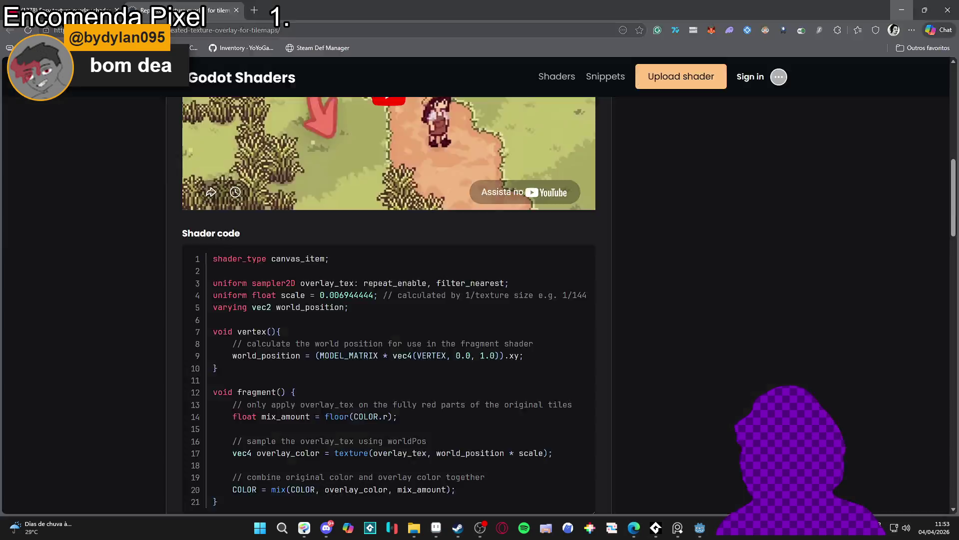
{"action": "key", "text": "ctrl+shift+Tab"}
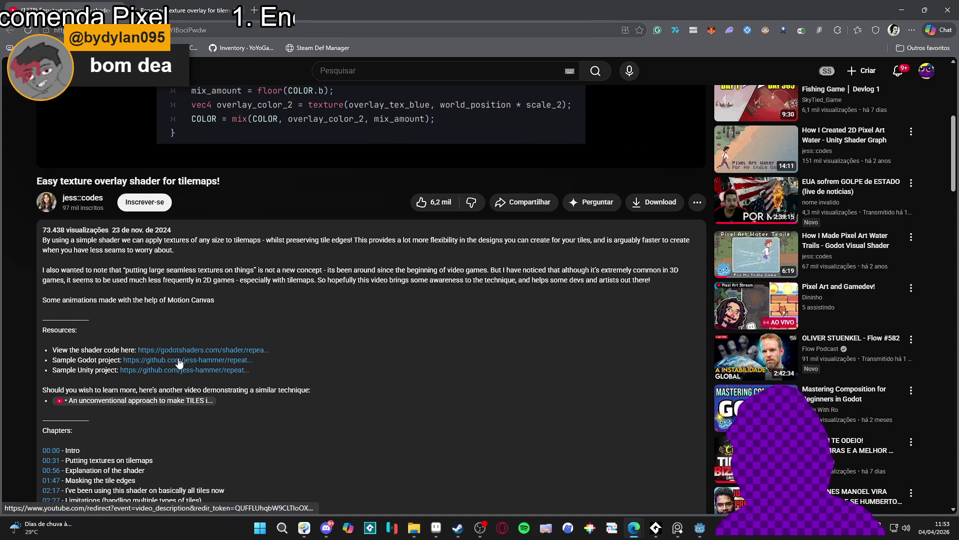
{"action": "key", "text": "ctrl+Tab"}
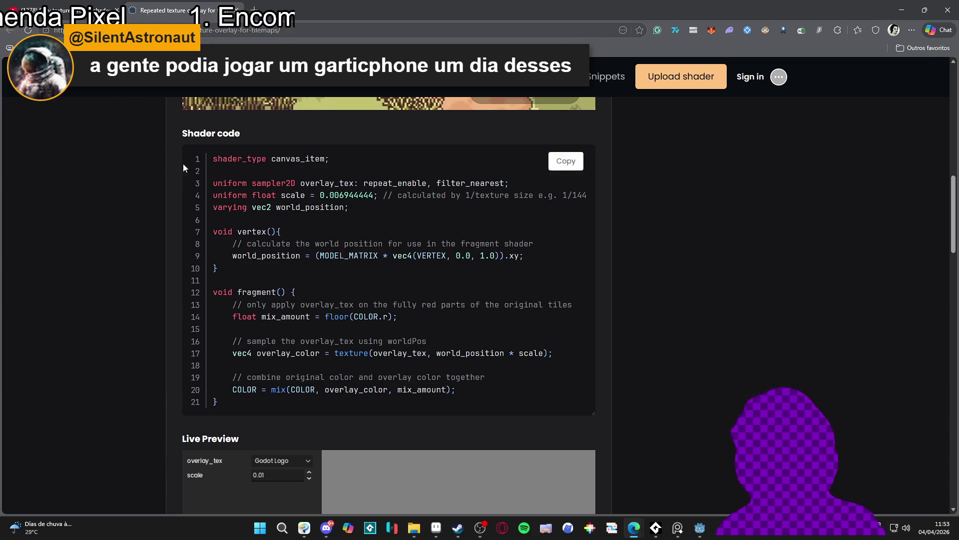
{"action": "key", "text": "ctrl+shift+Tab"}
{"action": "scroll", "coordinate": [328, 272], "scroll_direction": "up", "scroll_amount": 4}
{"action": "scroll", "coordinate": [329, 272], "scroll_direction": "up", "scroll_amount": 2}
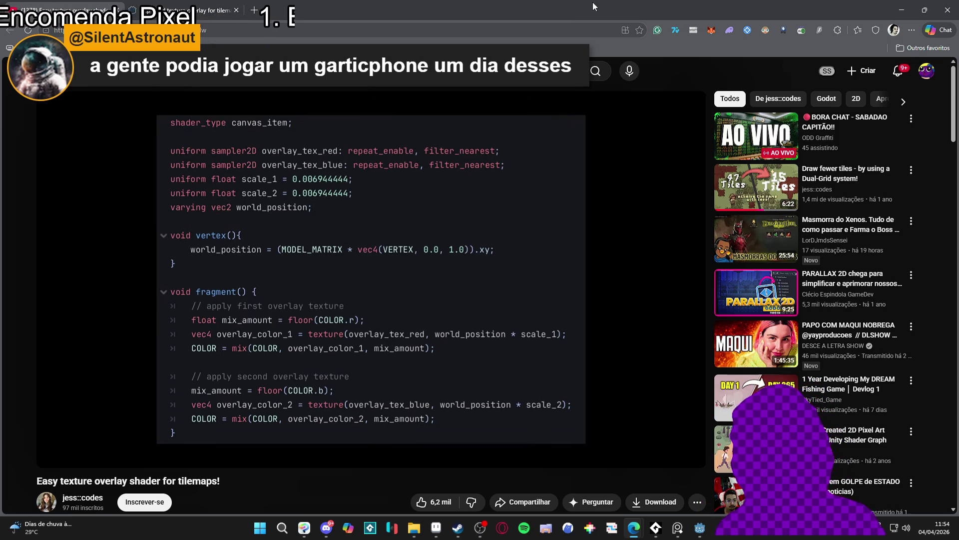
- Watch the multiple-tile-types part of the tutorial to 2:47, then minimize the browser
{"action": "scroll", "coordinate": [403, 233], "scroll_direction": "down", "scroll_amount": 2}
{"action": "scroll", "coordinate": [407, 229], "scroll_direction": "up", "scroll_amount": 2}
{"action": "mouse_move", "coordinate": [409, 229]}
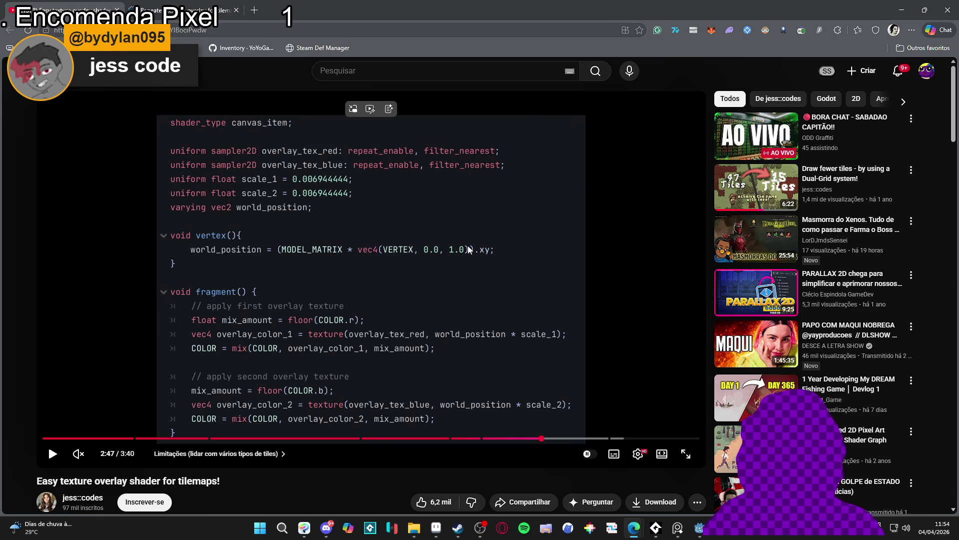
{"action": "left_click", "coordinate": [902, 10]}
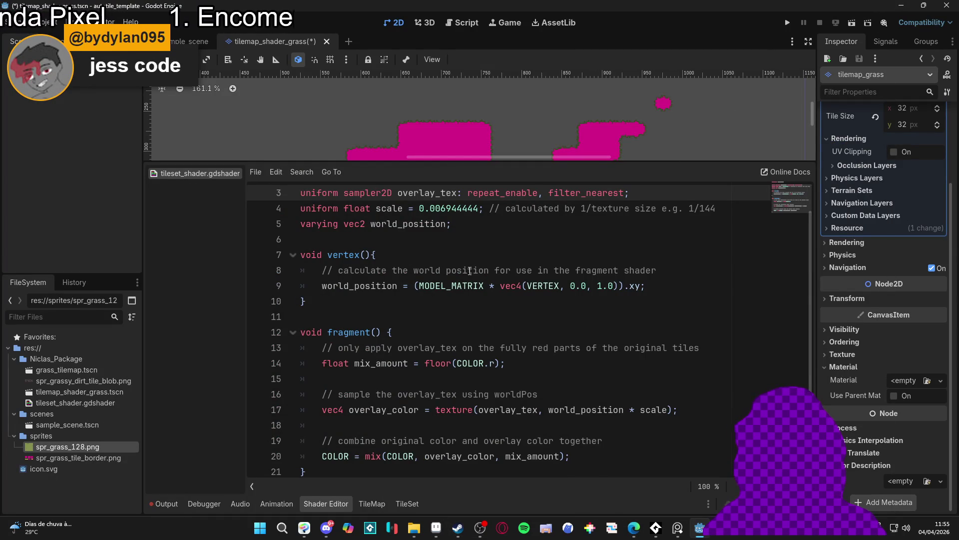
- Select spr_grass_tile_border.png, save the tilemap_shader_grass scene, and enlarge the tilemap view
{"action": "left_click", "coordinate": [119, 458]}
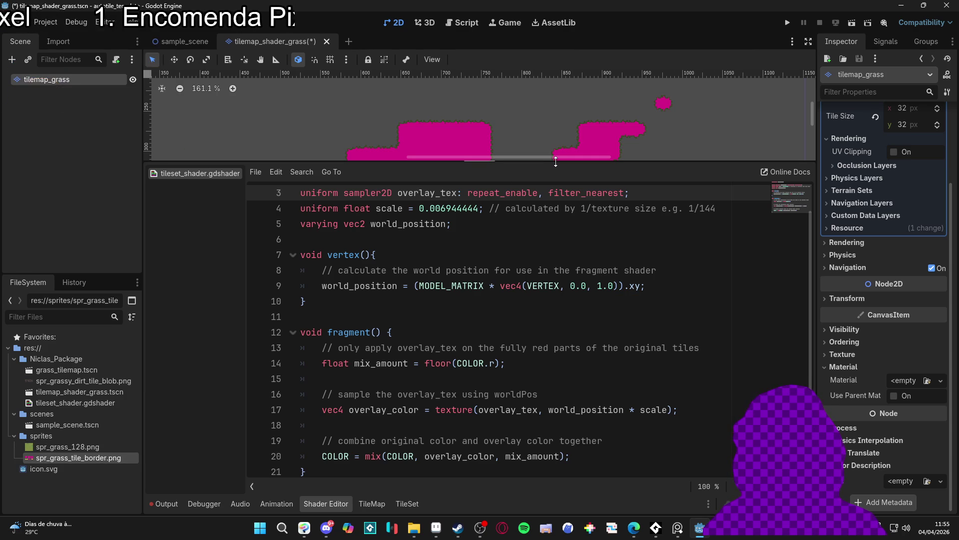
{"action": "key", "text": "ctrl+s"}
{"action": "mouse_move", "coordinate": [469, 161]}
{"action": "left_mouse_down"}
{"action": "mouse_move", "coordinate": [450, 317]}
{"action": "mouse_move", "coordinate": [470, 334]}
{"action": "left_mouse_up"}
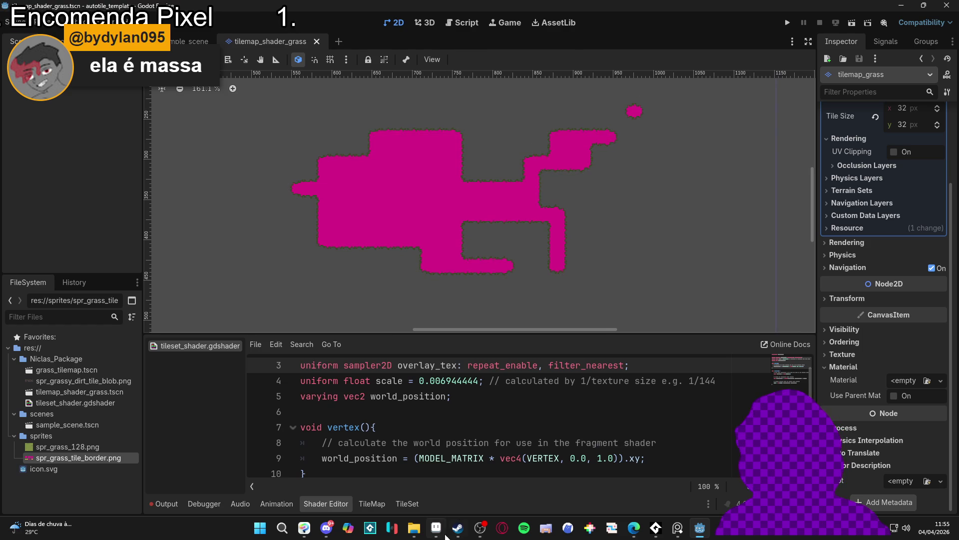
{"action": "left_click", "coordinate": [447, 534]}
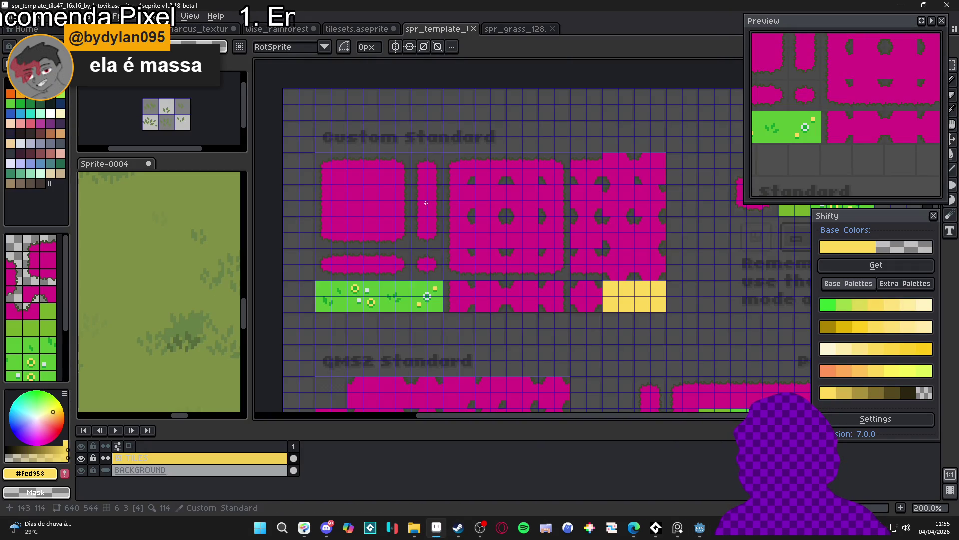
- Open spr_grass_tile_border.png in Aseprite from the file explorer
{"action": "left_click", "coordinate": [414, 532]}
{"action": "left_click", "coordinate": [682, 124]}
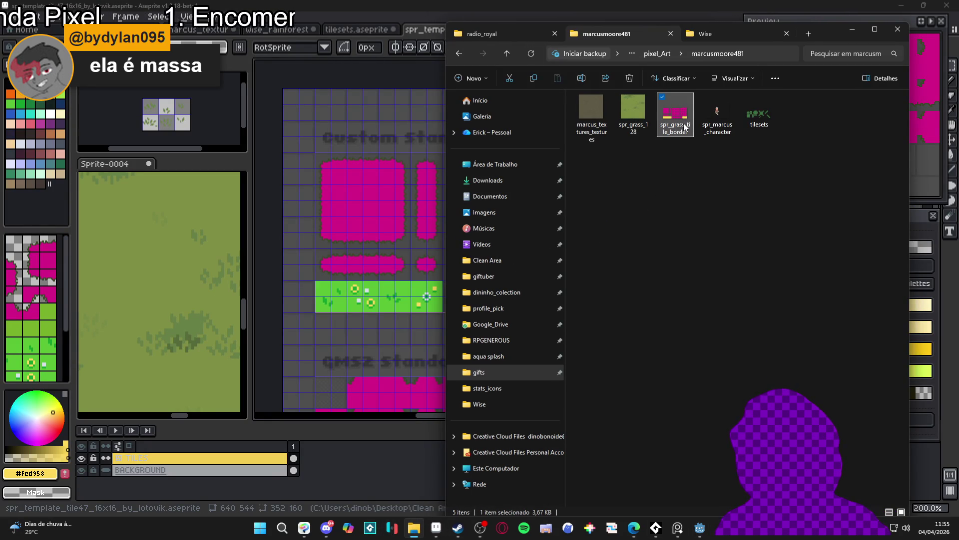
{"action": "left_click_drag", "start_coordinate": [827, 34], "coordinate": [733, 159]}
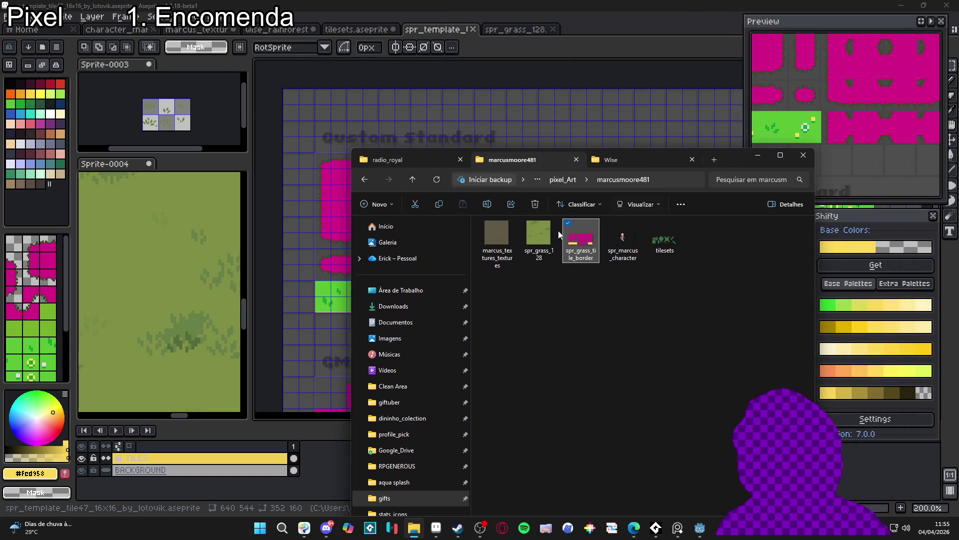
{"action": "mouse_move", "coordinate": [583, 237]}
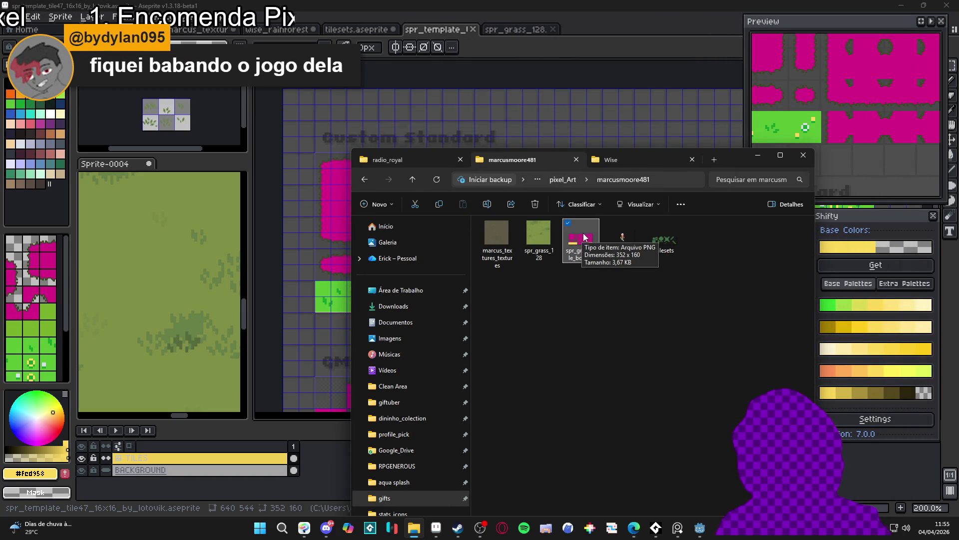
{"action": "left_click_drag", "start_coordinate": [580, 239], "coordinate": [584, 43]}
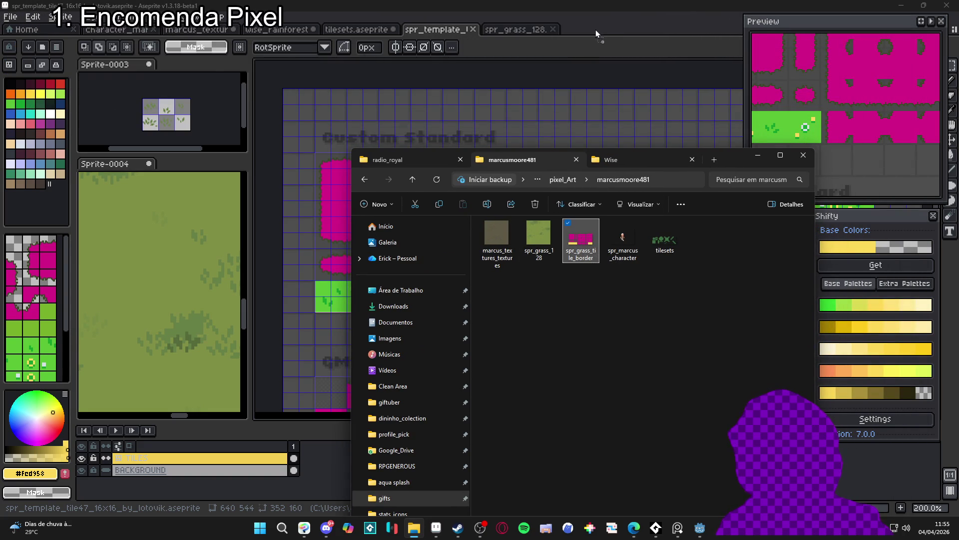
- Replace the magenta with pure red #ff0000 (HSV 0/100/100) and save the sprite
{"action": "left_click", "coordinate": [56, 451]}
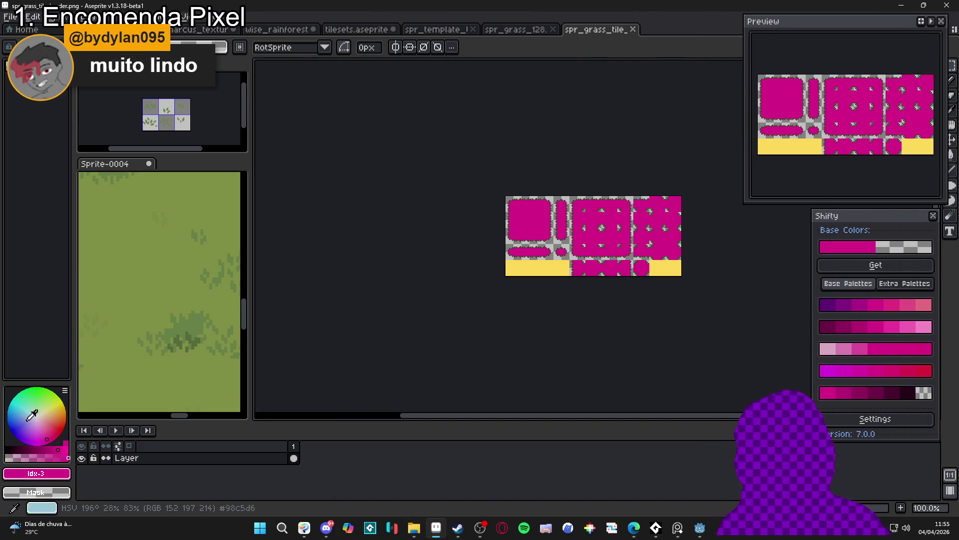
{"action": "left_click", "coordinate": [58, 448]}
{"action": "left_click", "coordinate": [36, 473]}
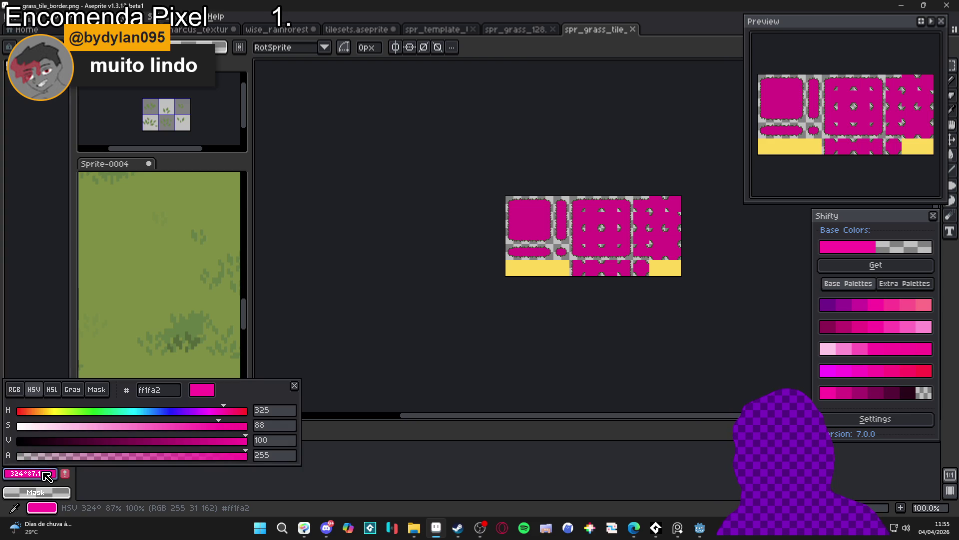
{"action": "left_click_drag", "start_coordinate": [22, 416], "coordinate": [7, 417]}
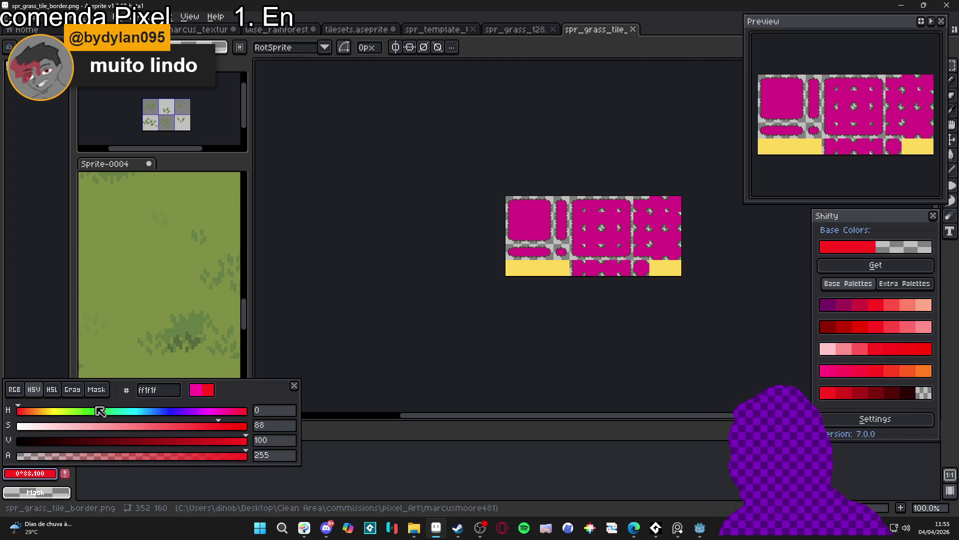
{"action": "left_click", "coordinate": [209, 392]}
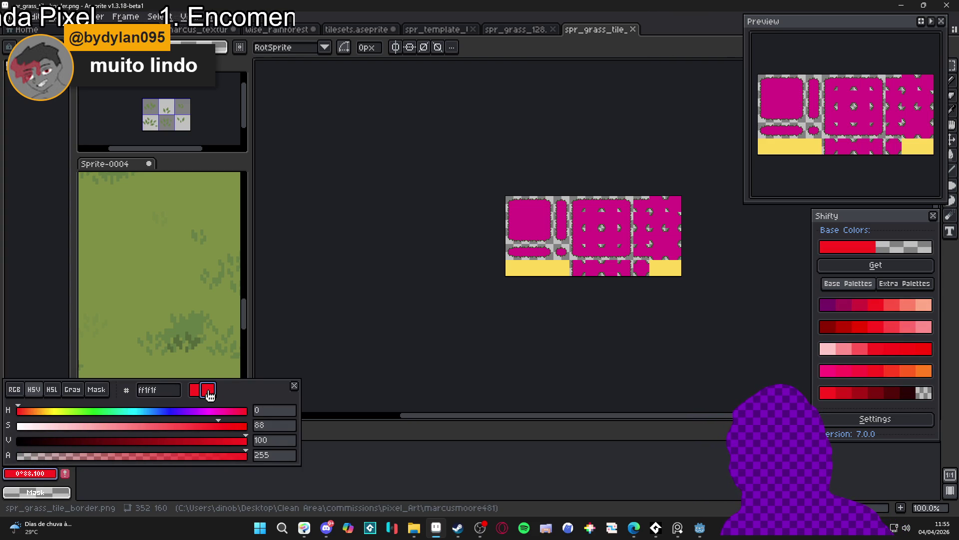
{"action": "left_click", "coordinate": [244, 426]}
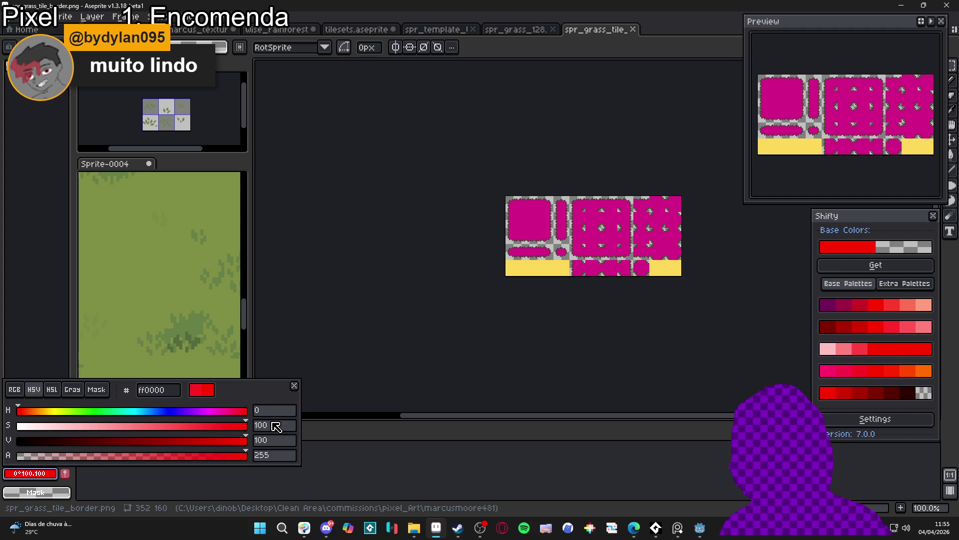
{"action": "left_click", "coordinate": [165, 394]}
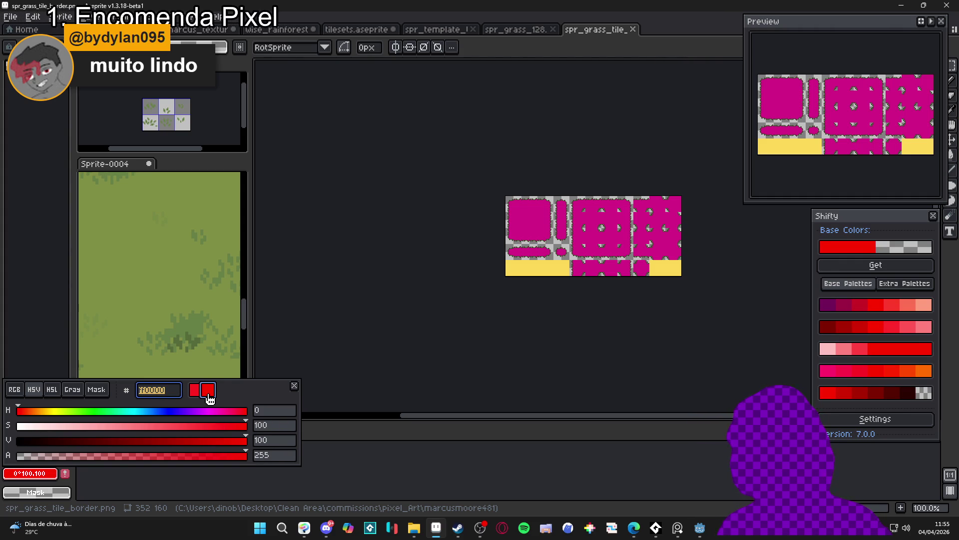
{"action": "left_click", "coordinate": [311, 332]}
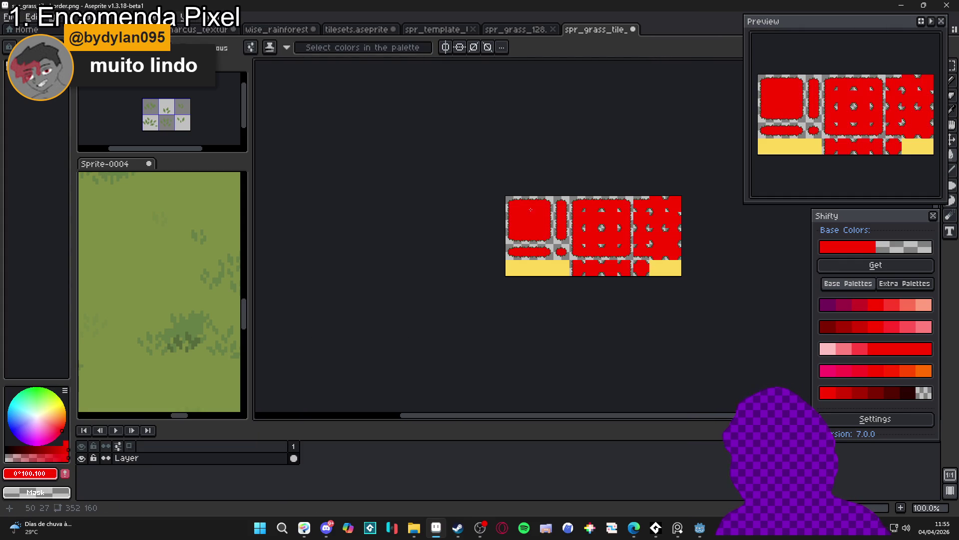
{"action": "key", "text": "ctrl+s"}
{"action": "left_click", "coordinate": [901, 5]}
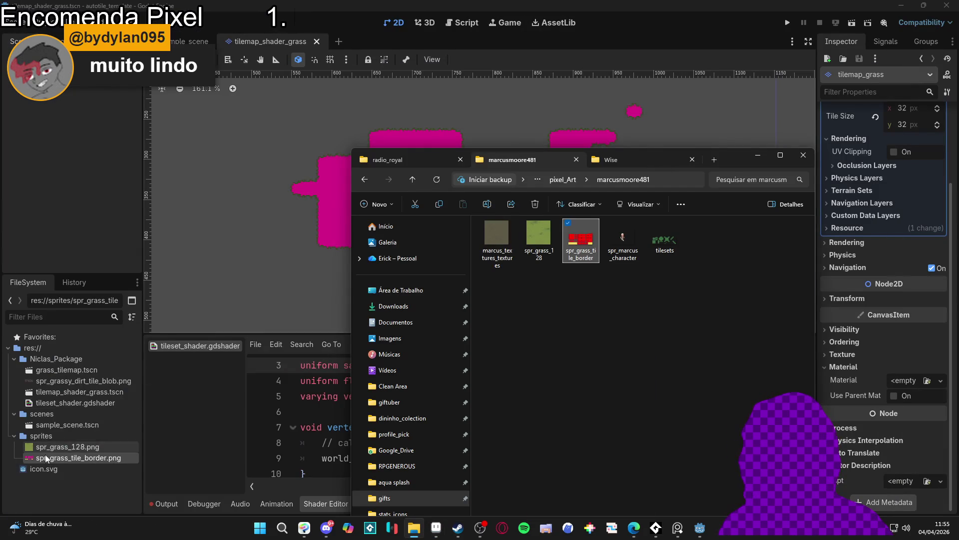
- Return to Godot and enlarge the tilemap view to check the grass overlay
{"action": "left_click", "coordinate": [61, 460]}
{"action": "left_click", "coordinate": [414, 528]}
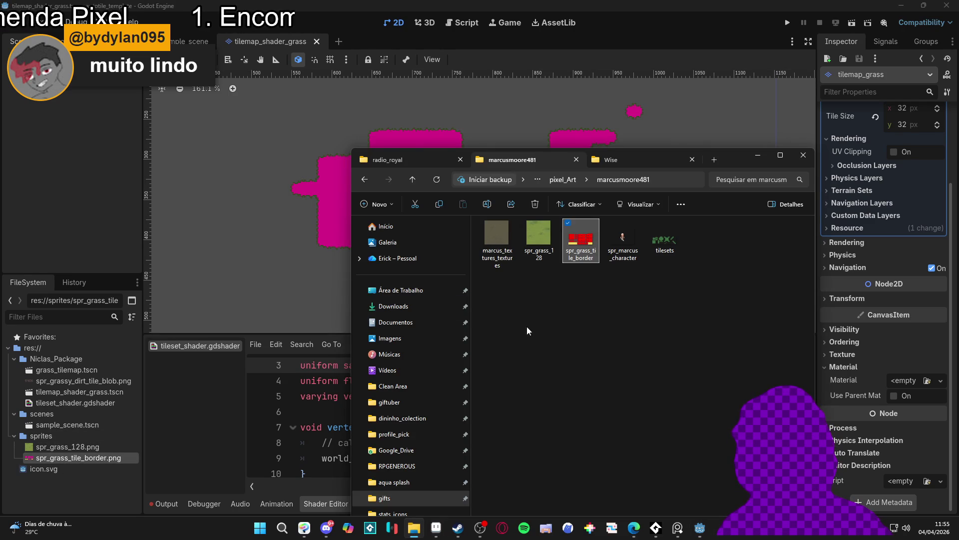
{"action": "left_click", "coordinate": [758, 156]}
{"action": "scroll", "coordinate": [553, 253], "scroll_direction": "up", "scroll_amount": 2}
{"action": "scroll", "coordinate": [554, 253], "scroll_direction": "up", "scroll_amount": 6}
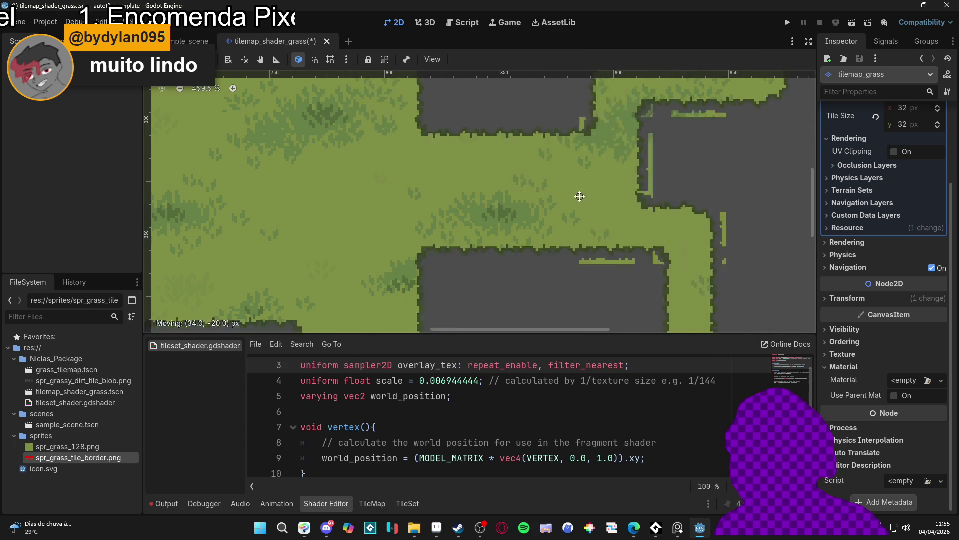
{"action": "scroll", "coordinate": [577, 205], "scroll_direction": "down", "scroll_amount": 2}
{"action": "scroll", "coordinate": [579, 235], "scroll_direction": "down", "scroll_amount": 5}
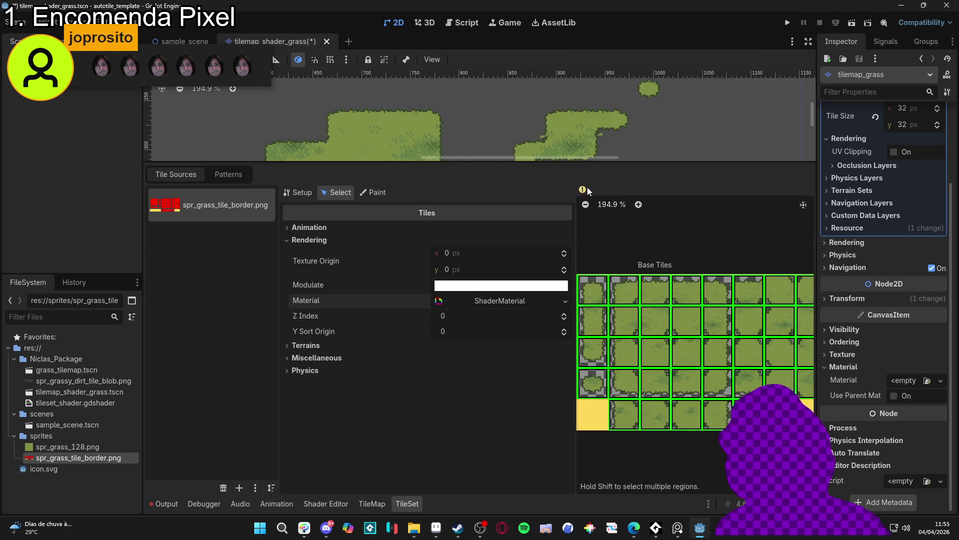
{"action": "left_click_drag", "start_coordinate": [593, 161], "coordinate": [589, 380]}
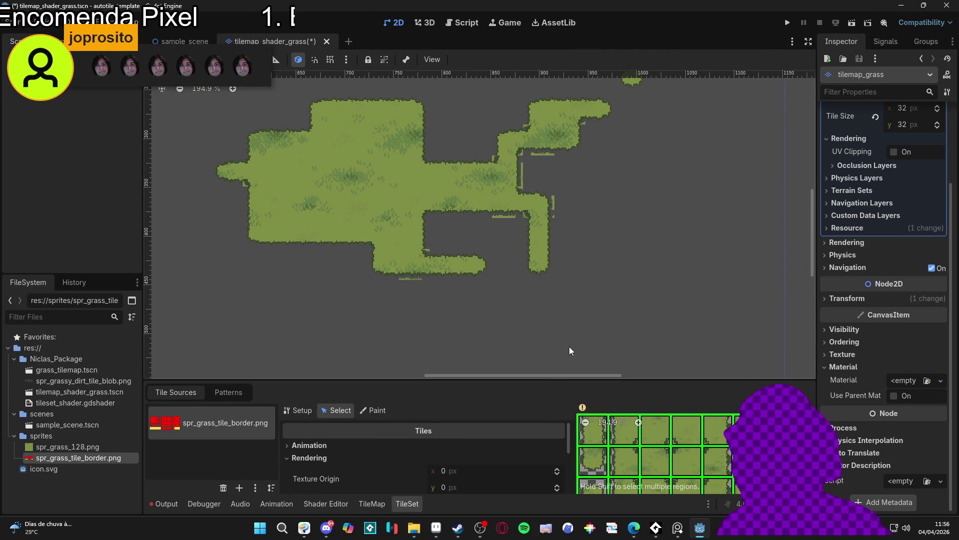
{"action": "left_click_drag", "start_coordinate": [526, 380], "coordinate": [509, 348]}
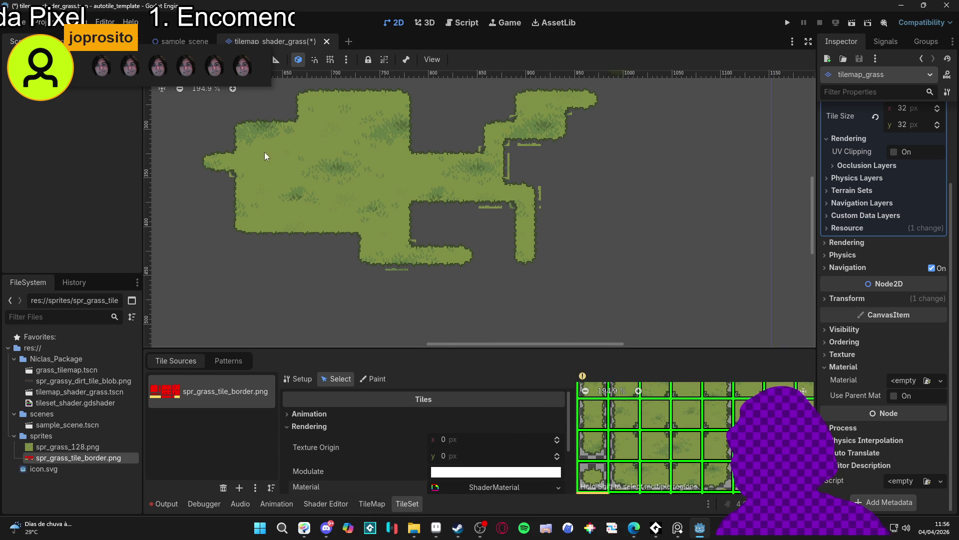
- Bring up the TileMap terrain painting panel with Terrain Set 0 and Terrain 0
{"action": "scroll", "coordinate": [260, 167], "scroll_direction": "up", "scroll_amount": 5}
{"action": "scroll", "coordinate": [295, 145], "scroll_direction": "down", "scroll_amount": 6}
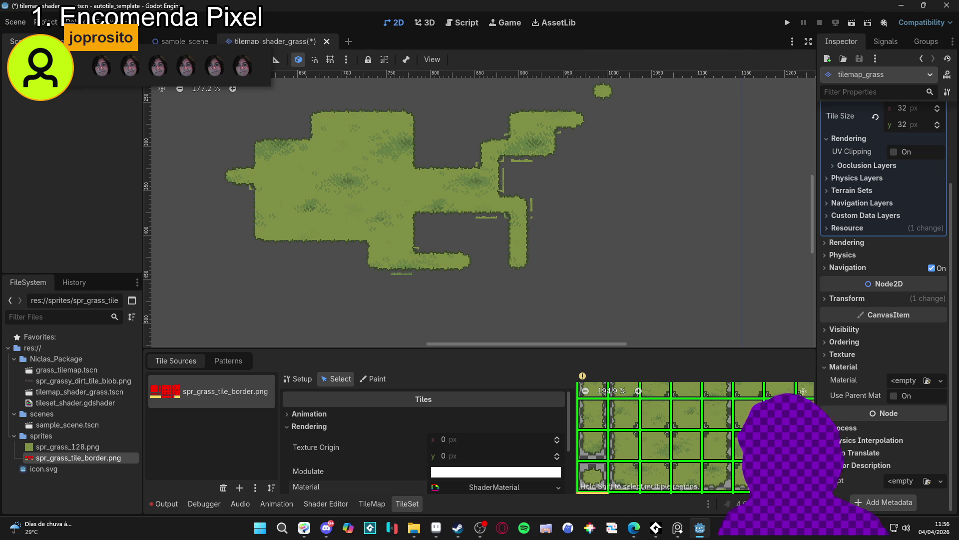
{"action": "left_click", "coordinate": [374, 504]}
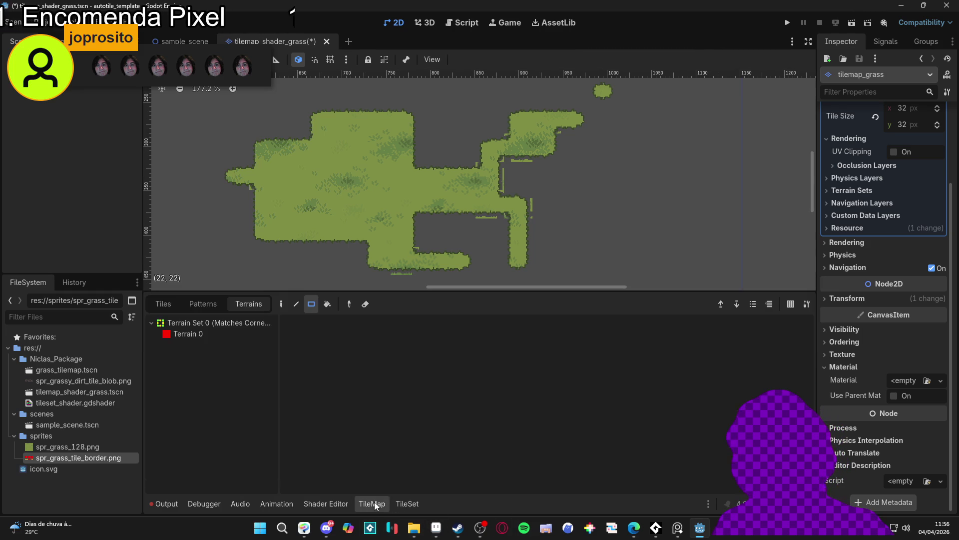
- Select Terrain 0 in the TileMap Terrains painting panel
{"action": "left_click", "coordinate": [402, 503]}
{"action": "scroll", "coordinate": [425, 258], "scroll_direction": "up", "scroll_amount": 4}
{"action": "scroll", "coordinate": [381, 238], "scroll_direction": "down", "scroll_amount": 4}
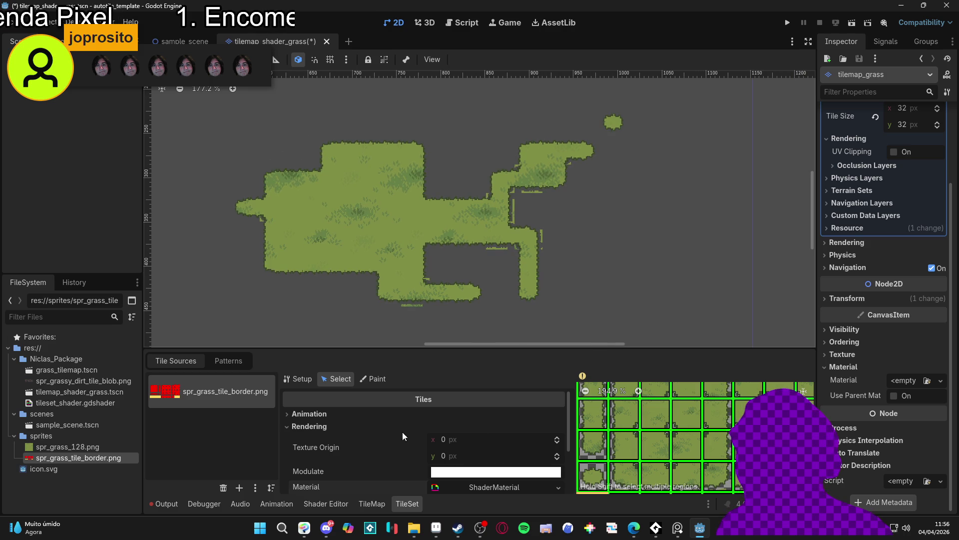
{"action": "left_click", "coordinate": [367, 378]}
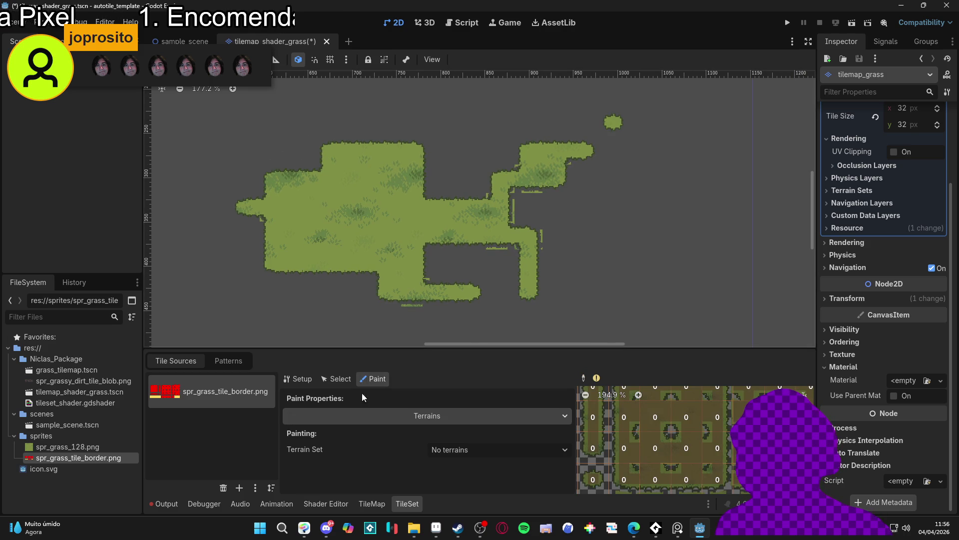
{"action": "left_click", "coordinate": [382, 503]}
{"action": "left_click", "coordinate": [393, 505]}
{"action": "left_click", "coordinate": [371, 505]}
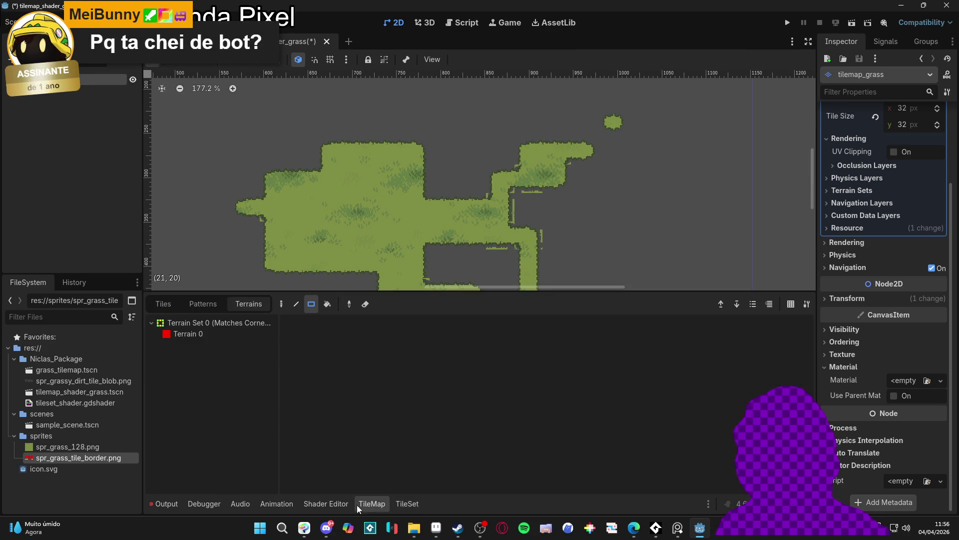
{"action": "left_click", "coordinate": [211, 334]}
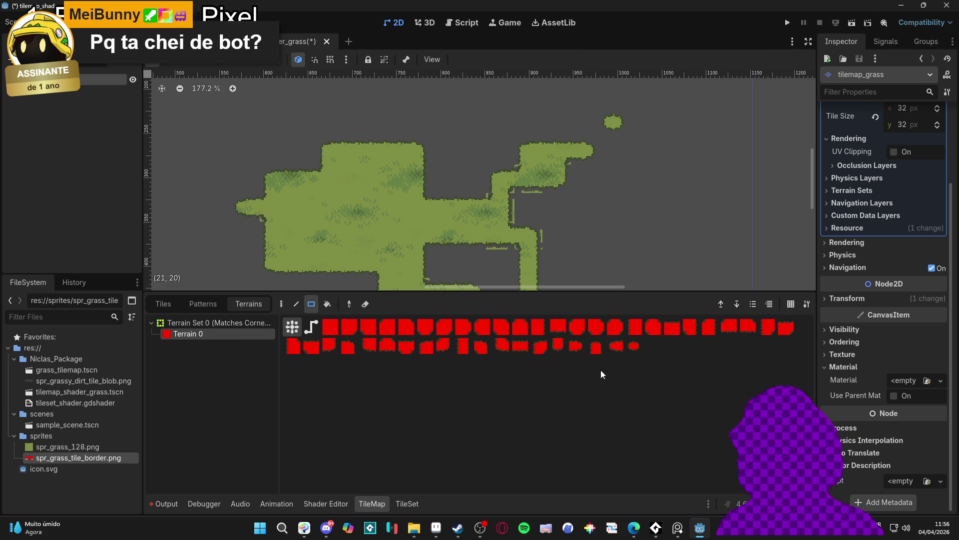
{"action": "scroll", "coordinate": [463, 233], "scroll_direction": "up", "scroll_amount": 6}
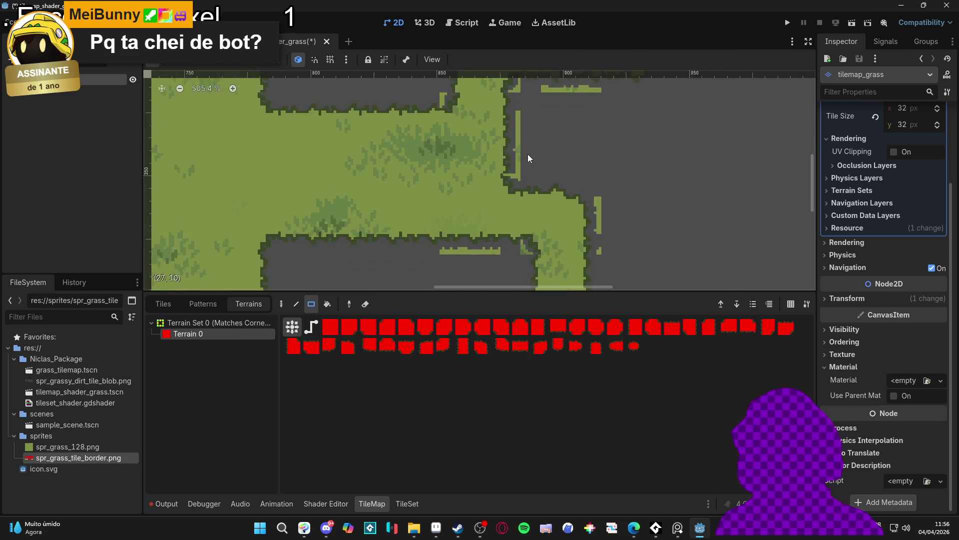
{"action": "scroll", "coordinate": [526, 152], "scroll_direction": "down", "scroll_amount": 2}
- Paint grass into the gaps and add a new grass block below the lower area
{"action": "left_click", "coordinate": [526, 139]}
{"action": "scroll", "coordinate": [545, 160], "scroll_direction": "down", "scroll_amount": 2}
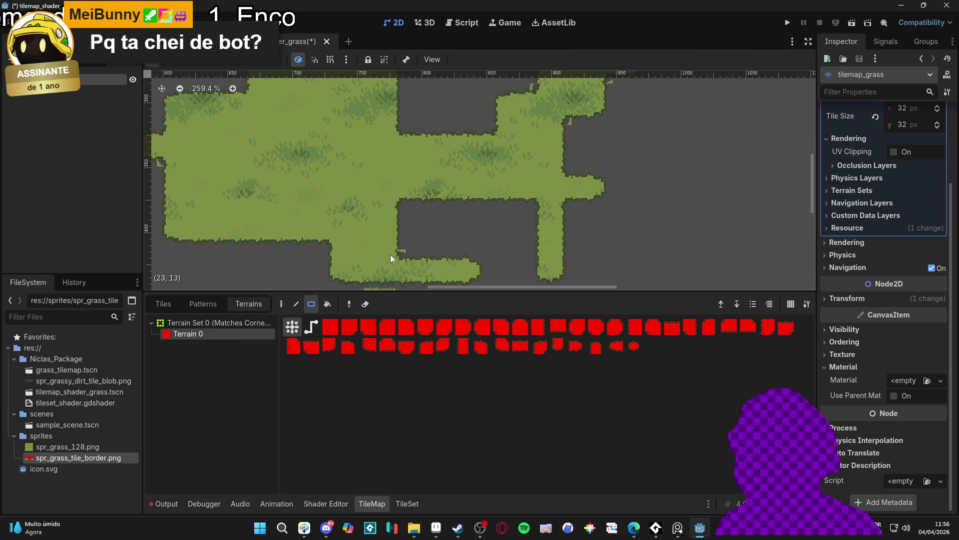
{"action": "left_click", "coordinate": [405, 228]}
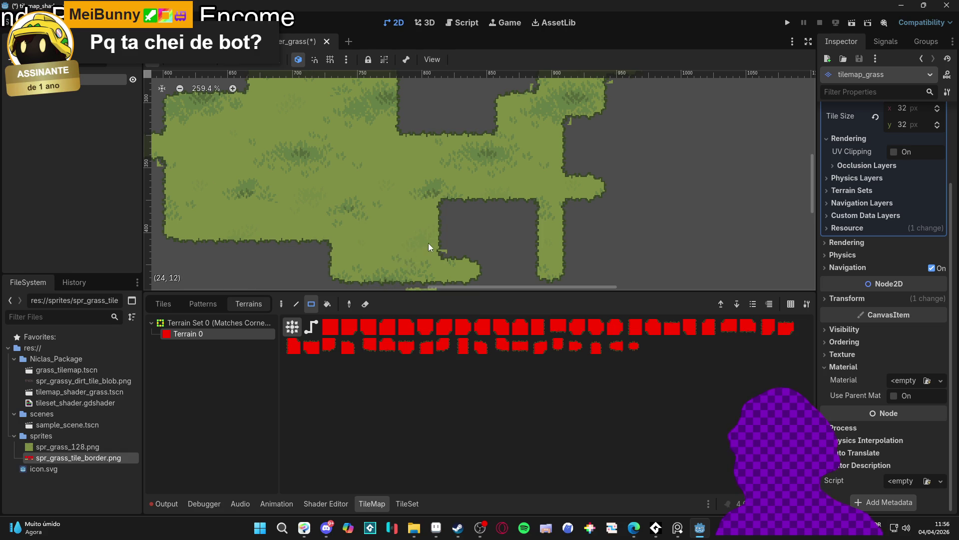
{"action": "scroll", "coordinate": [428, 243], "scroll_direction": "down", "scroll_amount": 3}
{"action": "scroll", "coordinate": [402, 190], "scroll_direction": "down", "scroll_amount": 1}
{"action": "left_click_drag", "start_coordinate": [389, 209], "coordinate": [368, 220]}
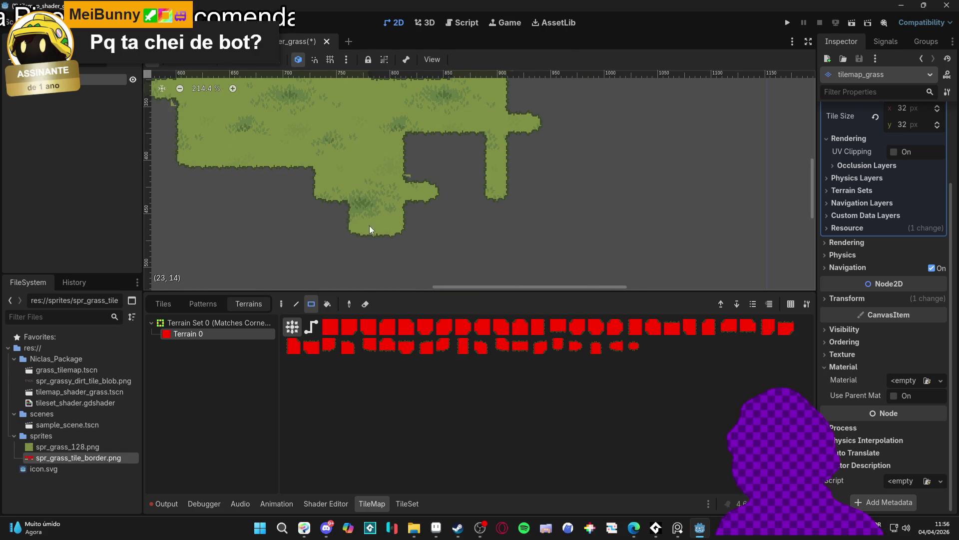
{"action": "scroll", "coordinate": [424, 245], "scroll_direction": "up", "scroll_amount": 1}
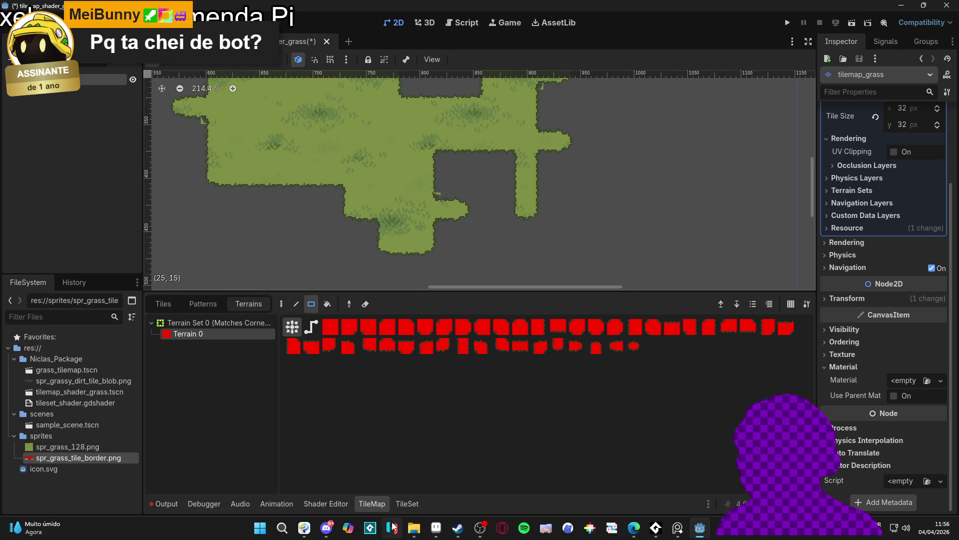
- Check the tileset editor, return to terrain painting, and enlarge the map view
{"action": "left_click", "coordinate": [409, 505]}
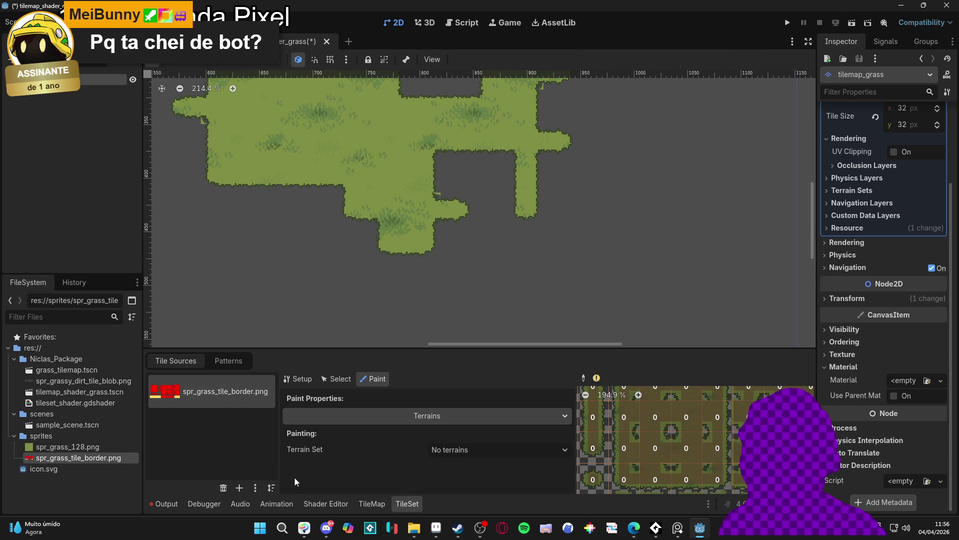
{"action": "mouse_move", "coordinate": [436, 534]}
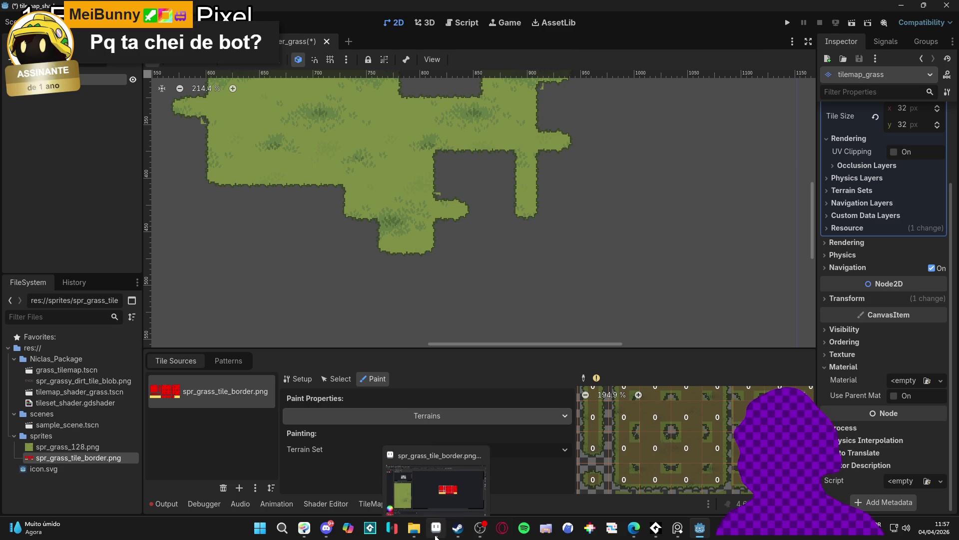
{"action": "scroll", "coordinate": [559, 290], "scroll_direction": "up", "scroll_amount": 5}
{"action": "left_click", "coordinate": [564, 181]}
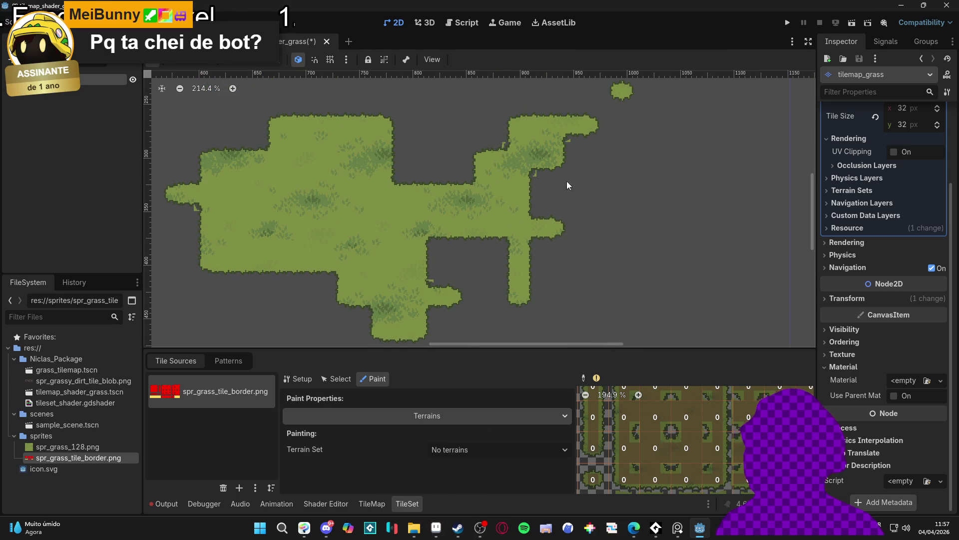
{"action": "scroll", "coordinate": [478, 150], "scroll_direction": "down", "scroll_amount": 3}
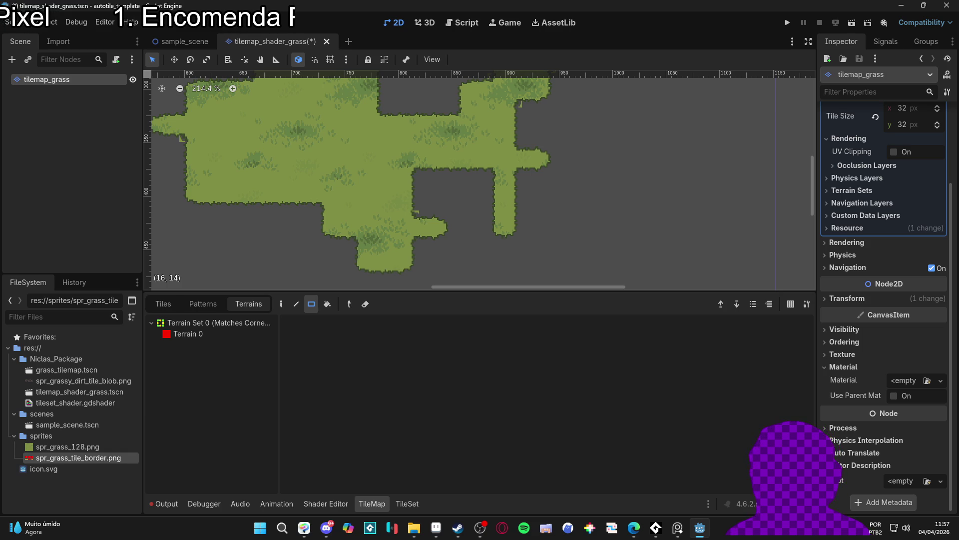
{"action": "mouse_move", "coordinate": [424, 212]}
{"action": "left_mouse_down"}
{"action": "mouse_move", "coordinate": [467, 268]}
{"action": "mouse_move", "coordinate": [469, 343]}
{"action": "left_mouse_up"}
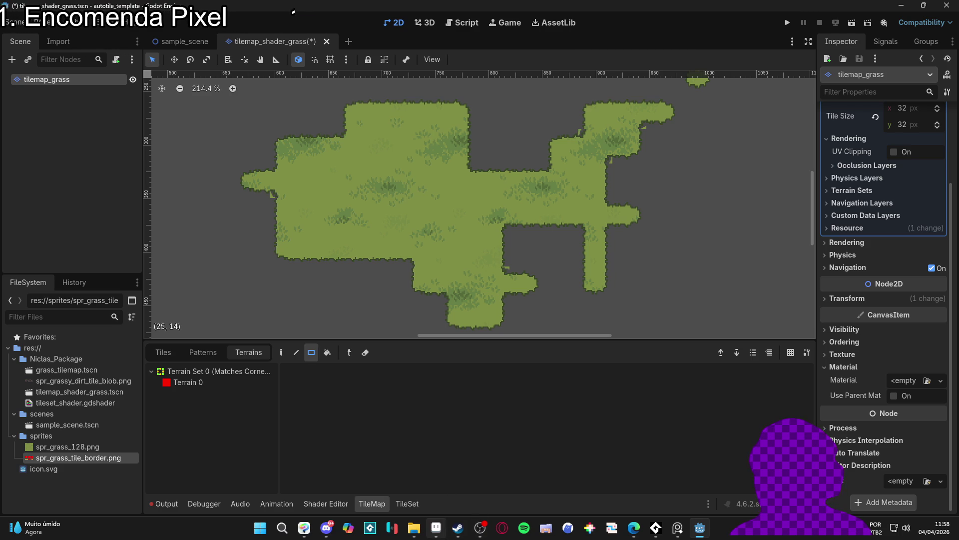
- Inspect the red border sprite in Aseprite with the magic wand and zoom
{"action": "left_click", "coordinate": [436, 527]}
{"action": "key", "text": "w"}
{"action": "key", "text": "3"}
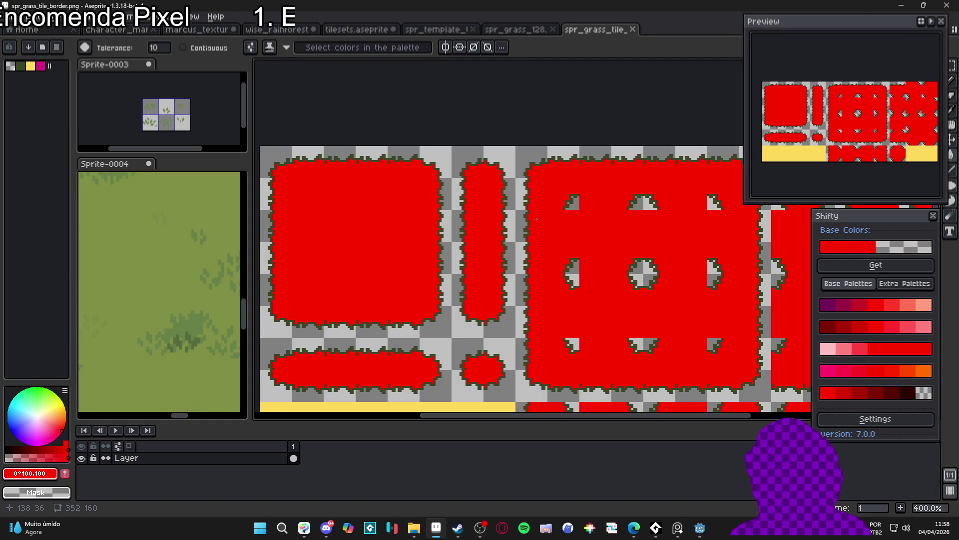
{"action": "left_click", "coordinate": [901, 5]}
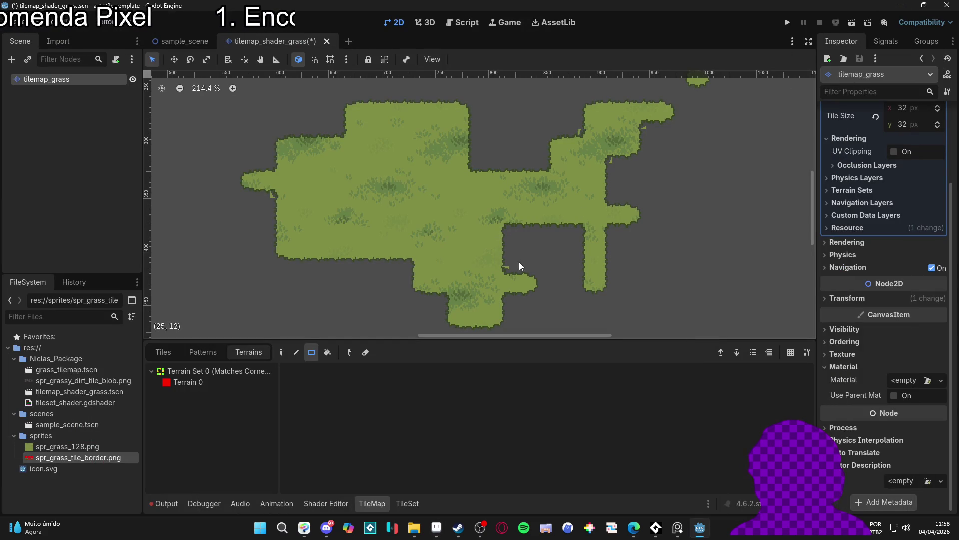
- Clear the Overlay Tex parameter and the shader from the tiles' material
{"action": "scroll", "coordinate": [273, 199], "scroll_direction": "up", "scroll_amount": 8}
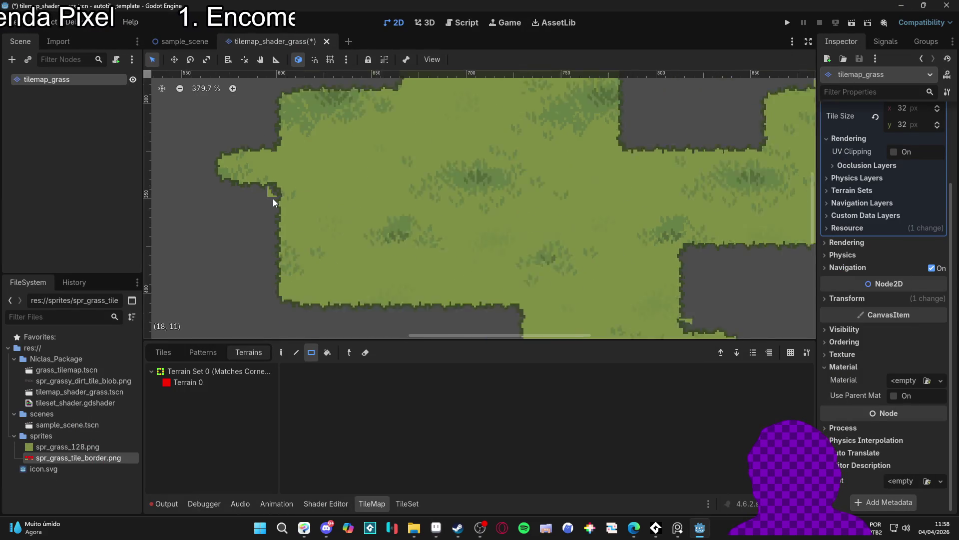
{"action": "scroll", "coordinate": [271, 210], "scroll_direction": "down", "scroll_amount": 4}
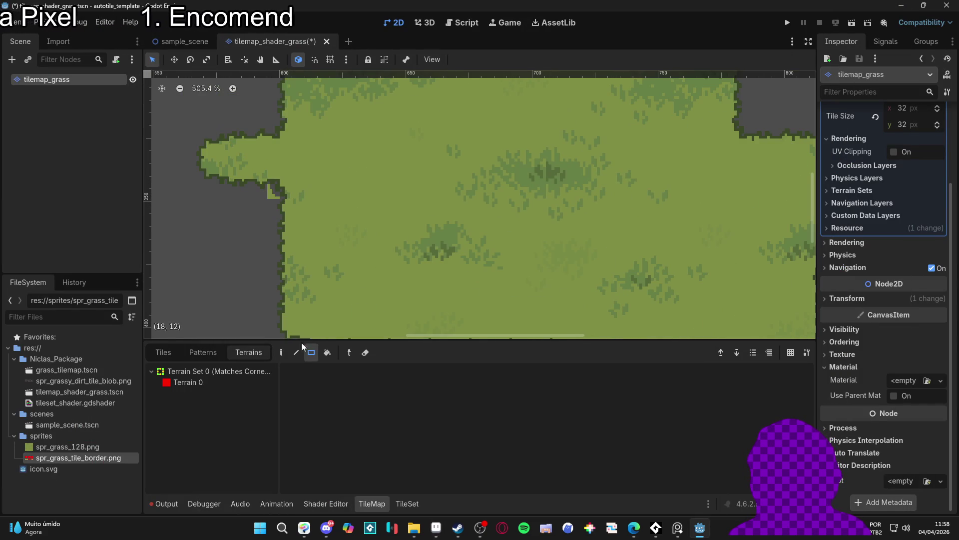
{"action": "left_click", "coordinate": [407, 504]}
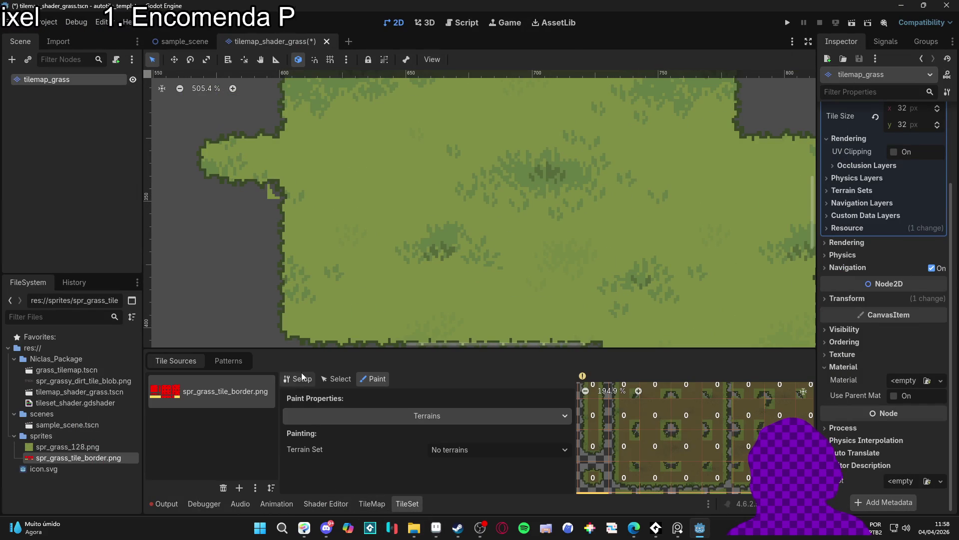
{"action": "left_click", "coordinate": [336, 379]}
{"action": "scroll", "coordinate": [399, 462], "scroll_direction": "down", "scroll_amount": 3}
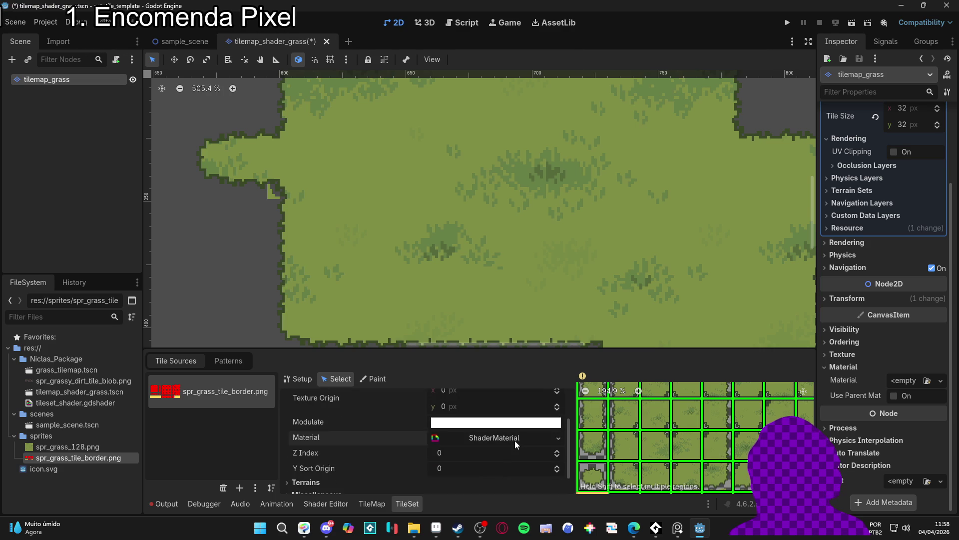
{"action": "left_click", "coordinate": [516, 438]}
{"action": "scroll", "coordinate": [515, 442], "scroll_direction": "down", "scroll_amount": 3}
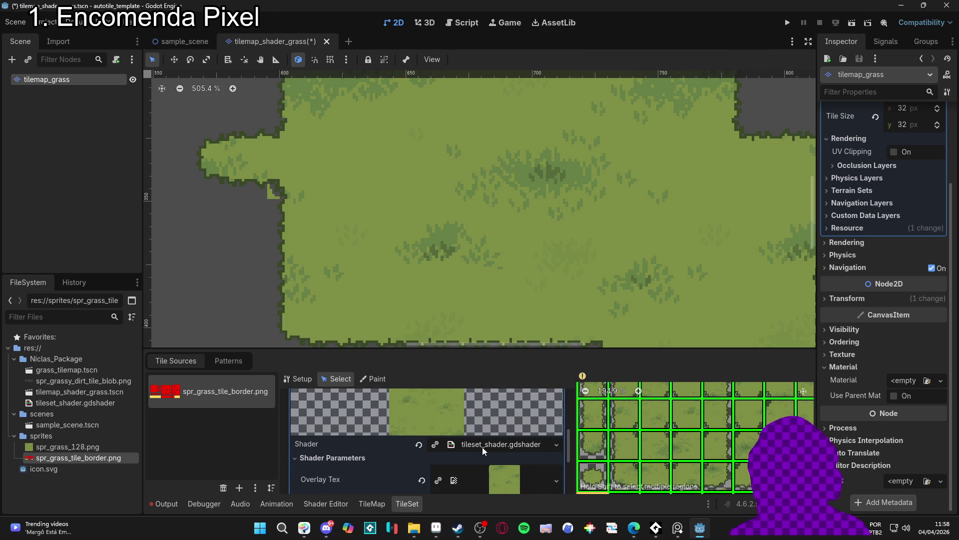
{"action": "scroll", "coordinate": [394, 448], "scroll_direction": "down", "scroll_amount": 1}
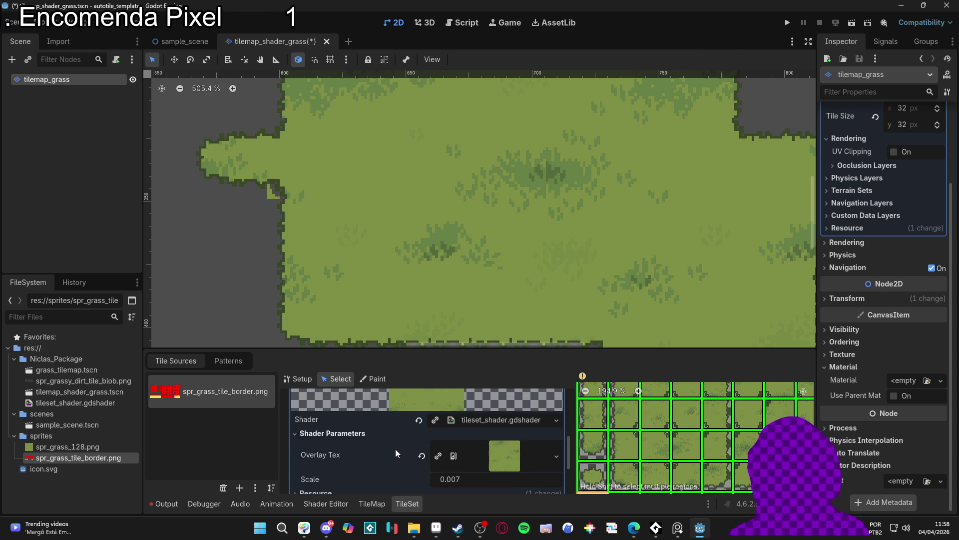
{"action": "left_click", "coordinate": [423, 444]}
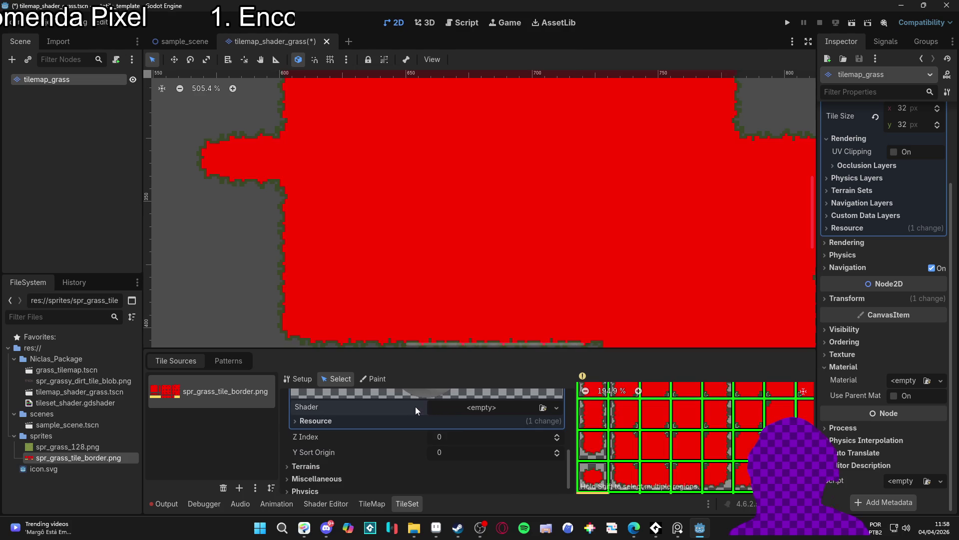
{"action": "left_click", "coordinate": [418, 408]}
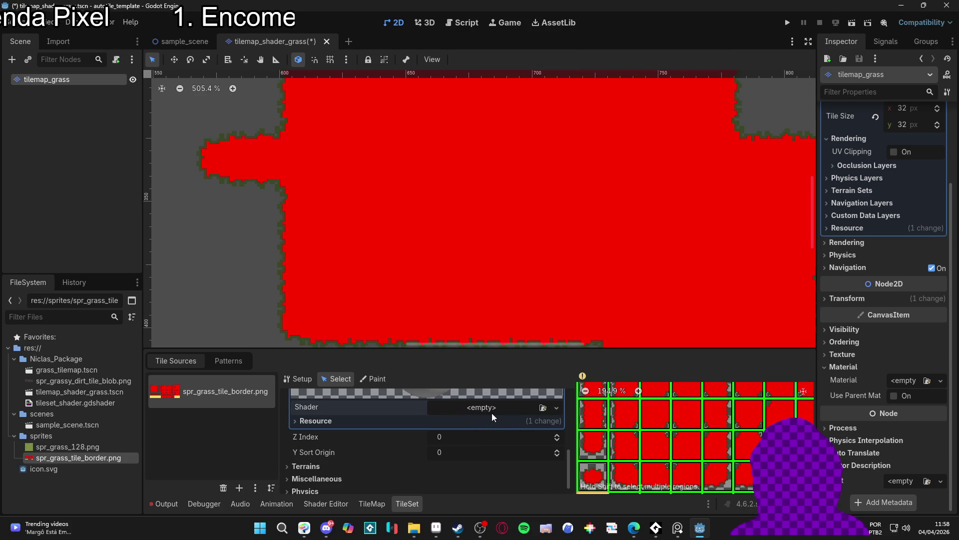
- Reassign tileset_shader.gdshader to the tile material via Quick Load and edit Scale
{"action": "left_click", "coordinate": [472, 408]}
{"action": "left_click", "coordinate": [515, 440]}
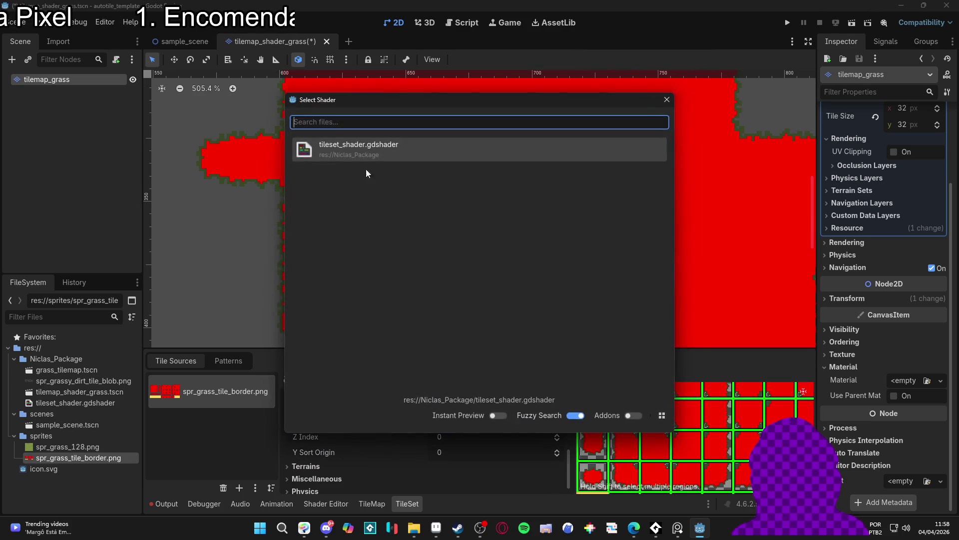
{"action": "left_click", "coordinate": [380, 148]}
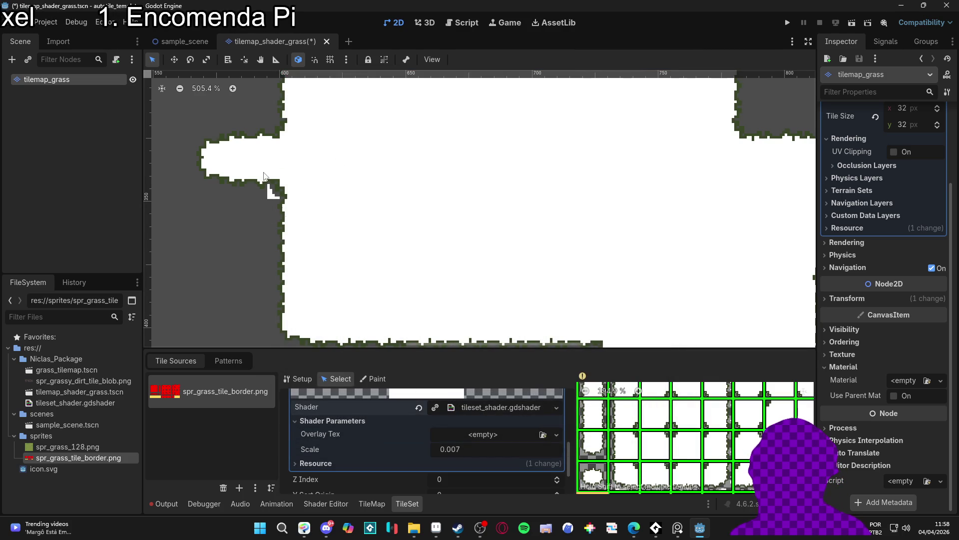
{"action": "scroll", "coordinate": [448, 449], "scroll_direction": "down", "scroll_amount": 1}
{"action": "left_click", "coordinate": [447, 443]}
{"action": "left_click", "coordinate": [465, 439]}
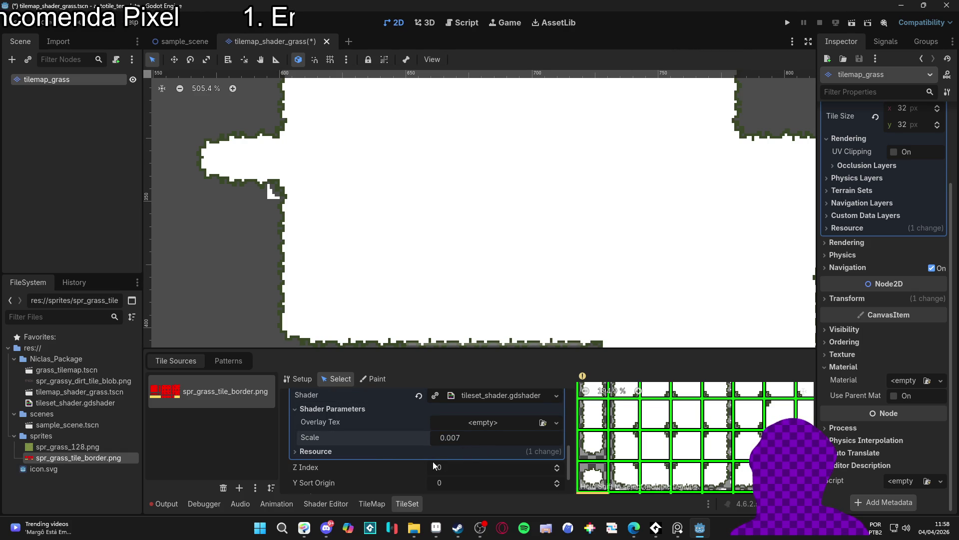
- Set spr_grass_128 as Overlay Tex, test other Scale values, then restore 0.007
{"action": "left_click", "coordinate": [507, 425]}
{"action": "left_click", "coordinate": [466, 493]}
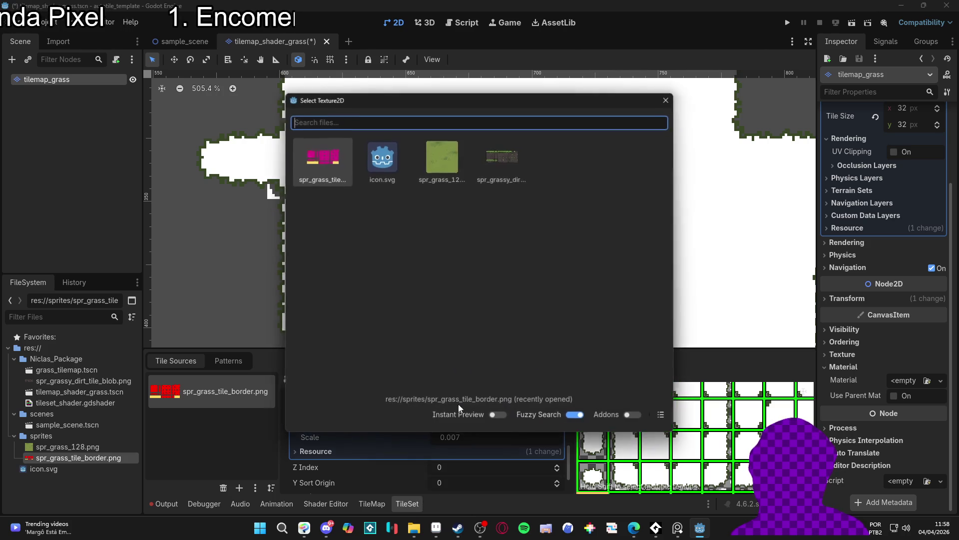
{"action": "left_click", "coordinate": [451, 166]}
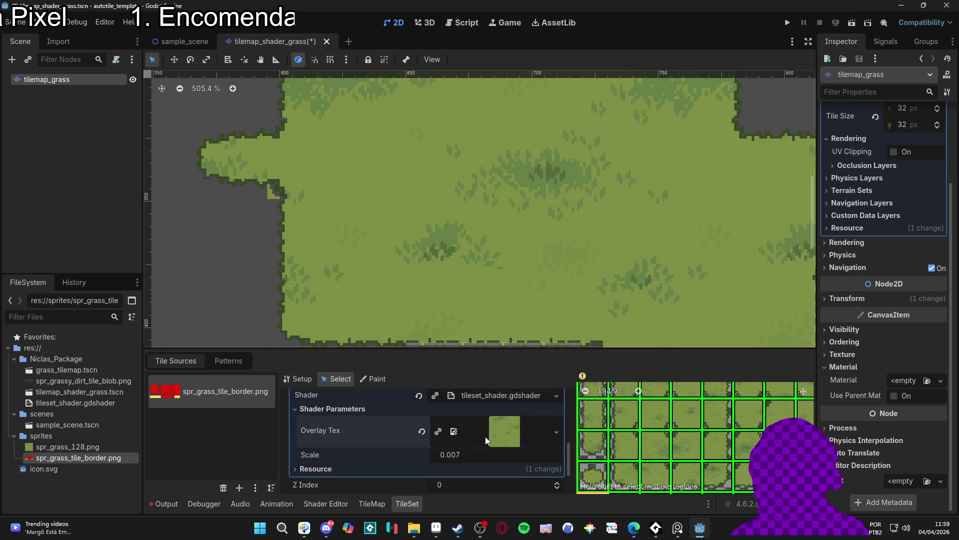
{"action": "mouse_move", "coordinate": [466, 455]}
{"action": "left_mouse_down"}
{"action": "mouse_move", "coordinate": [434, 455]}
{"action": "mouse_move", "coordinate": [550, 454]}
{"action": "mouse_move", "coordinate": [430, 453]}
{"action": "mouse_move", "coordinate": [484, 454]}
{"action": "left_mouse_up"}
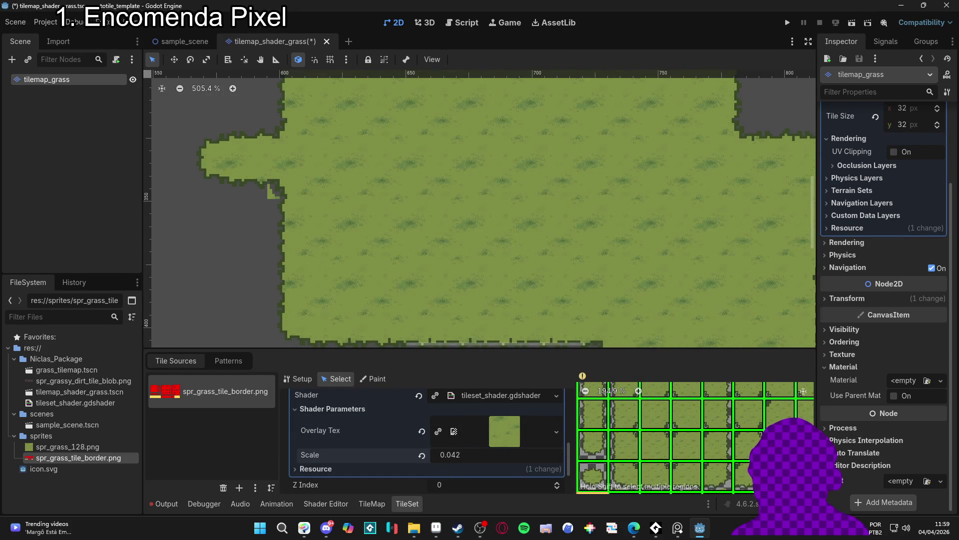
{"action": "left_click", "coordinate": [422, 455]}
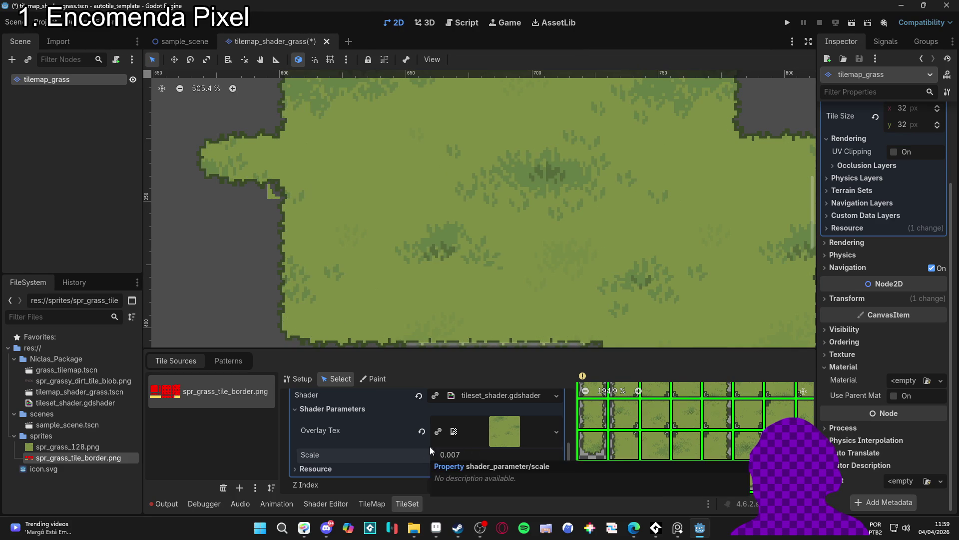
{"action": "left_click", "coordinate": [493, 399]}
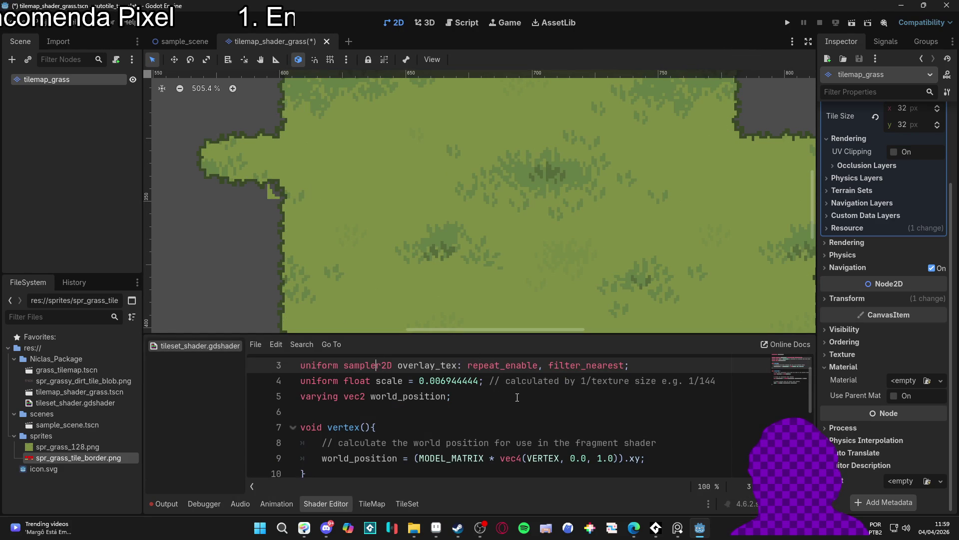
- Read the fragment() function that applies overlay_tex only on fully red tile areas
{"action": "scroll", "coordinate": [514, 396], "scroll_direction": "down", "scroll_amount": 2}
{"action": "scroll", "coordinate": [514, 396], "scroll_direction": "up", "scroll_amount": 1}
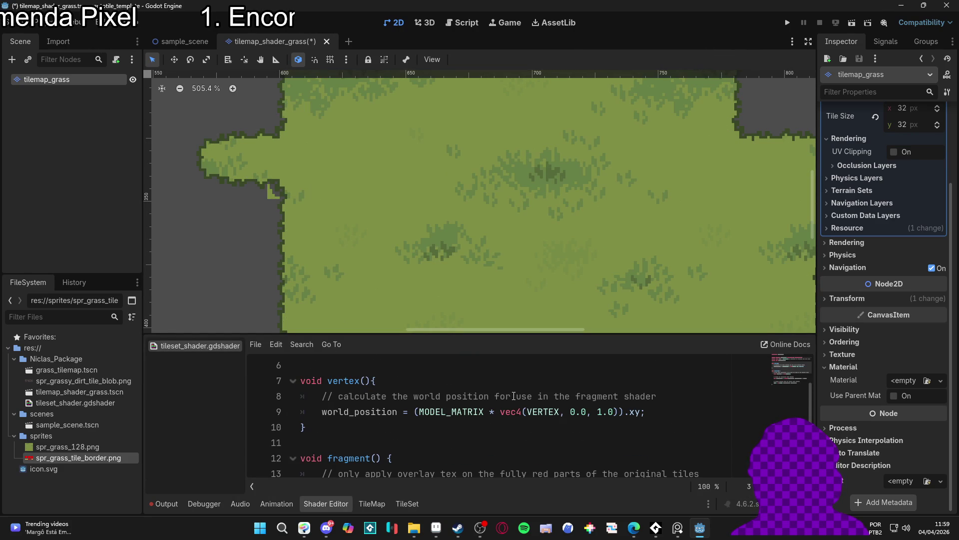
{"action": "scroll", "coordinate": [512, 399], "scroll_direction": "down", "scroll_amount": 2}
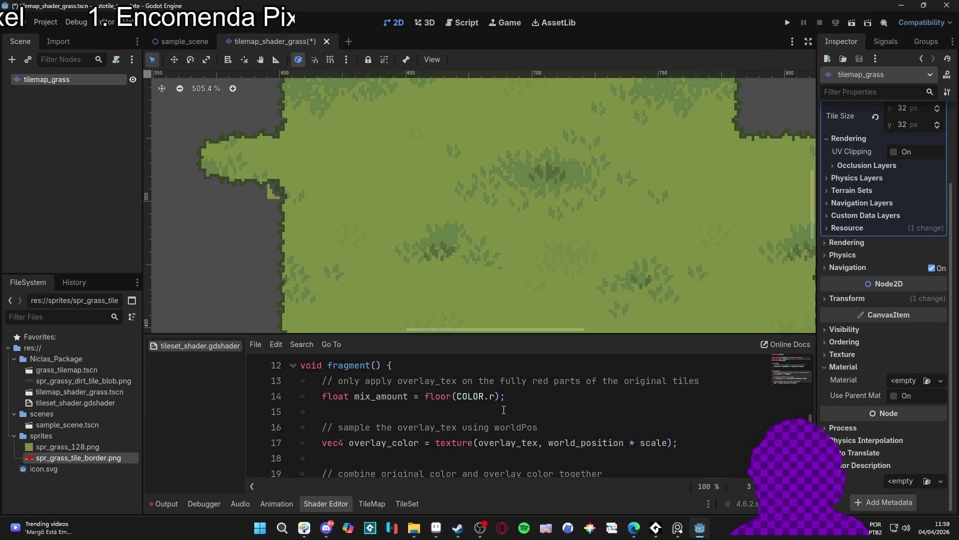
{"action": "mouse_move", "coordinate": [633, 527]}
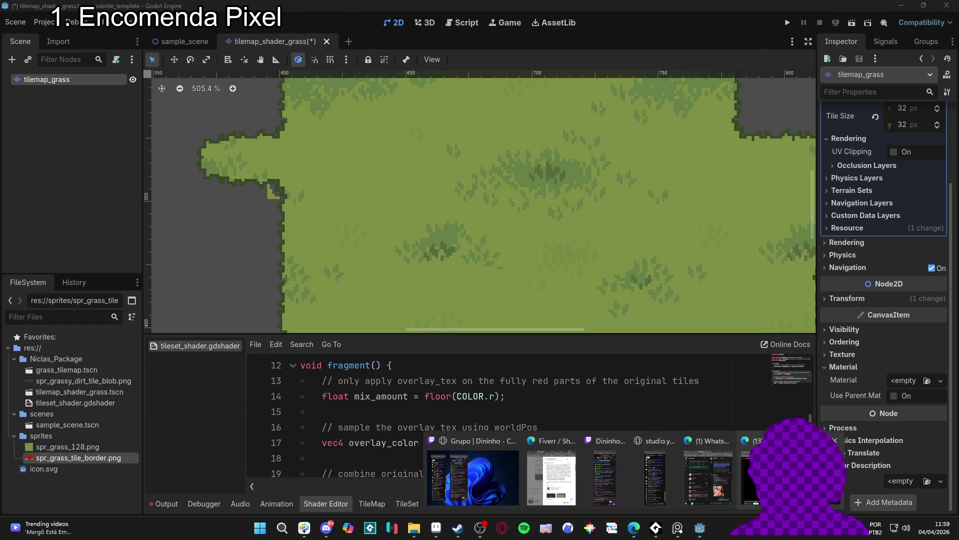
{"action": "left_click", "coordinate": [475, 470]}
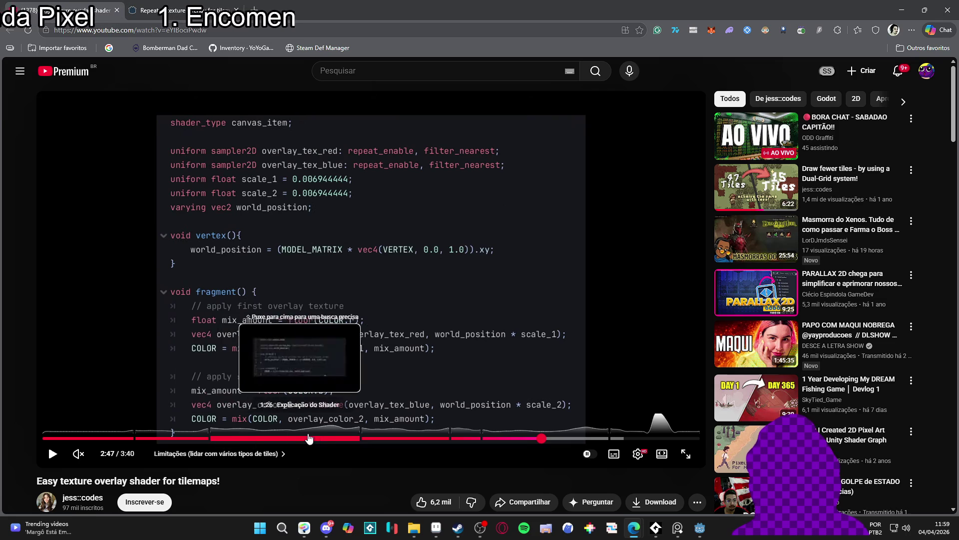
- Seek the tutorial back to about 1:50 on red base tiles, then return to Godot
{"action": "left_click", "coordinate": [372, 439]}
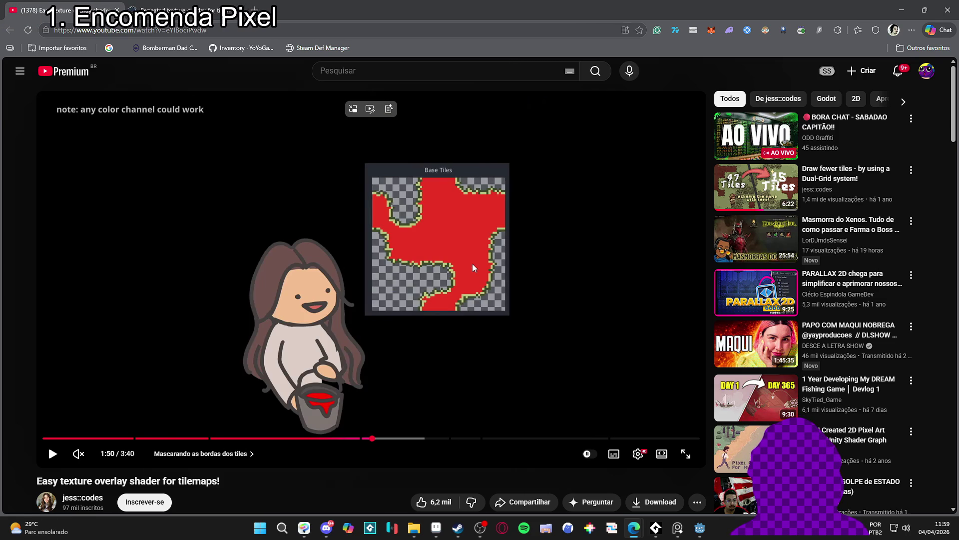
{"action": "left_click", "coordinate": [902, 9]}
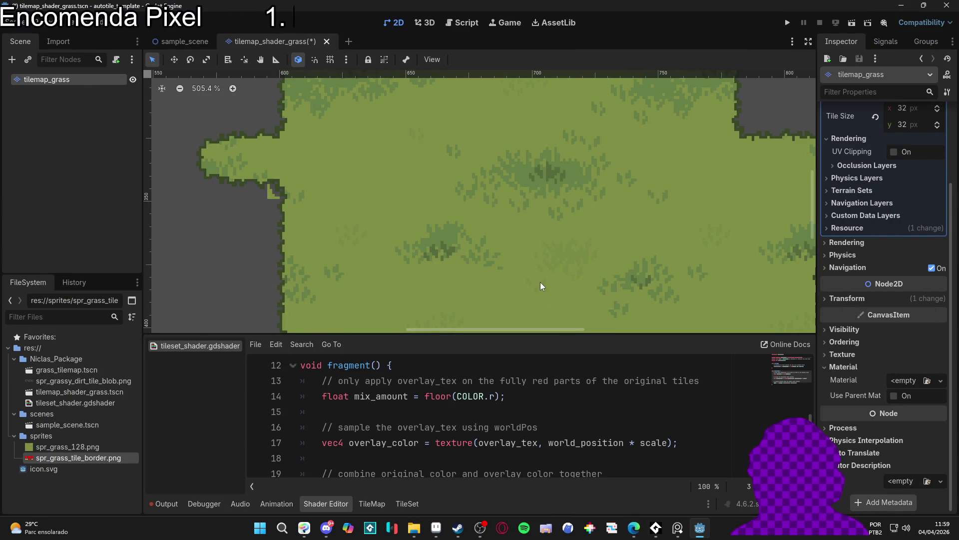
- Pan the tilemap to another grass area and enlarge the shader code panel
{"action": "scroll", "coordinate": [546, 289], "scroll_direction": "down", "scroll_amount": 4}
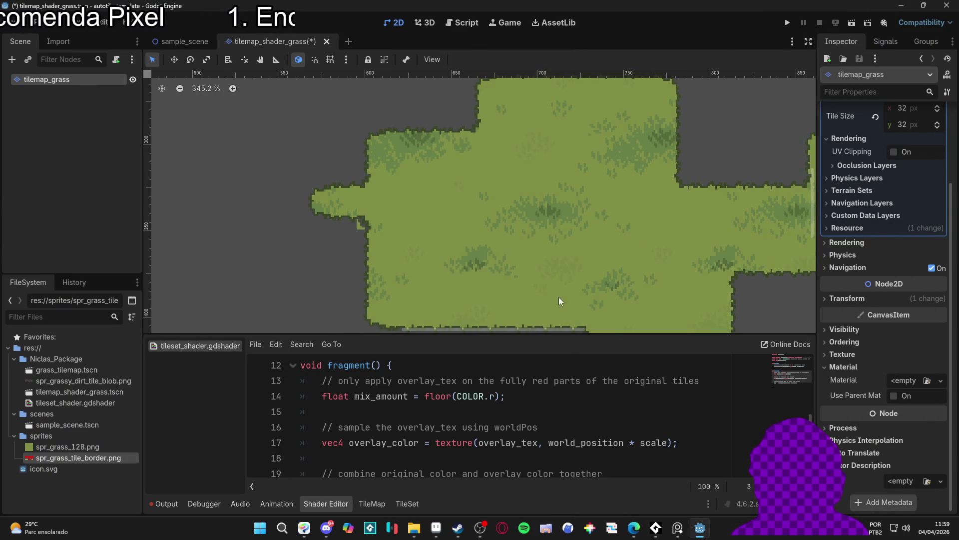
{"action": "left_click_drag", "start_coordinate": [553, 294], "coordinate": [387, 259]}
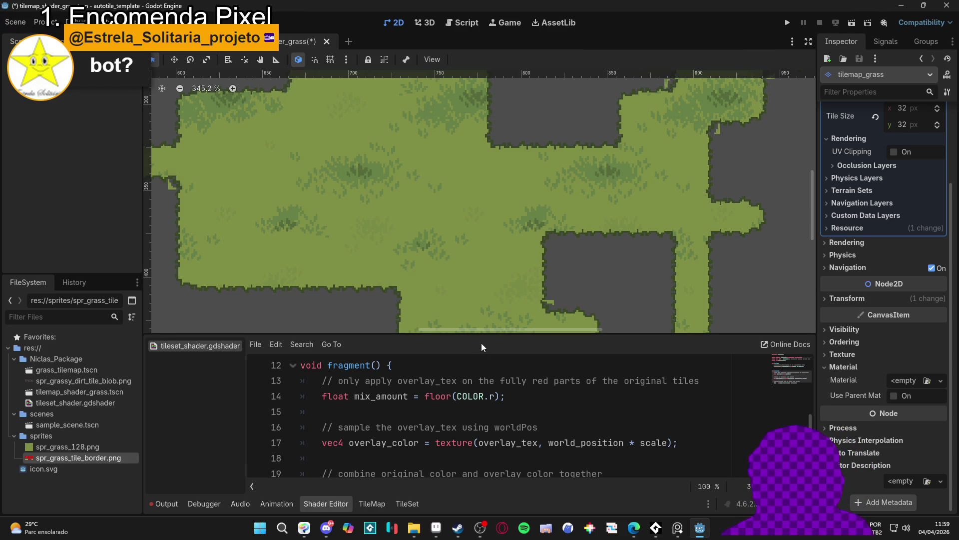
{"action": "left_click_drag", "start_coordinate": [478, 334], "coordinate": [474, 222]}
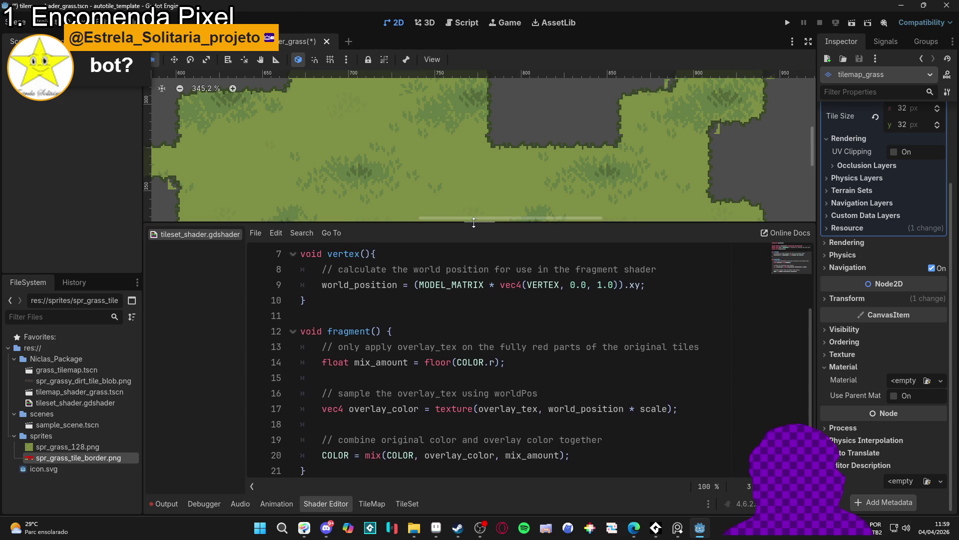
- Read through the shader's vertex and fragment functions down to its last line
{"action": "left_click", "coordinate": [534, 370]}
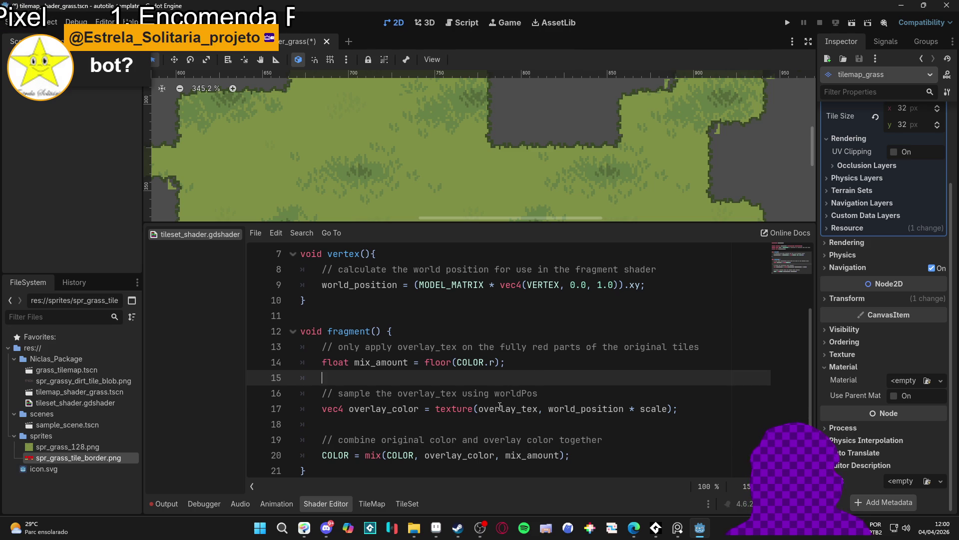
{"action": "left_click", "coordinate": [303, 469]}
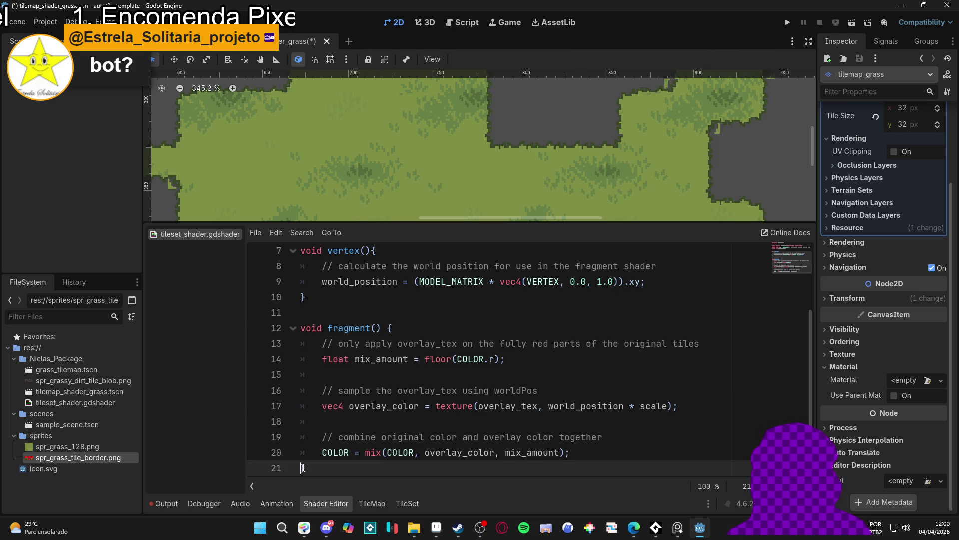
{"action": "scroll", "coordinate": [376, 450], "scroll_direction": "up", "scroll_amount": 1}
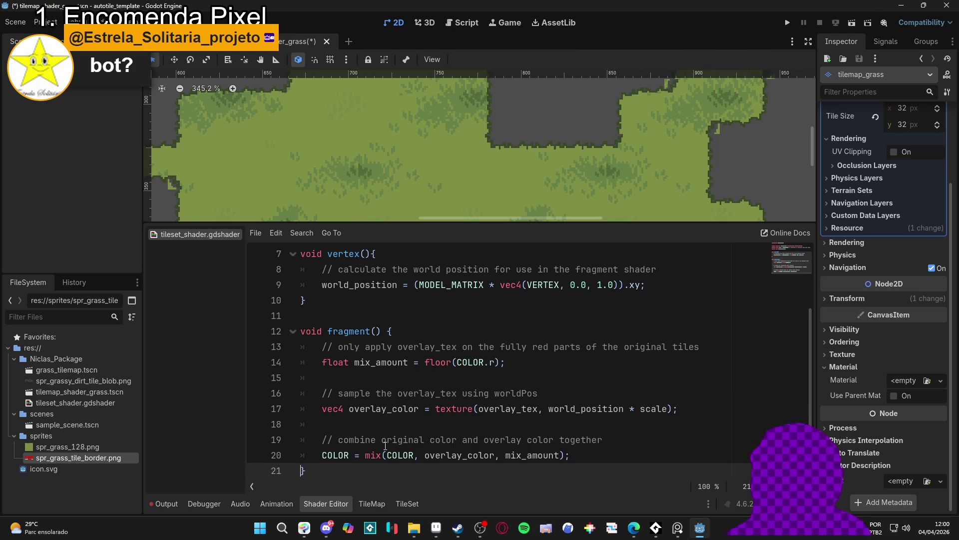
{"action": "scroll", "coordinate": [388, 447], "scroll_direction": "up", "scroll_amount": 2}
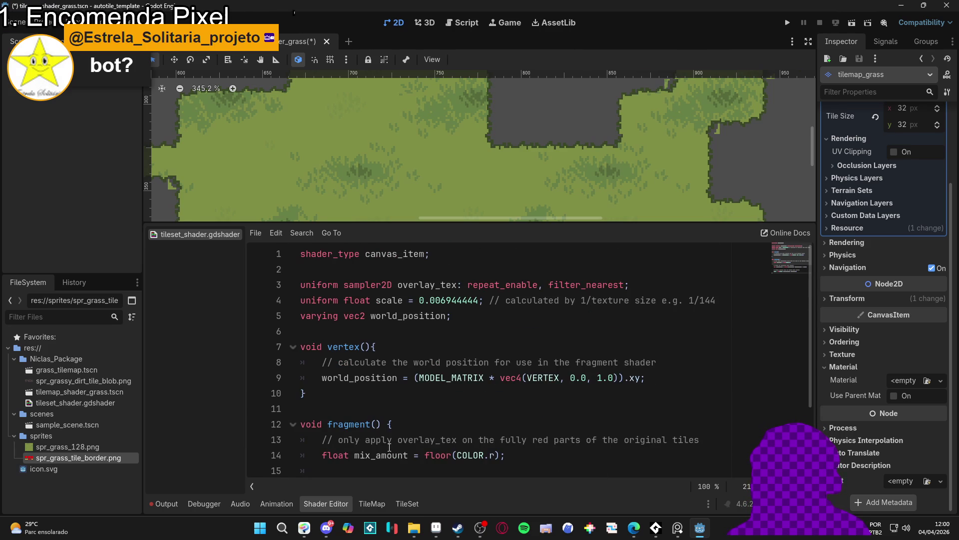
{"action": "scroll", "coordinate": [383, 451], "scroll_direction": "down", "scroll_amount": 2}
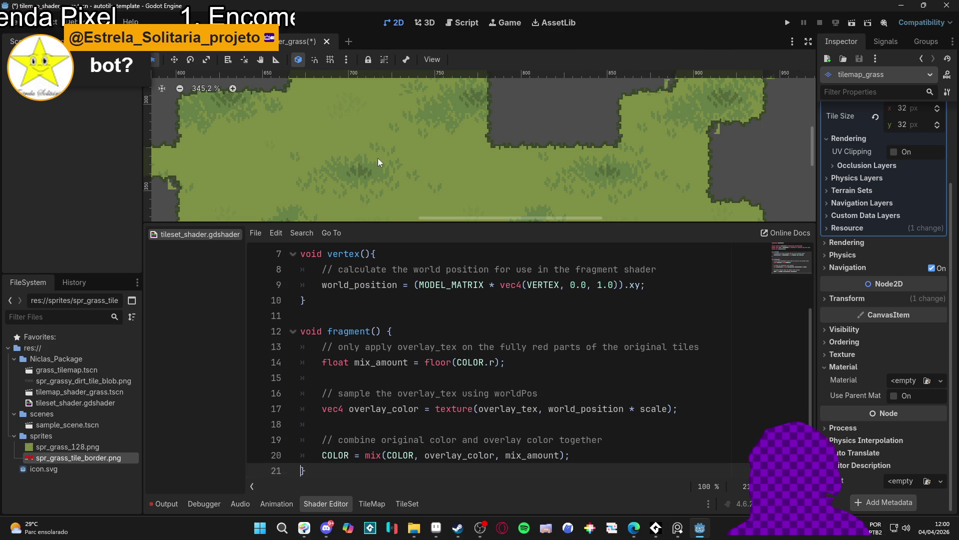
{"action": "scroll", "coordinate": [382, 166], "scroll_direction": "down", "scroll_amount": 5}
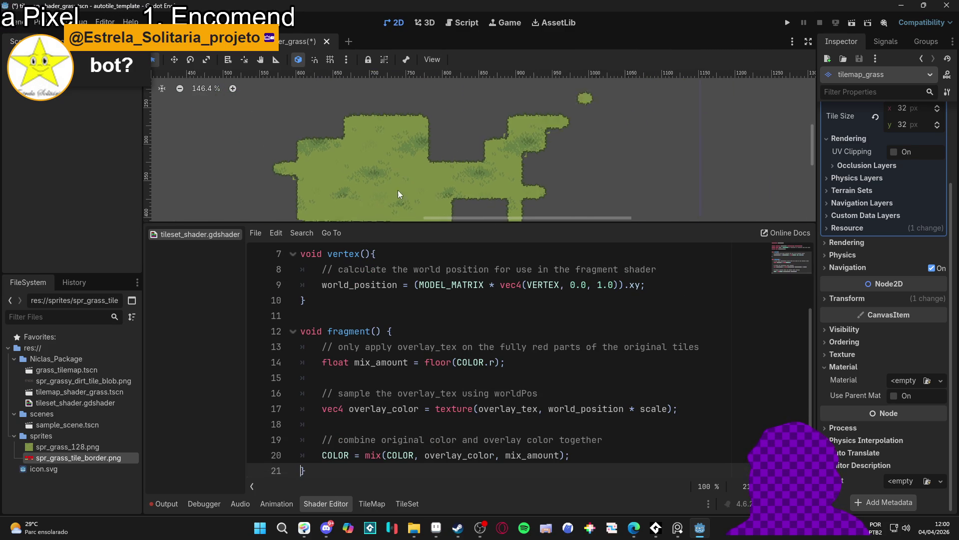
- Shrink the shader code panel and zoom the tilemap view in on the grass tiles
{"action": "scroll", "coordinate": [395, 192], "scroll_direction": "down", "scroll_amount": 1}
{"action": "mouse_move", "coordinate": [450, 224]}
{"action": "left_mouse_down"}
{"action": "mouse_move", "coordinate": [445, 332]}
{"action": "mouse_move", "coordinate": [466, 305]}
{"action": "left_mouse_up"}
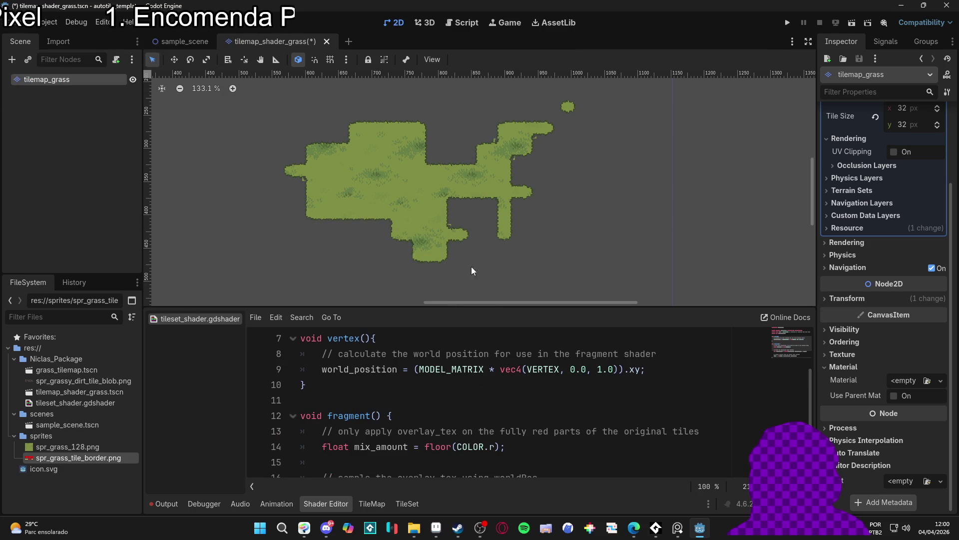
{"action": "scroll", "coordinate": [455, 224], "scroll_direction": "up", "scroll_amount": 6}
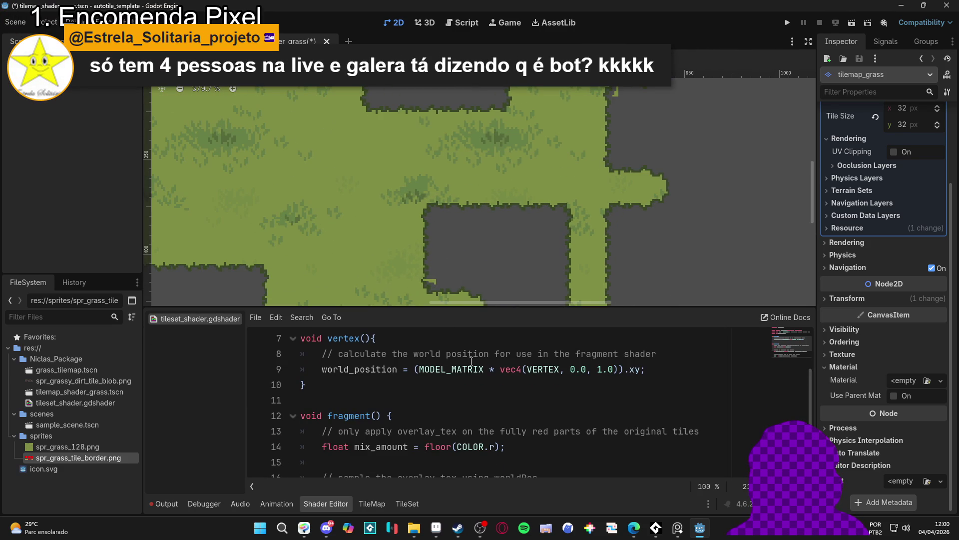
{"action": "scroll", "coordinate": [527, 381], "scroll_direction": "up", "scroll_amount": 2}
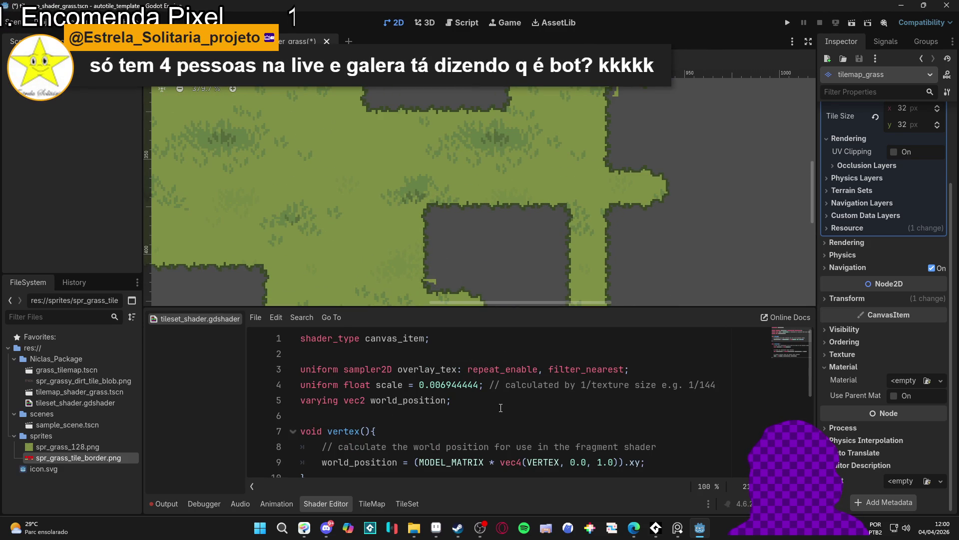
{"action": "scroll", "coordinate": [499, 408], "scroll_direction": "down", "scroll_amount": 1}
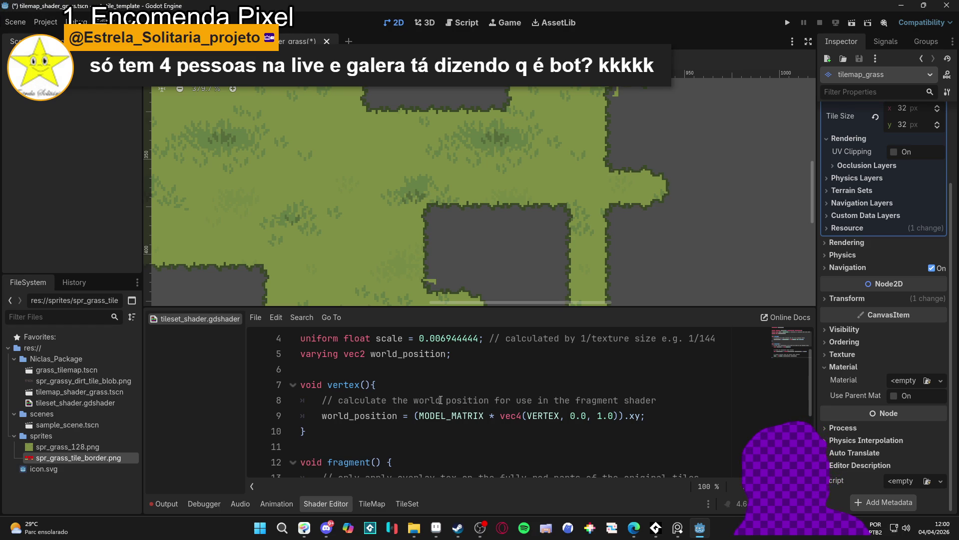
- Refocus the Godot editor and zoom around the grass-textured terrain with its dark edges
{"action": "mouse_move", "coordinate": [636, 525]}
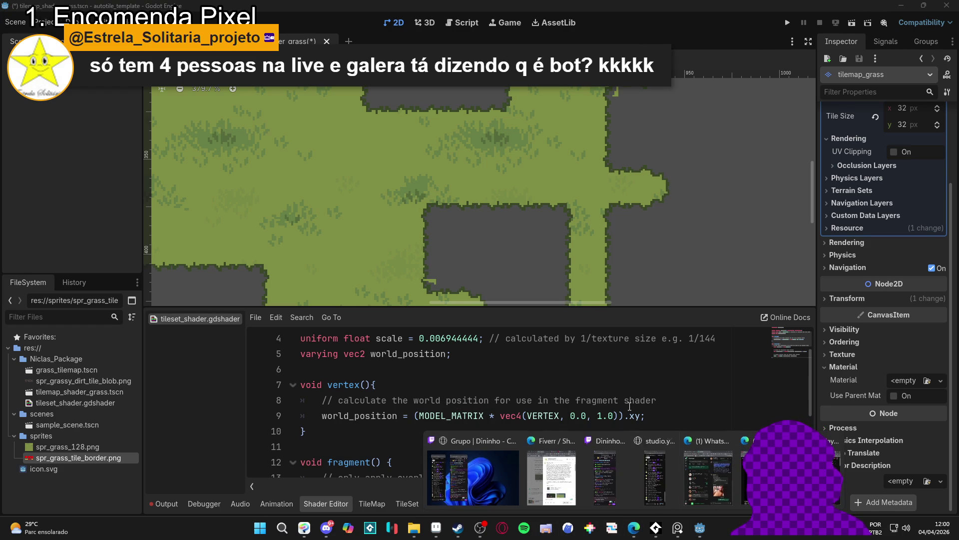
{"action": "left_click", "coordinate": [677, 486]}
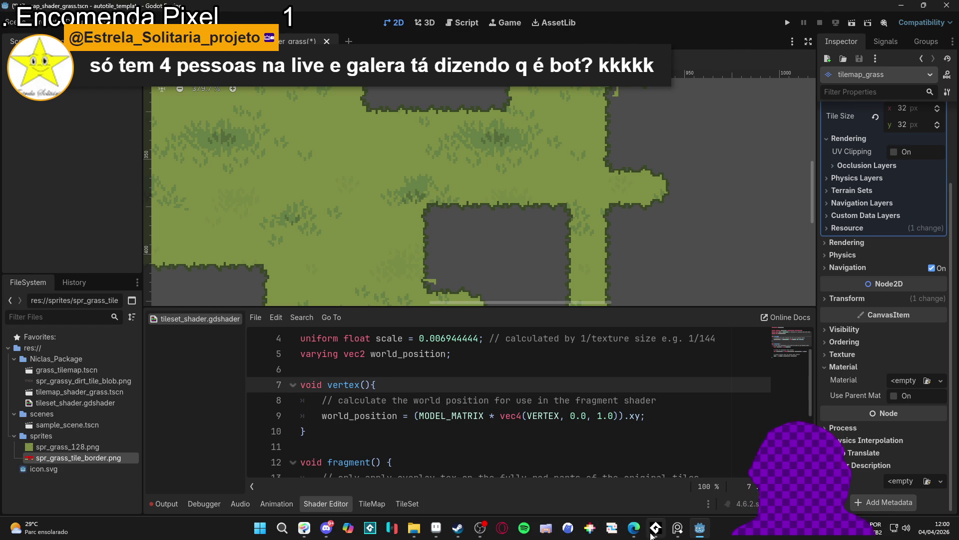
{"action": "mouse_move", "coordinate": [633, 527]}
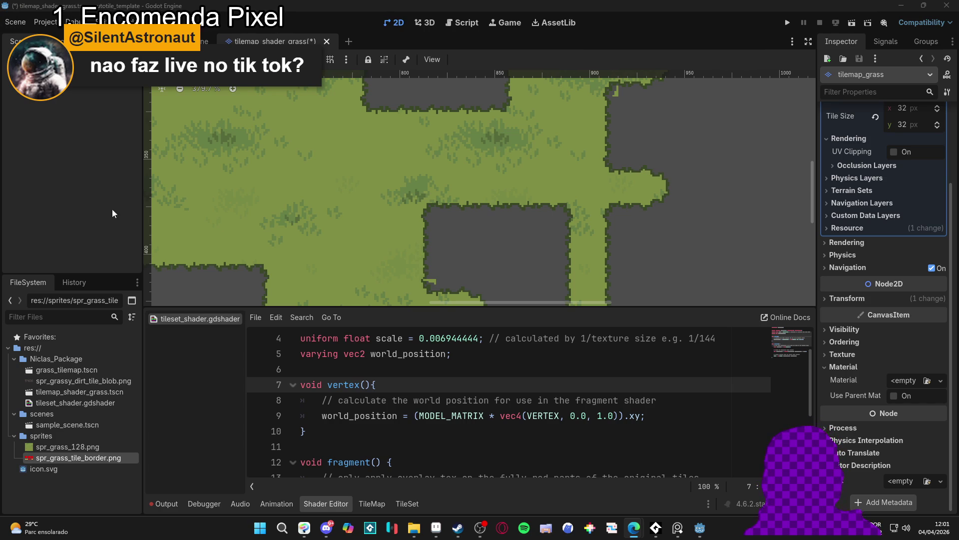
{"action": "scroll", "coordinate": [435, 279], "scroll_direction": "up", "scroll_amount": 4}
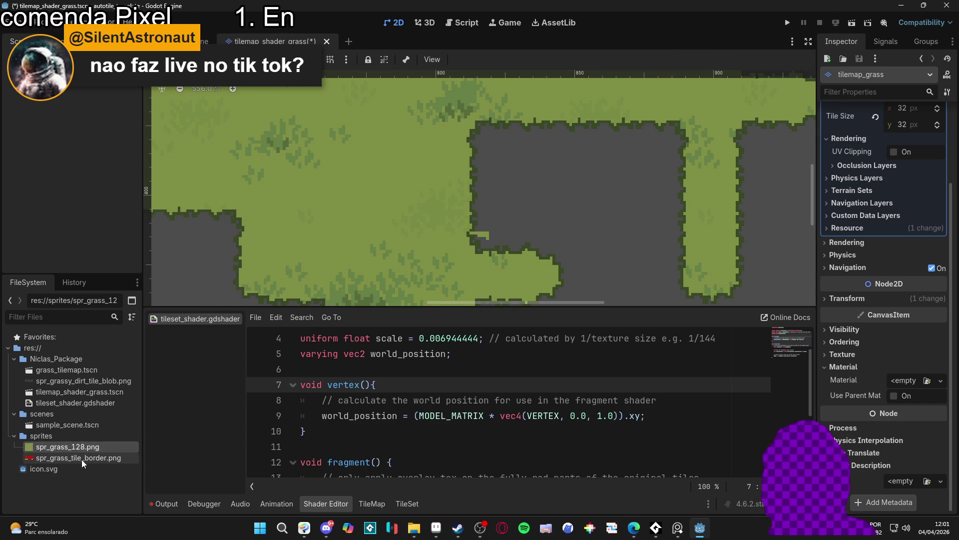
{"action": "scroll", "coordinate": [487, 230], "scroll_direction": "down", "scroll_amount": 5}
{"action": "scroll", "coordinate": [474, 253], "scroll_direction": "down", "scroll_amount": 3}
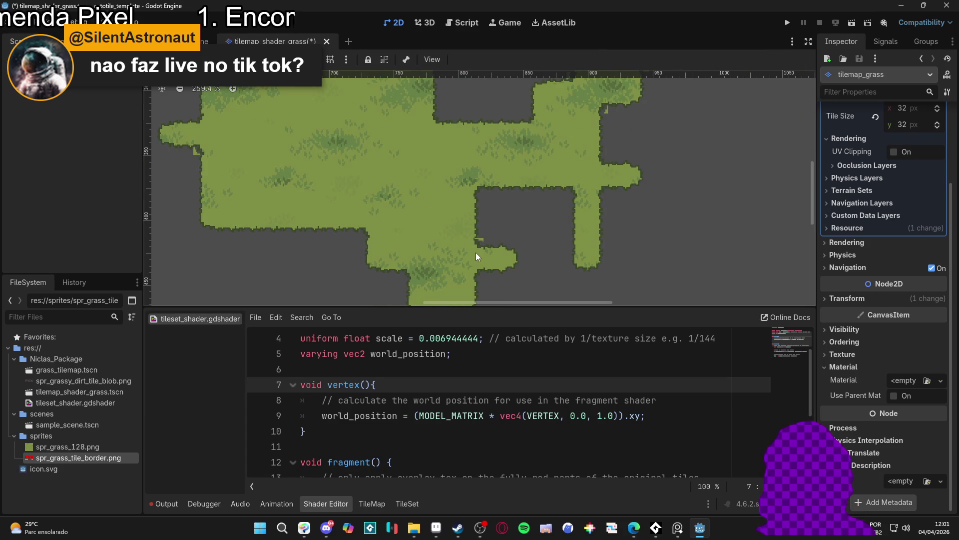
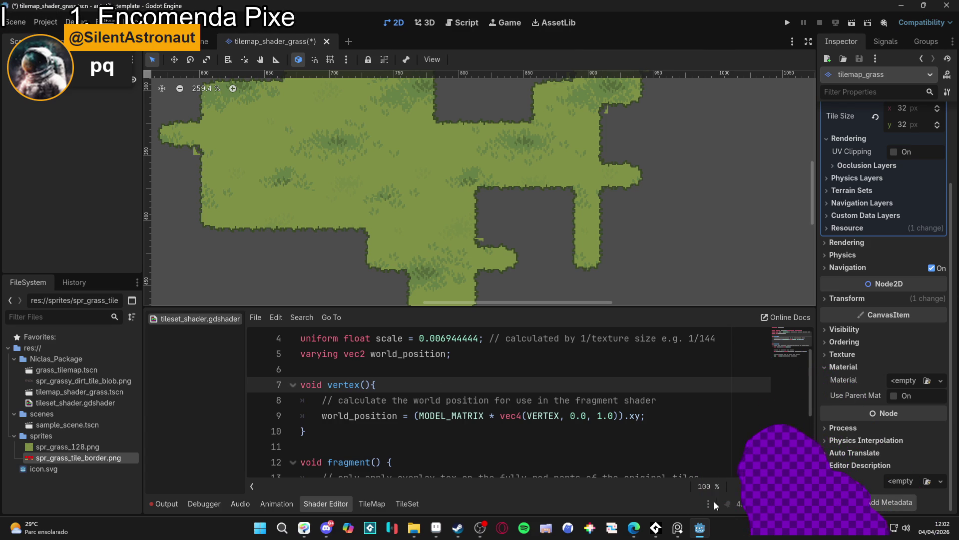
- Seek the YouTube overlay shader tutorial in Edge to about 2:47, then switch back to Godot
{"action": "mouse_move", "coordinate": [638, 527]}
{"action": "left_click", "coordinate": [729, 478]}
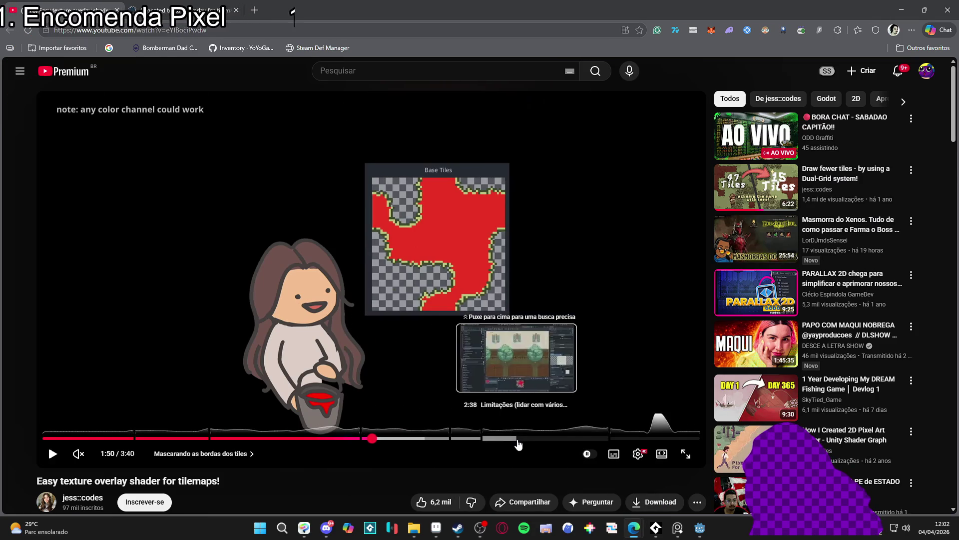
{"action": "left_click", "coordinate": [547, 439]}
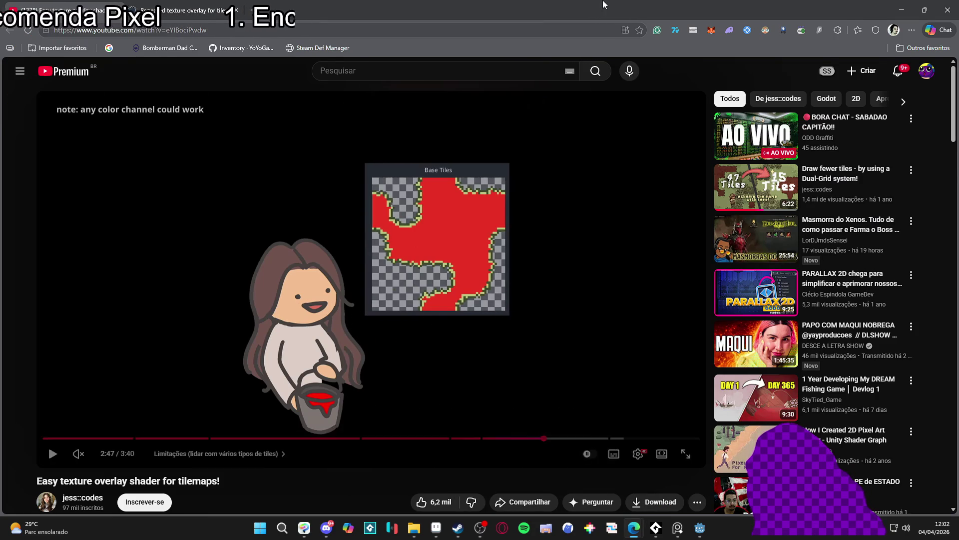
{"action": "key", "text": "alt+Tab"}
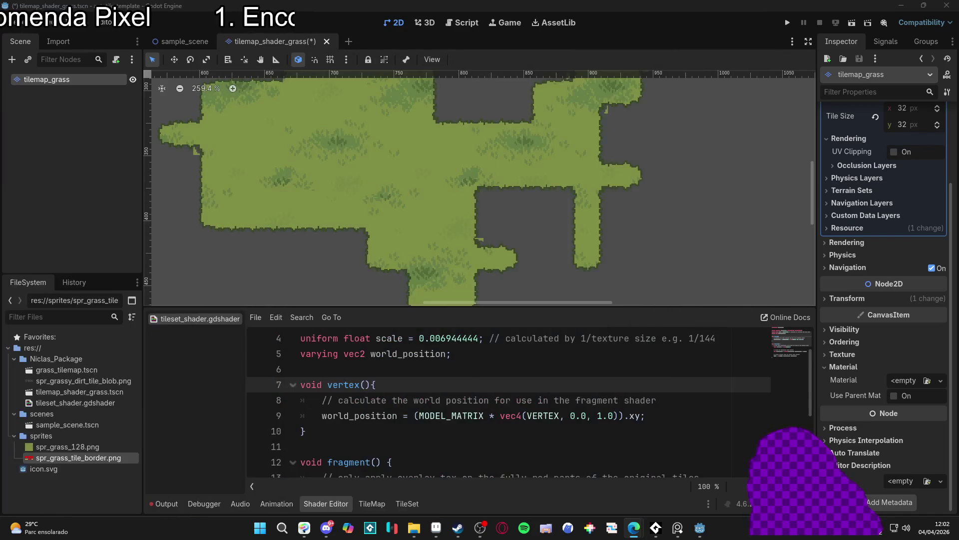
- Duplicate the overlay_tex uniform into two samplers named overlay_tex_red and overlay_tex_blue
{"action": "scroll", "coordinate": [299, 370], "scroll_direction": "up", "scroll_amount": 1}
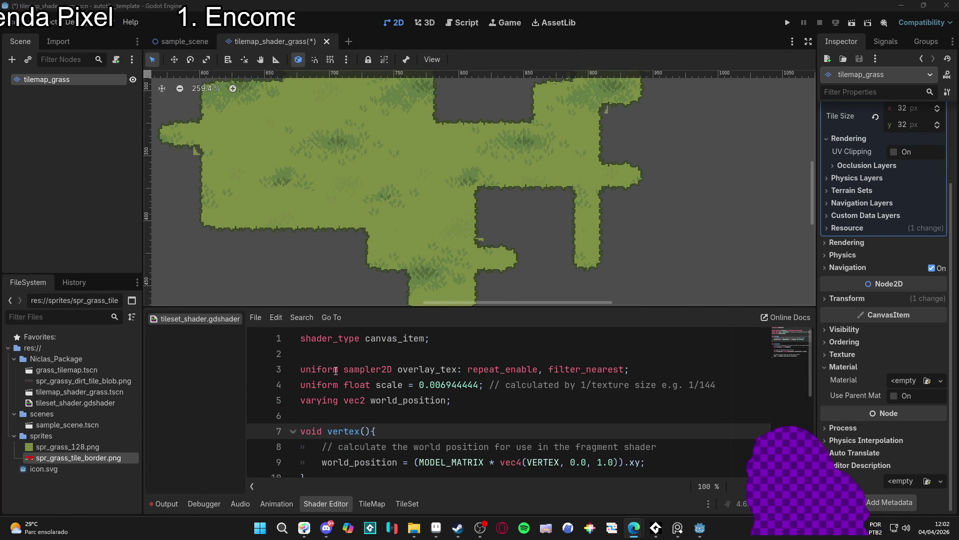
{"action": "left_click", "coordinate": [305, 370]}
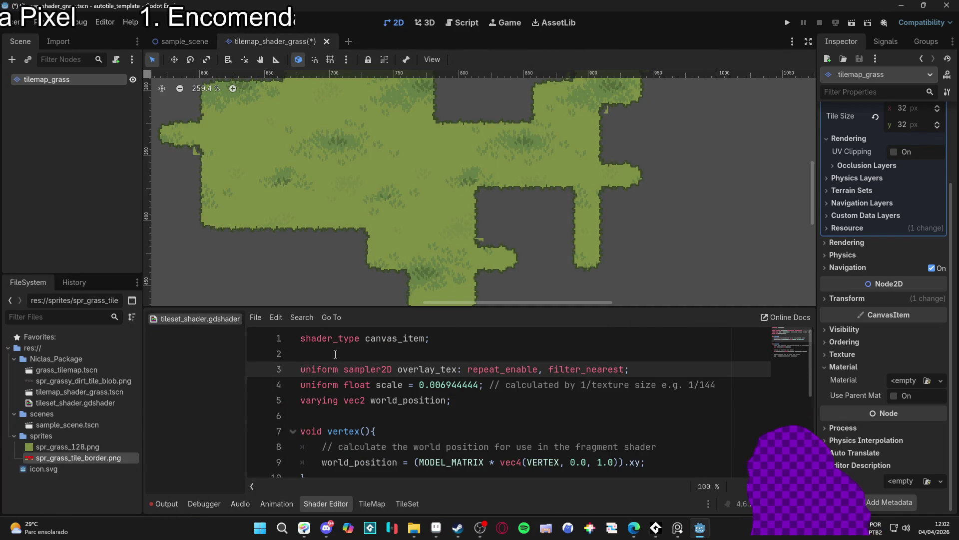
{"action": "key", "text": "ctrl+shift+d"}
{"action": "key", "text": "ctrl+Right"}
{"action": "key", "text": "ctrl+Right"}
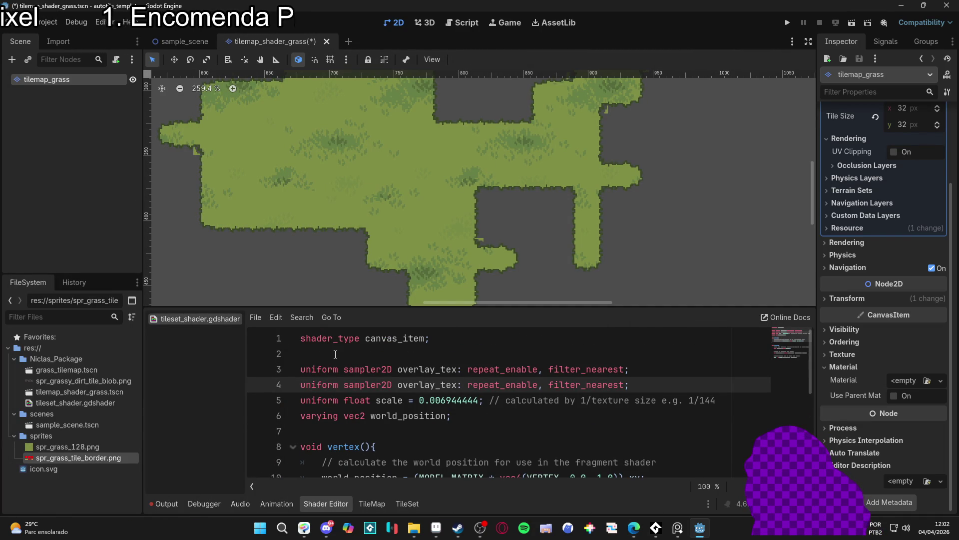
{"action": "key", "text": "ctrl+Right"}
{"action": "key", "text": "ctrl+Right"}
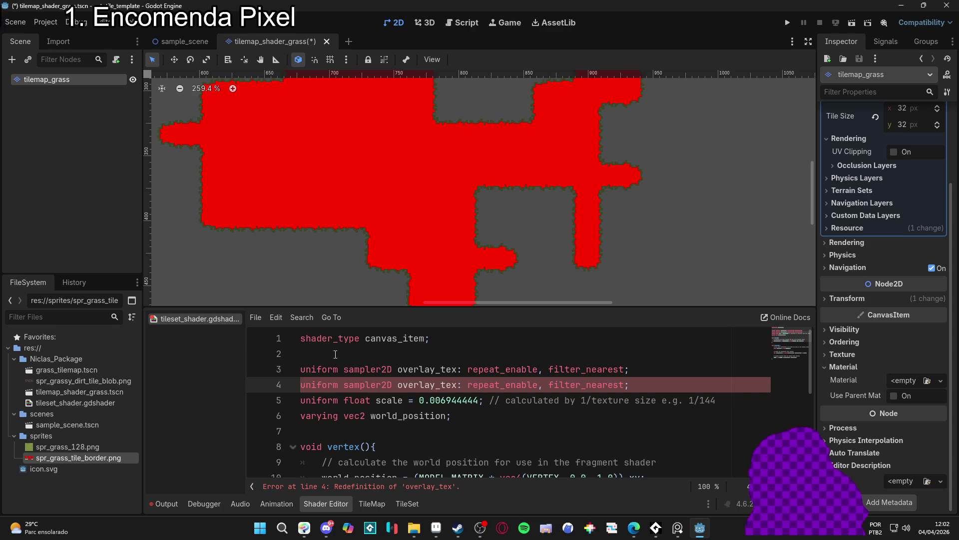
{"action": "key", "text": "Up"}
{"action": "key", "text": "Left"}
{"action": "key", "text": "Left"}
{"action": "type", "text": "_"}
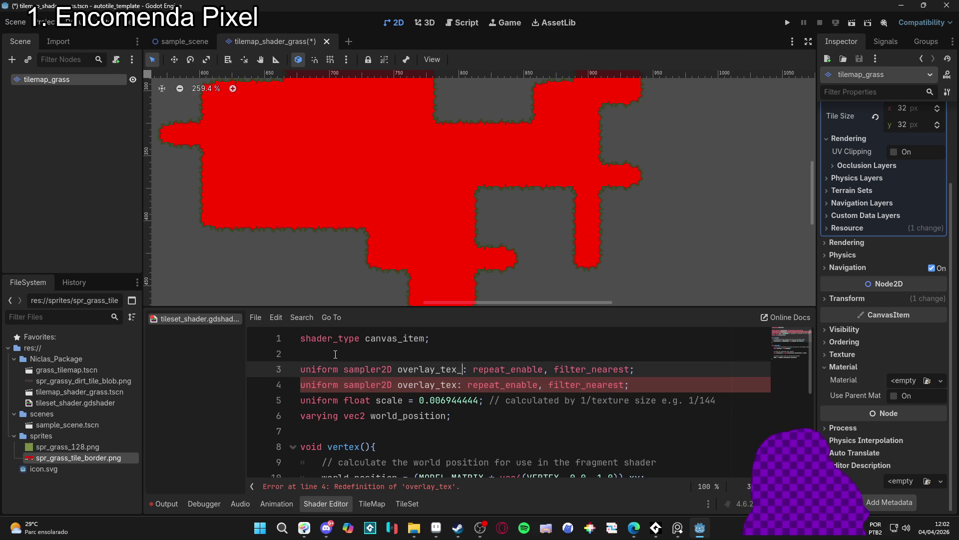
{"action": "type", "text": "red"}
{"action": "key", "text": "Down"}
{"action": "key", "text": "Left"}
{"action": "key", "text": "Left"}
{"action": "key", "text": "Left"}
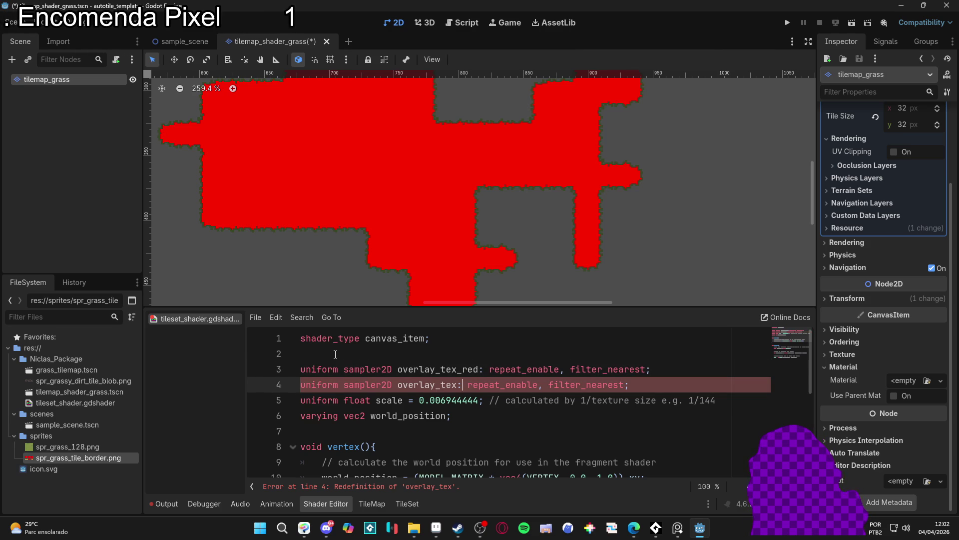
{"action": "key", "text": "Right"}
{"action": "type", "text": "_blu"}
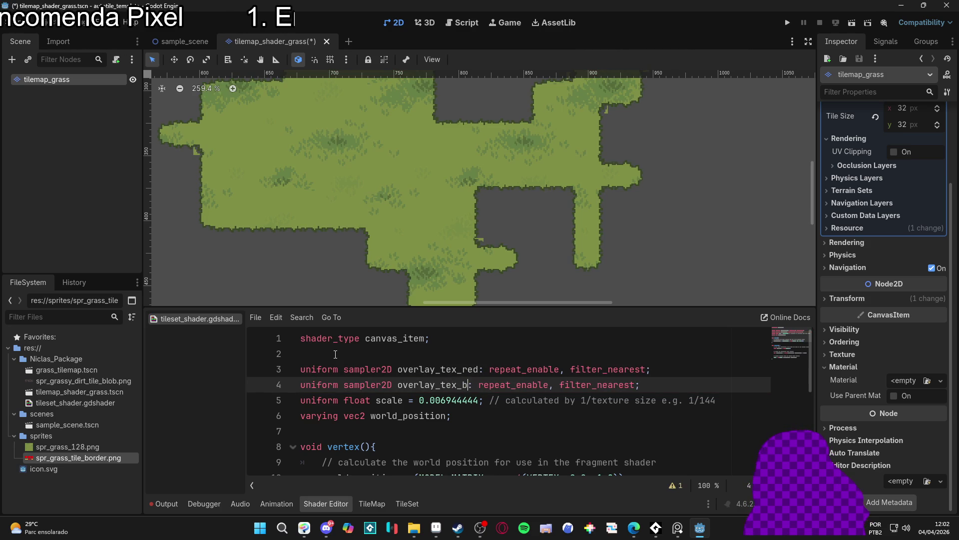
{"action": "type", "text": "e"}
- Rename the scale uniform to scale_1 and duplicate it as scale_2
{"action": "key", "text": "Down"}
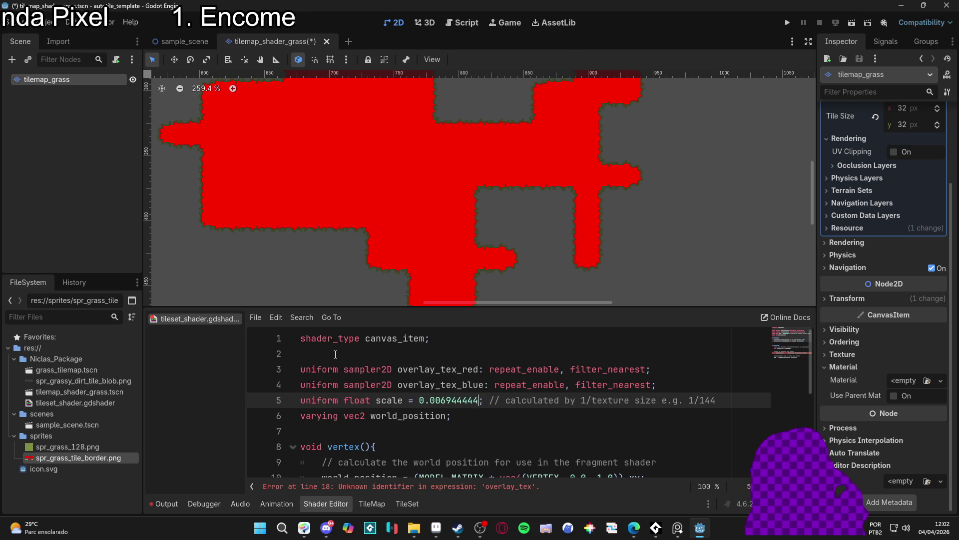
{"action": "type", "text": "_1"}
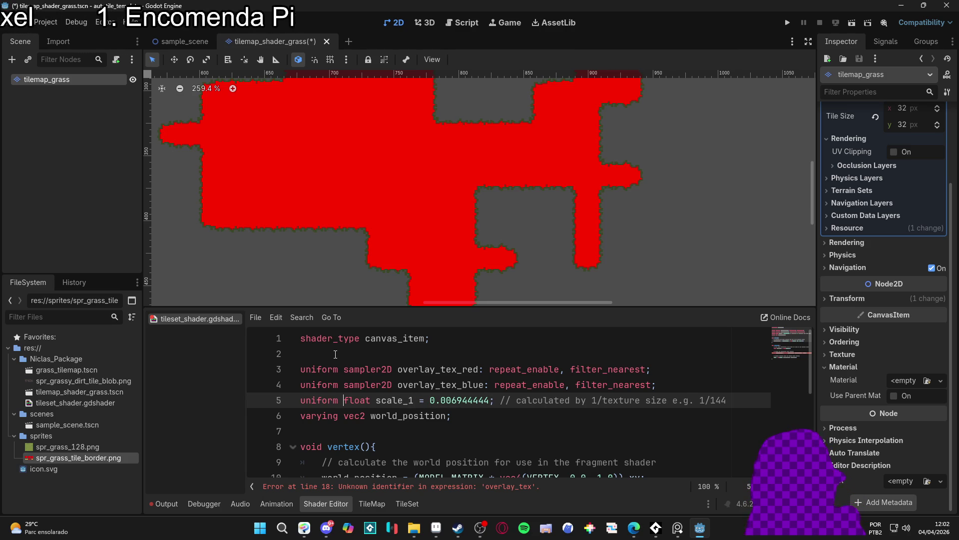
{"action": "key", "text": "ctrl+shift+d"}
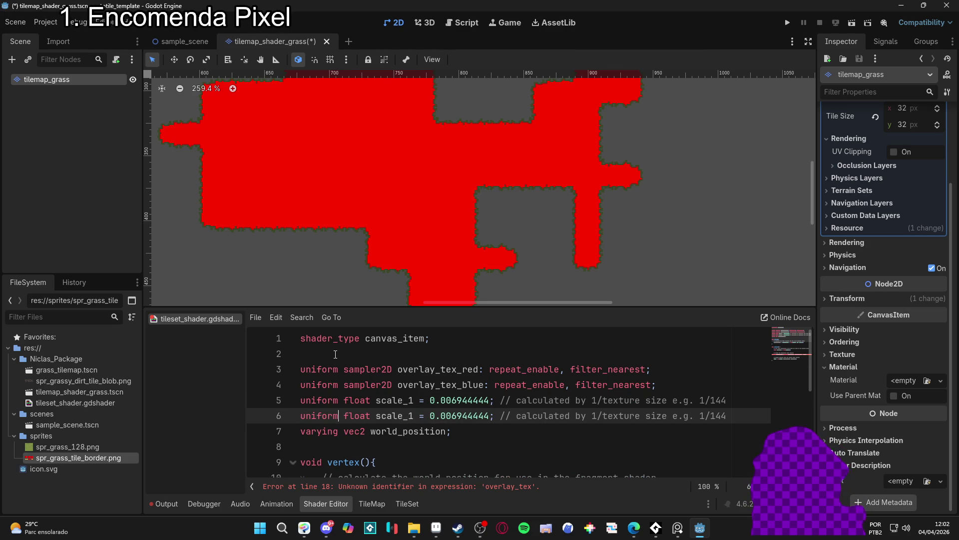
{"action": "key", "text": "ctrl+Right"}
{"action": "key", "text": "ctrl+Right"}
{"action": "key", "text": "BackSpace"}
{"action": "type", "text": "2"}
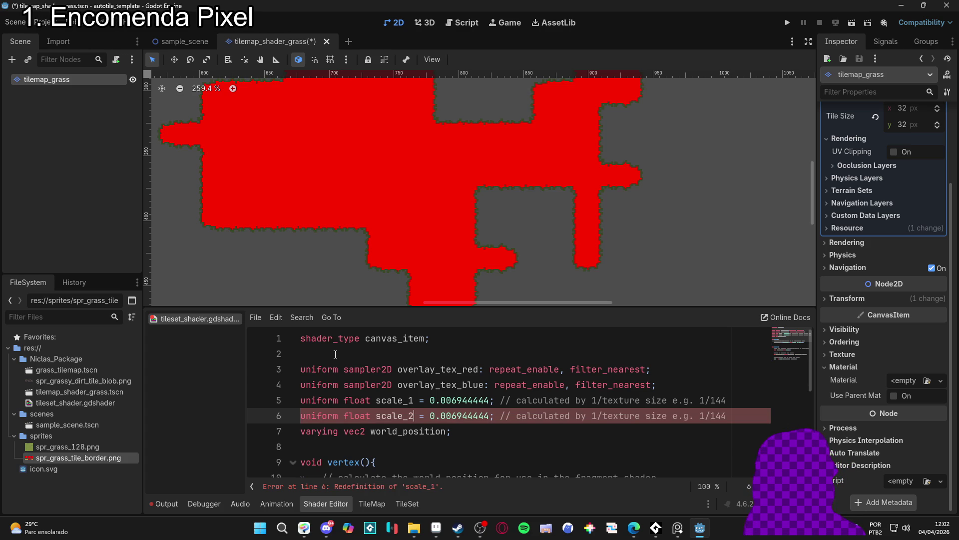
{"action": "key", "text": "Down"}
{"action": "key", "text": "Down"}
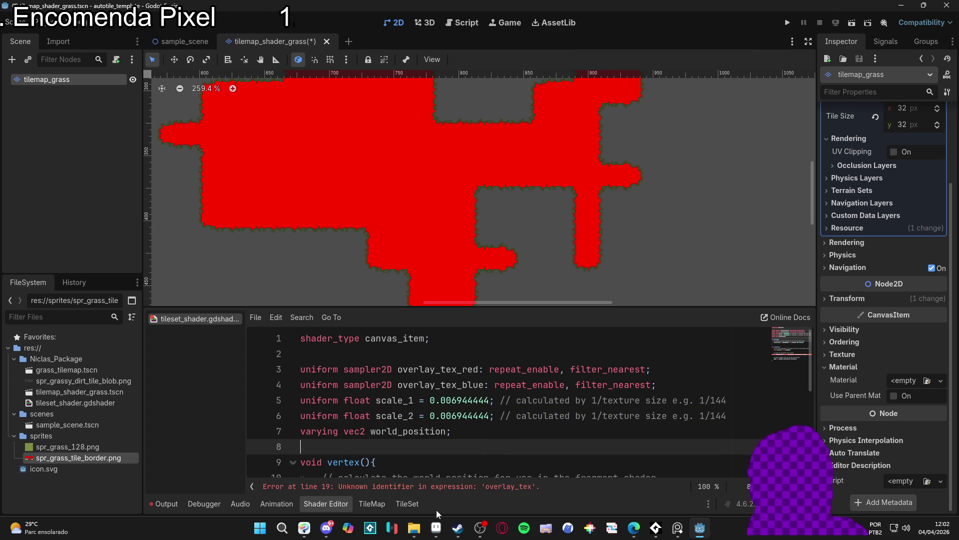
{"action": "scroll", "coordinate": [453, 427], "scroll_direction": "down", "scroll_amount": 4}
- Add a line sampling overlay_tex_red into vec4 overlay_color_1 at position * scale_1
{"action": "scroll", "coordinate": [500, 405], "scroll_direction": "up", "scroll_amount": 2}
{"action": "scroll", "coordinate": [514, 400], "scroll_direction": "down", "scroll_amount": 1}
{"action": "scroll", "coordinate": [514, 400], "scroll_direction": "down", "scroll_amount": 1}
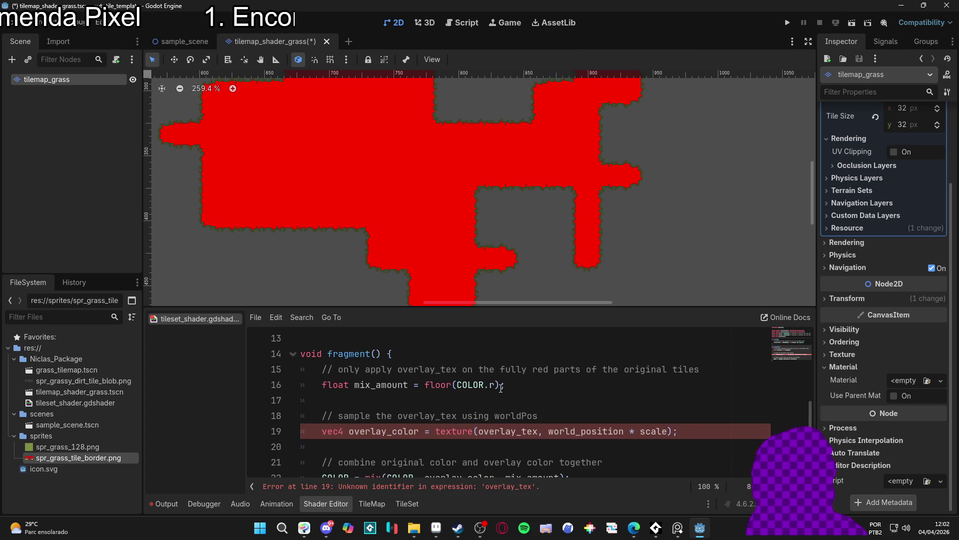
{"action": "scroll", "coordinate": [499, 385], "scroll_direction": "down", "scroll_amount": 1}
{"action": "scroll", "coordinate": [511, 371], "scroll_direction": "up", "scroll_amount": 1}
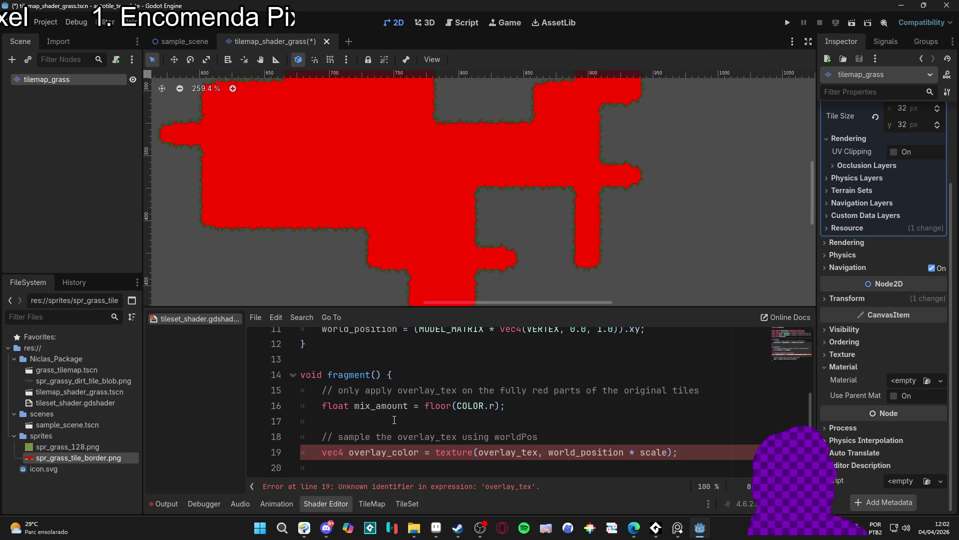
{"action": "left_click", "coordinate": [431, 425]}
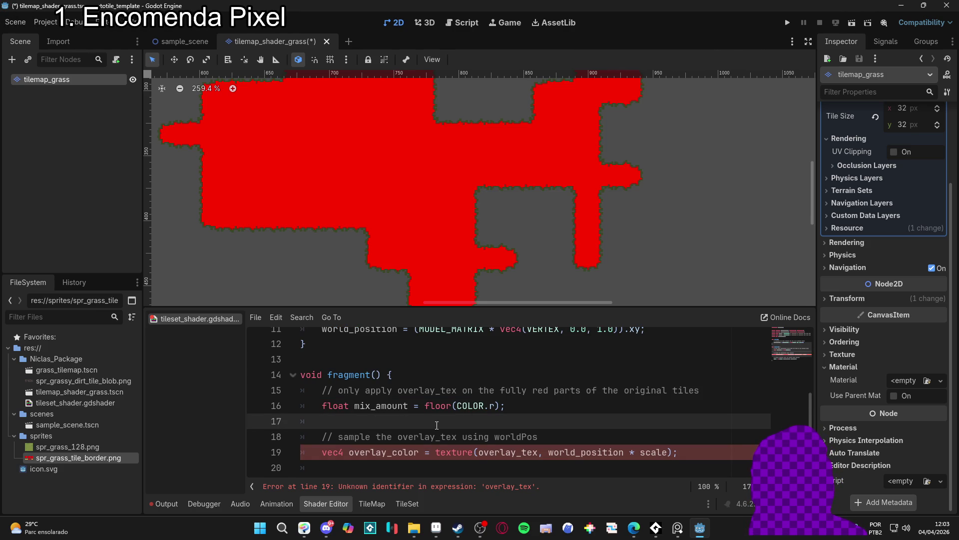
{"action": "type", "text": "vec"}
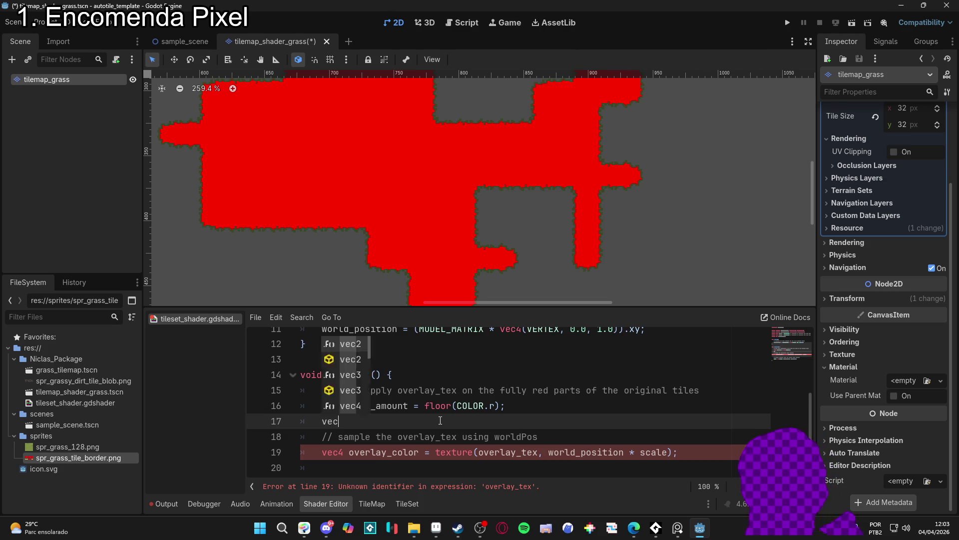
{"action": "type", "text": "4 overlay_col"}
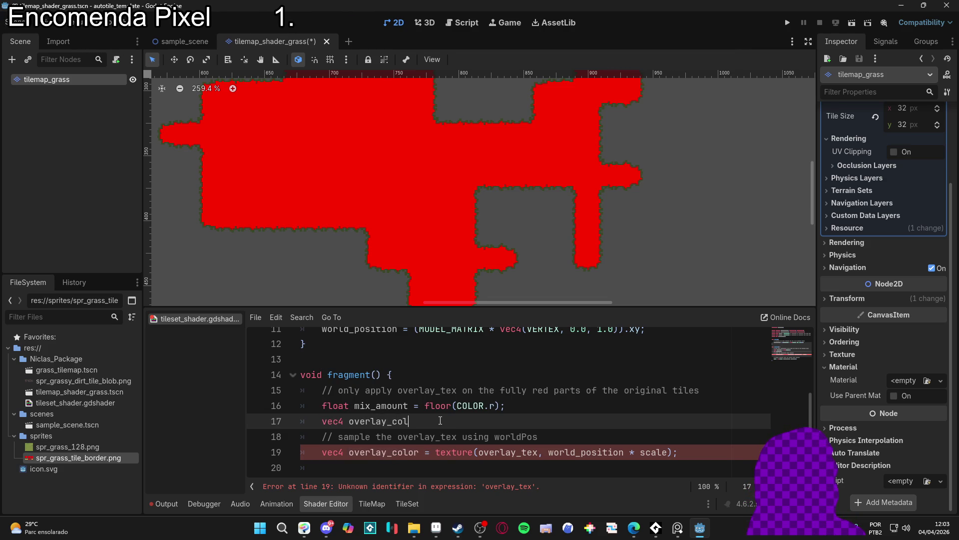
{"action": "type", "text": "or_1 = texture(overl"}
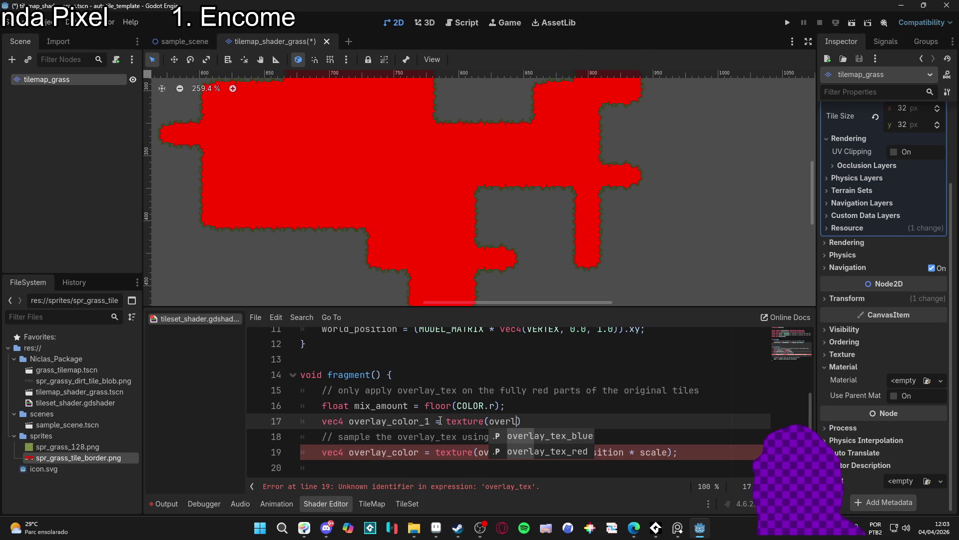
{"action": "key", "text": "Down"}
{"action": "key", "text": "Return"}
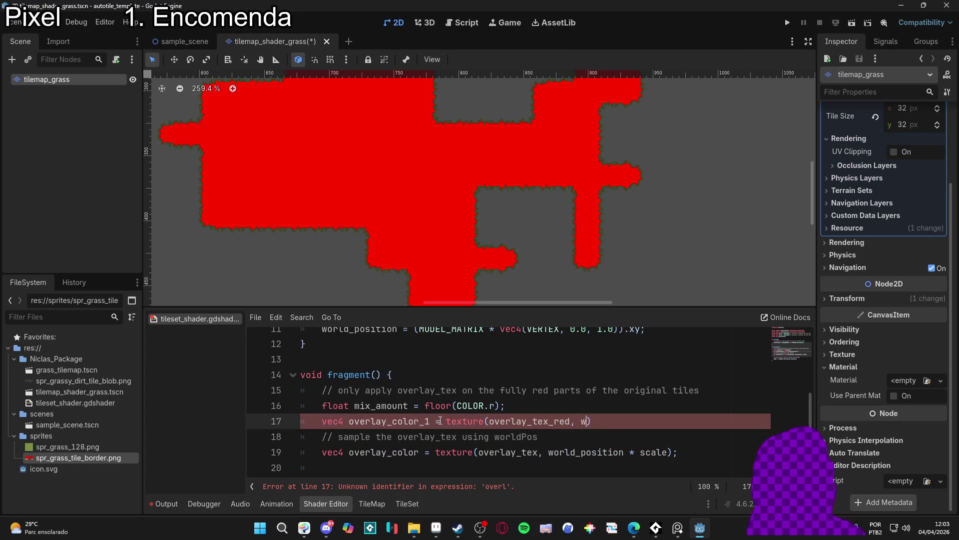
{"action": "type", "text": "d_position"}
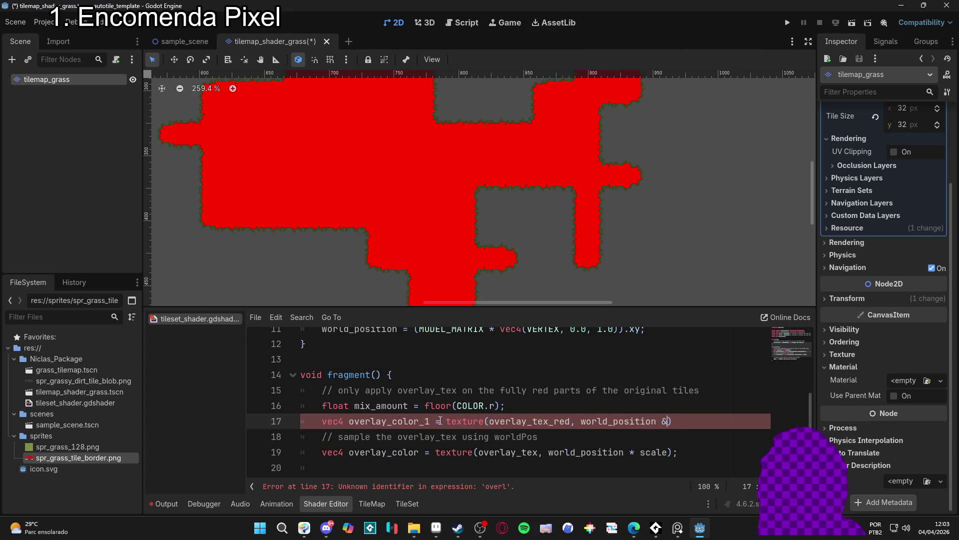
{"action": "type", "text": " * scale_1"}
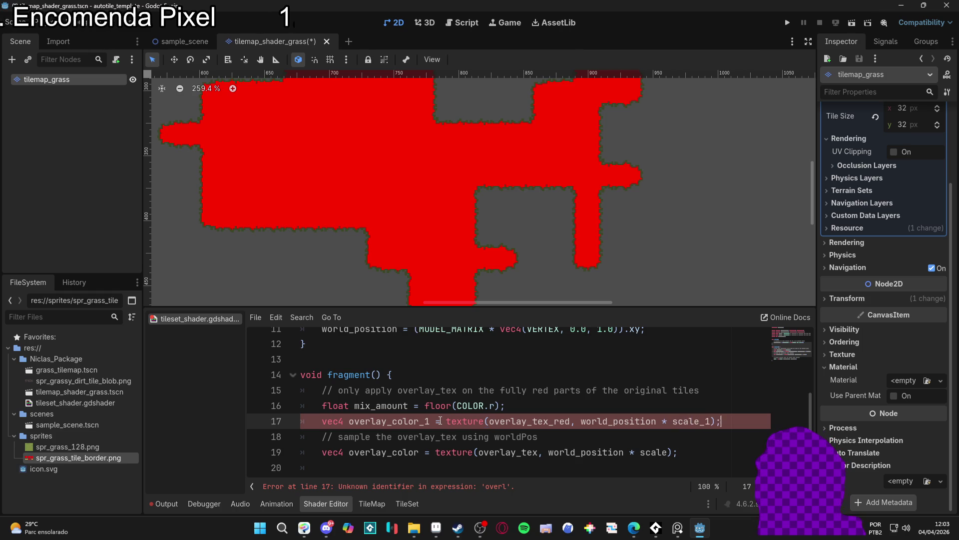
{"action": "key", "text": "Return"}
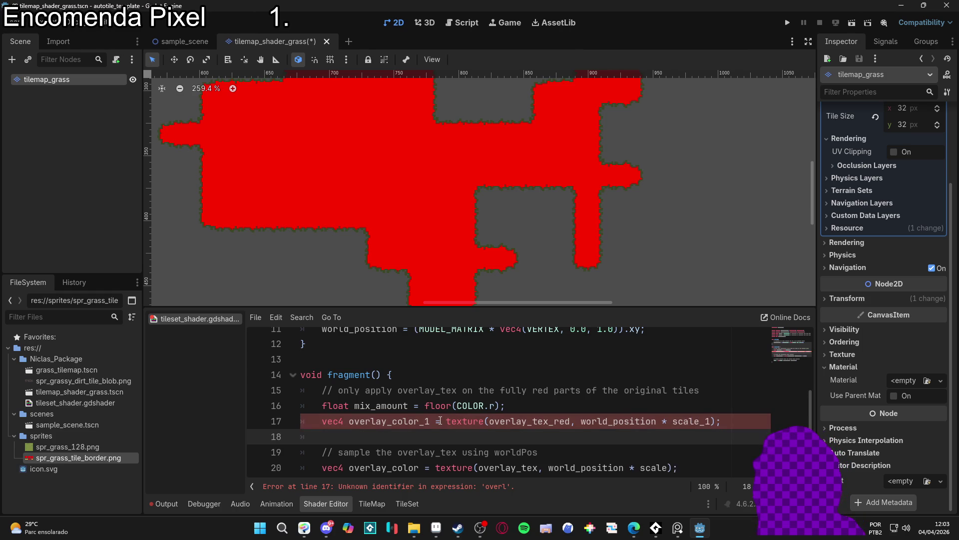
- Add COLOR = mix(COLOR, overlay_color_1, mix_amount) below the sampling line
{"action": "type", "text": "CO"}
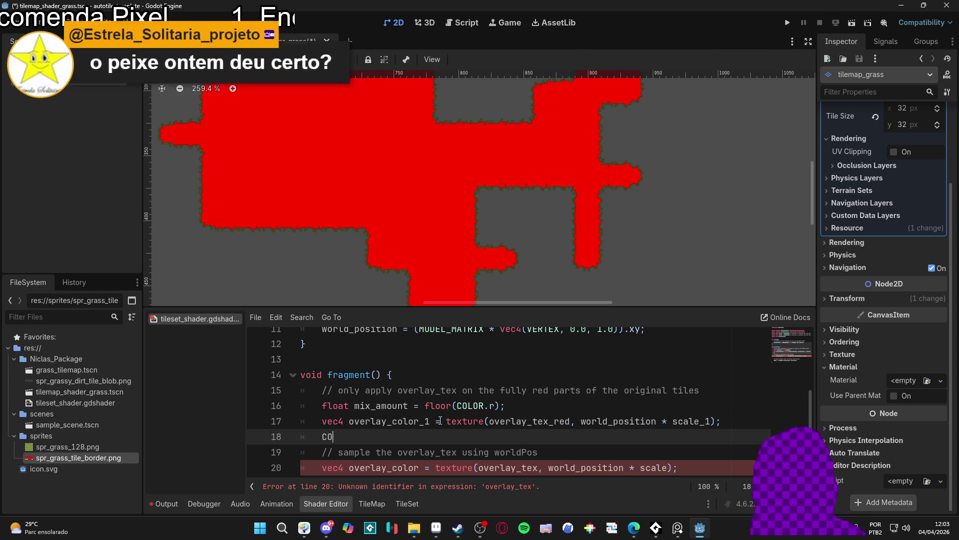
{"action": "type", "text": "LORmix(co"}
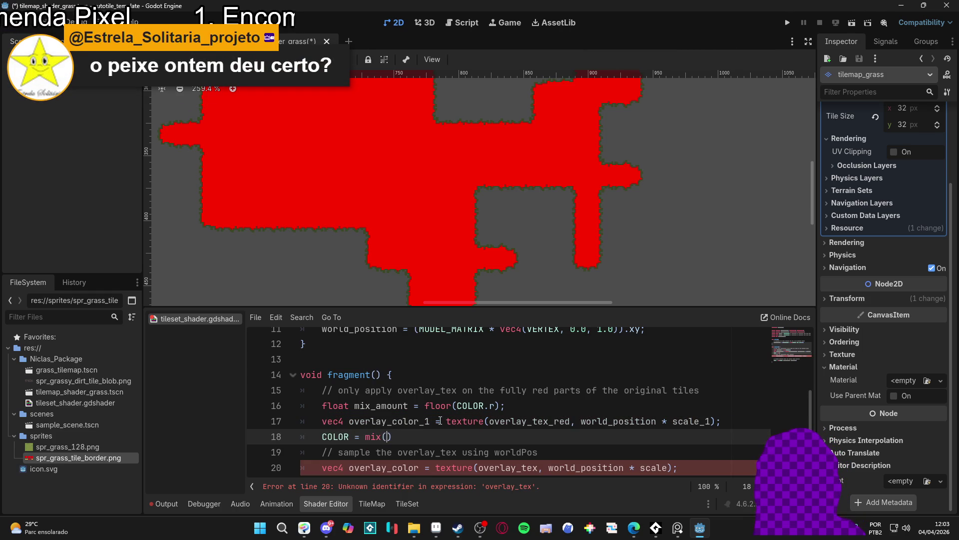
{"action": "type", "text": "l"}
{"action": "key", "text": "Return"}
{"action": "type", "text": ", over"}
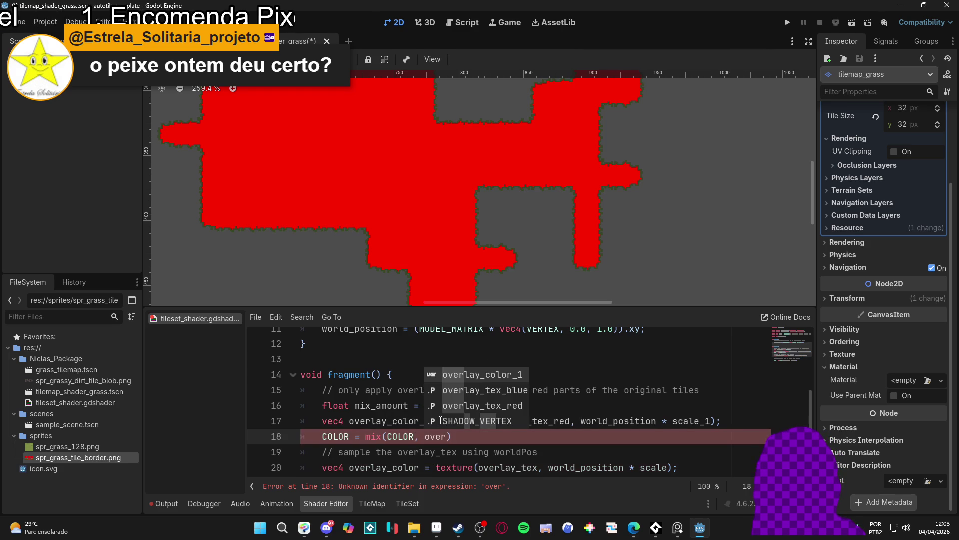
{"action": "key", "text": "Return"}
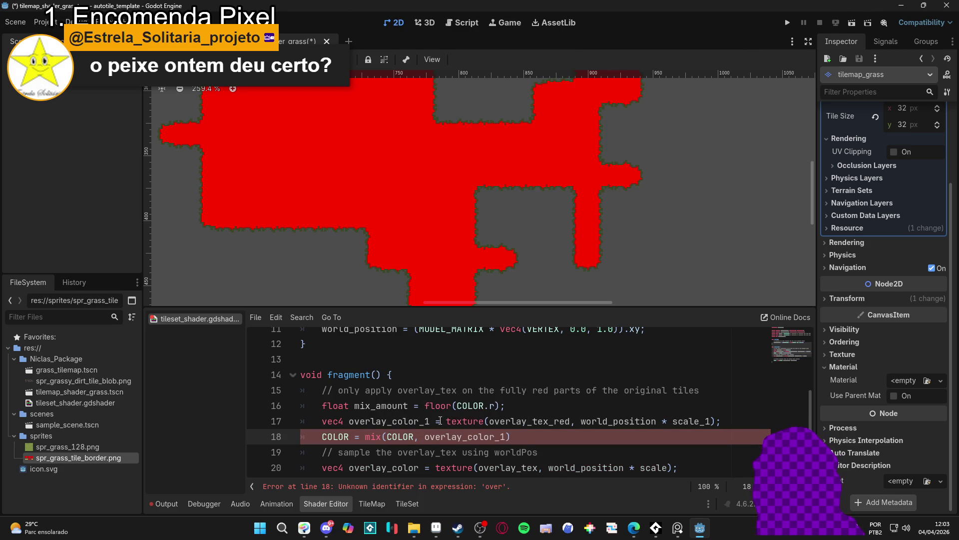
{"action": "type", "text": ", mix_amount"}
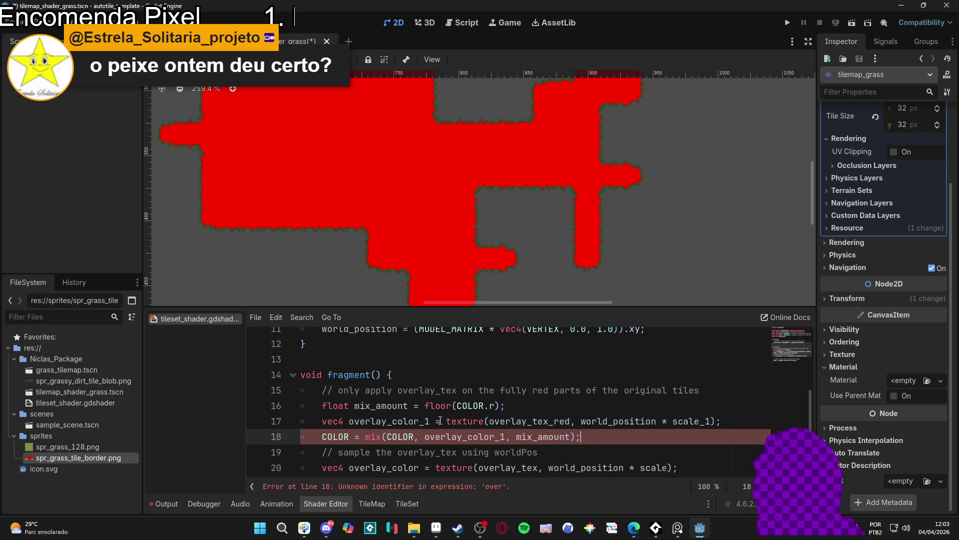
{"action": "key", "text": "Return"}
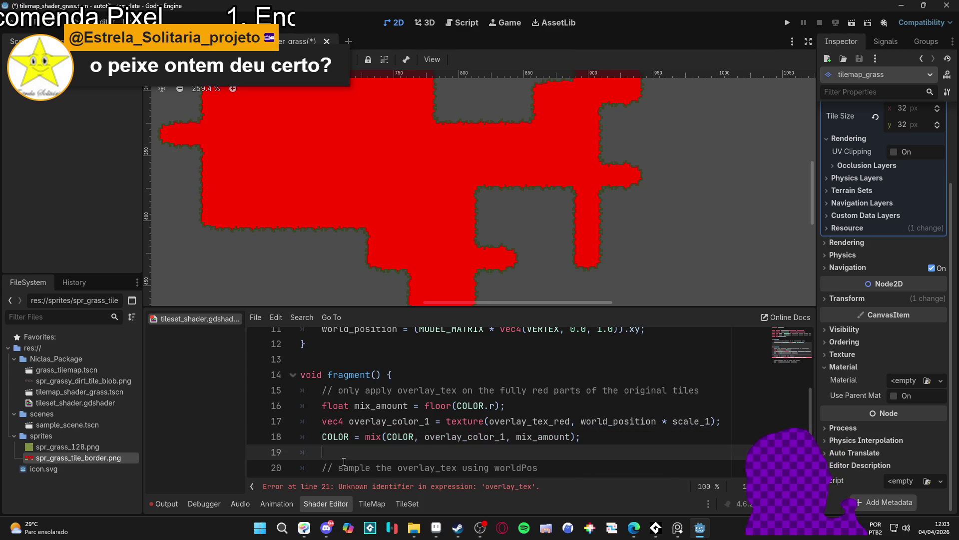
{"action": "scroll", "coordinate": [525, 388], "scroll_direction": "down", "scroll_amount": 1}
- Duplicate the overlay block and change it to read COLOR.b, using overlay_color_2 and scale_2
{"action": "mouse_move", "coordinate": [530, 406]}
{"action": "left_mouse_down"}
{"action": "mouse_move", "coordinate": [561, 389]}
{"action": "mouse_move", "coordinate": [323, 344]}
{"action": "left_mouse_up"}
{"action": "key", "text": "ctrl+shift+d"}
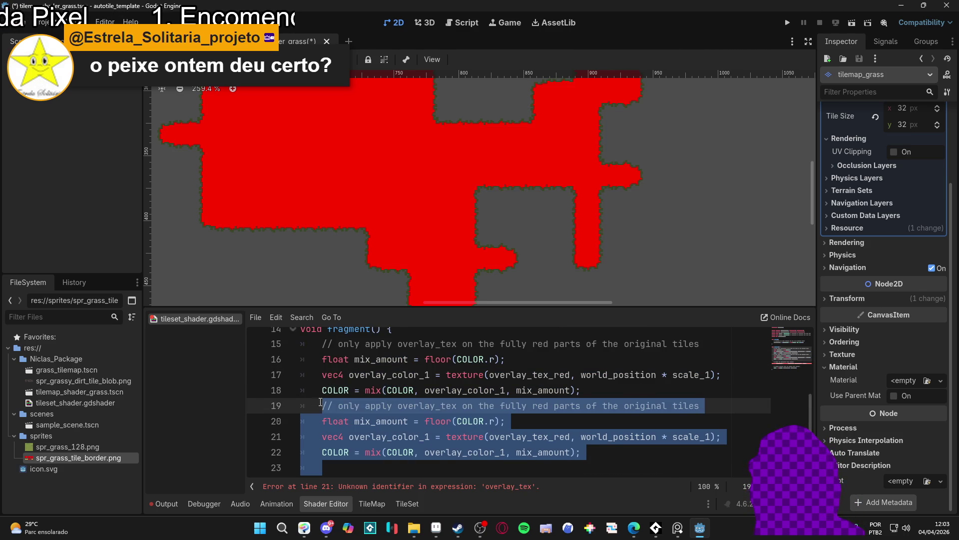
{"action": "left_click", "coordinate": [319, 402]}
{"action": "key", "text": "Return"}
{"action": "scroll", "coordinate": [476, 390], "scroll_direction": "down", "scroll_amount": 1}
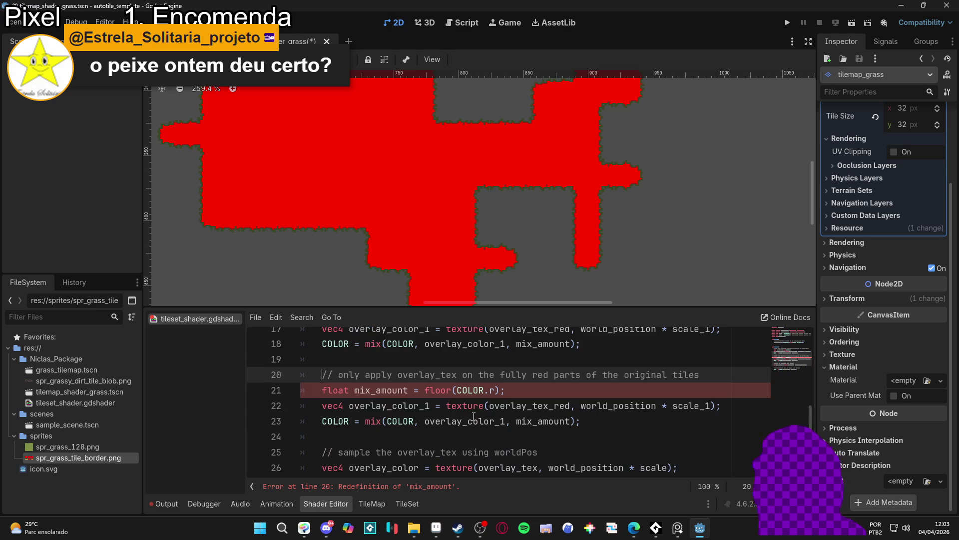
{"action": "left_click", "coordinate": [489, 390]}
{"action": "key", "text": "Delete"}
{"action": "type", "text": "b"}
{"action": "left_click", "coordinate": [382, 405]}
{"action": "type", "text": "2"}
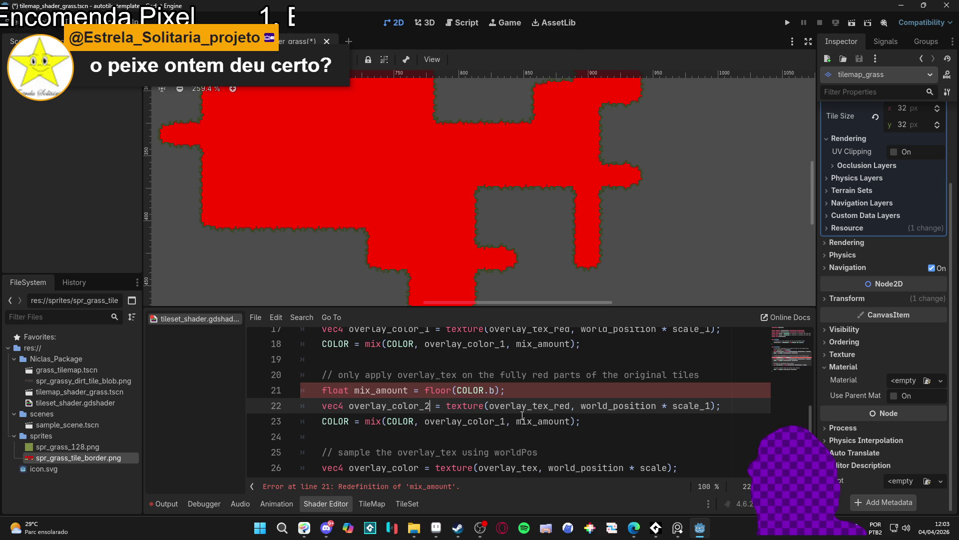
{"action": "left_click_drag", "start_coordinate": [706, 405], "coordinate": [713, 406]}
{"action": "type", "text": "2"}
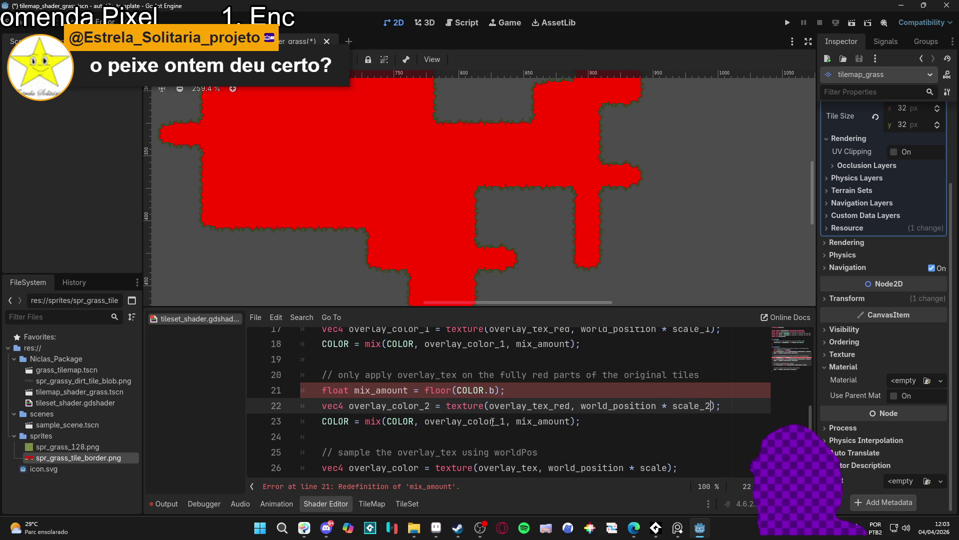
{"action": "left_click_drag", "start_coordinate": [499, 421], "coordinate": [506, 421]}
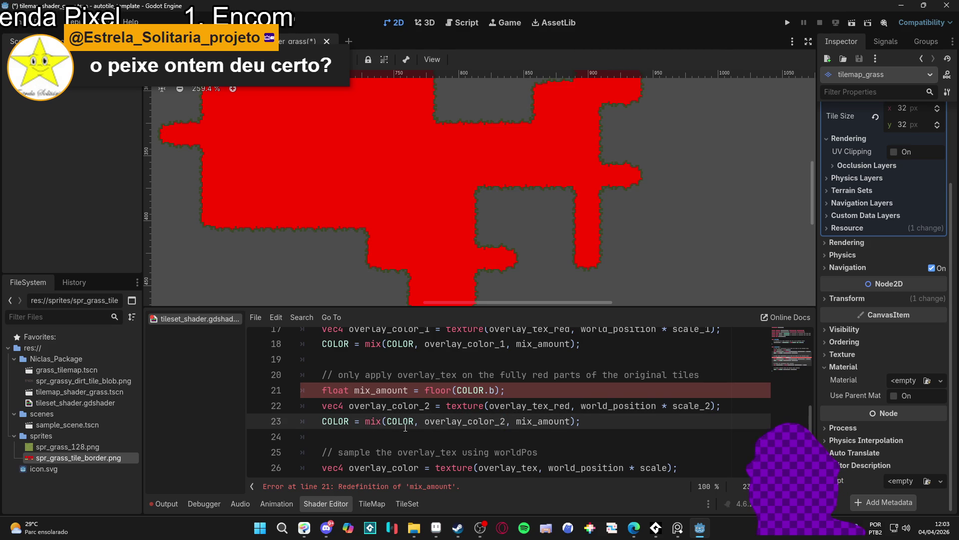
- Delete the old overlay_tex lines, drop the redundant 'float' before mix_amount, and remove the empty line
{"action": "scroll", "coordinate": [405, 427], "scroll_direction": "down", "scroll_amount": 2}
{"action": "left_click_drag", "start_coordinate": [325, 375], "coordinate": [582, 446]}
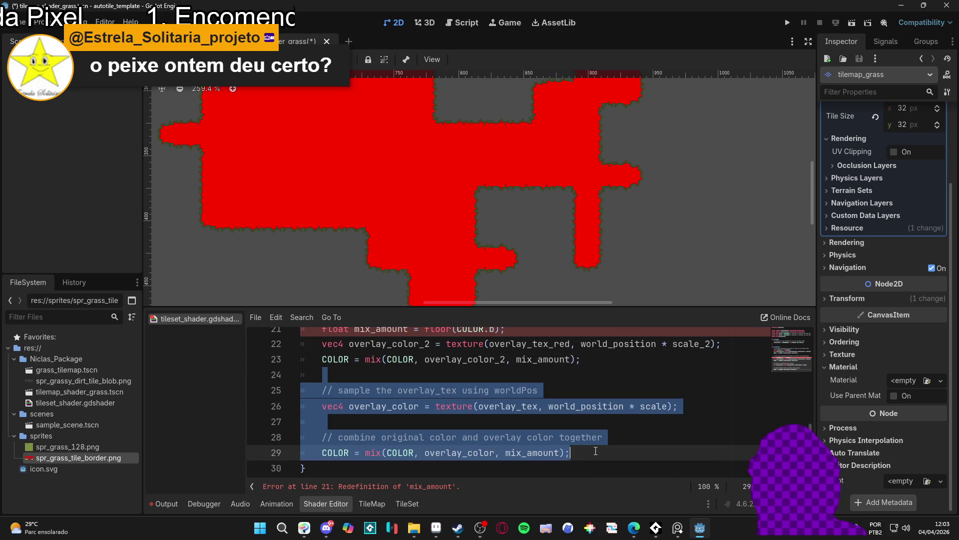
{"action": "key", "text": "BackSpace"}
{"action": "scroll", "coordinate": [596, 452], "scroll_direction": "up", "scroll_amount": 8}
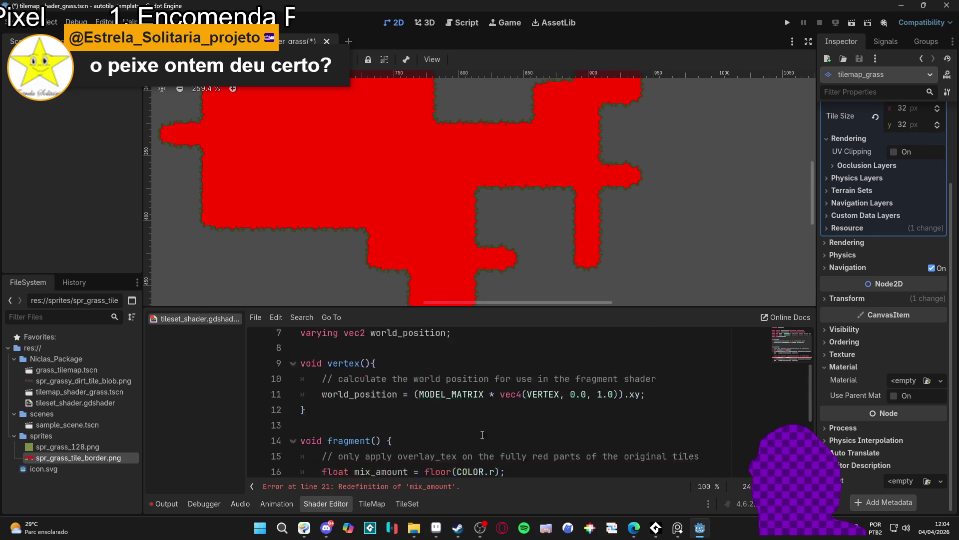
{"action": "scroll", "coordinate": [437, 426], "scroll_direction": "down", "scroll_amount": 6}
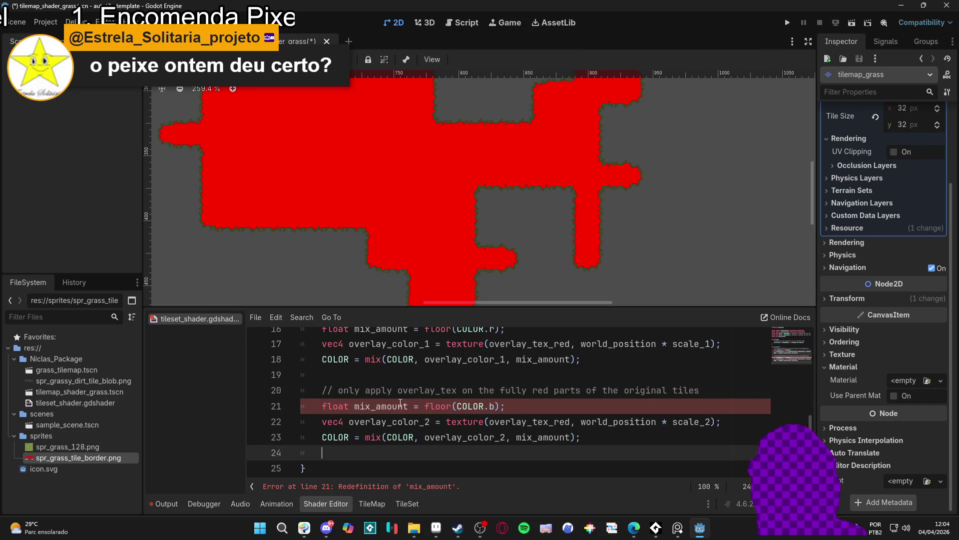
{"action": "left_click_drag", "start_coordinate": [353, 410], "coordinate": [321, 409]}
{"action": "key", "text": "BackSpace"}
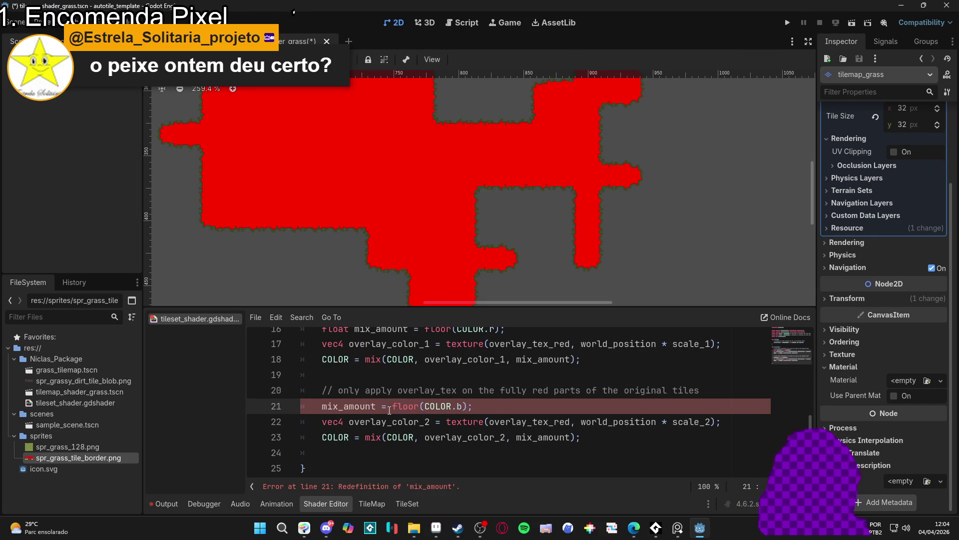
{"action": "left_click", "coordinate": [327, 451]}
{"action": "key", "text": "BackSpace"}
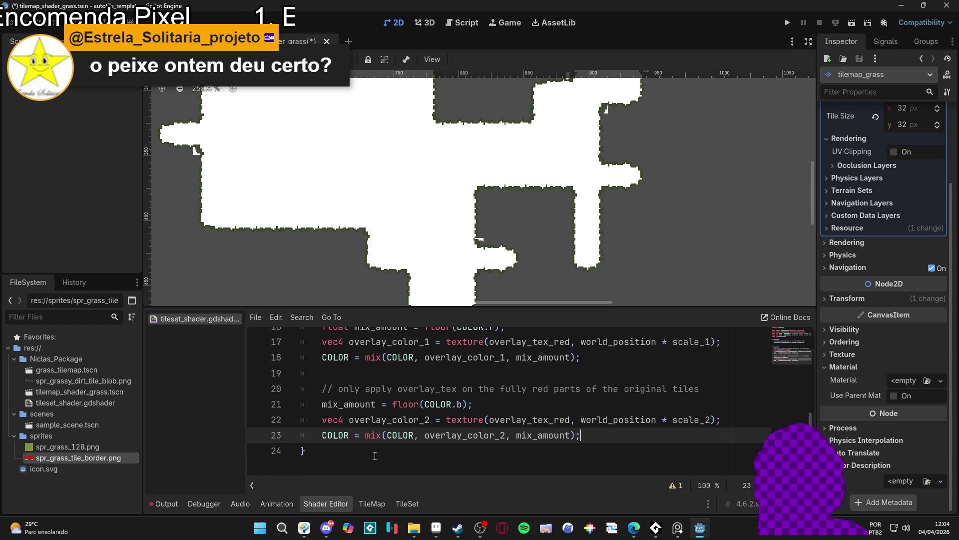
- Save the shader with Ctrl+S
{"action": "scroll", "coordinate": [430, 440], "scroll_direction": "up", "scroll_amount": 2}
{"action": "scroll", "coordinate": [491, 423], "scroll_direction": "down", "scroll_amount": 1}
{"action": "scroll", "coordinate": [491, 422], "scroll_direction": "up", "scroll_amount": 1}
{"action": "key", "text": "ctrl+s"}
{"action": "scroll", "coordinate": [500, 414], "scroll_direction": "up", "scroll_amount": 1}
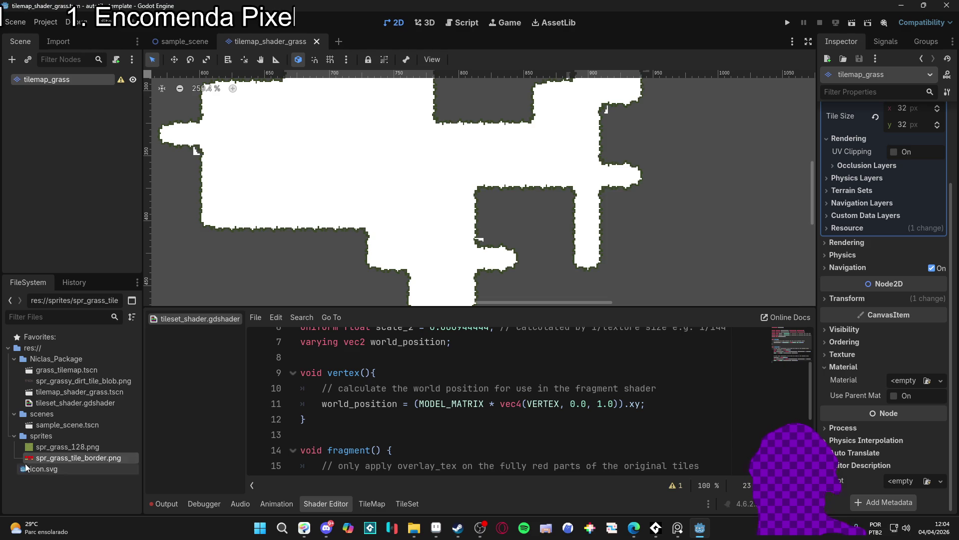
- Reimport spr_grass_128.png and display its Texture2D import settings and Resource properties
{"action": "left_click", "coordinate": [77, 445]}
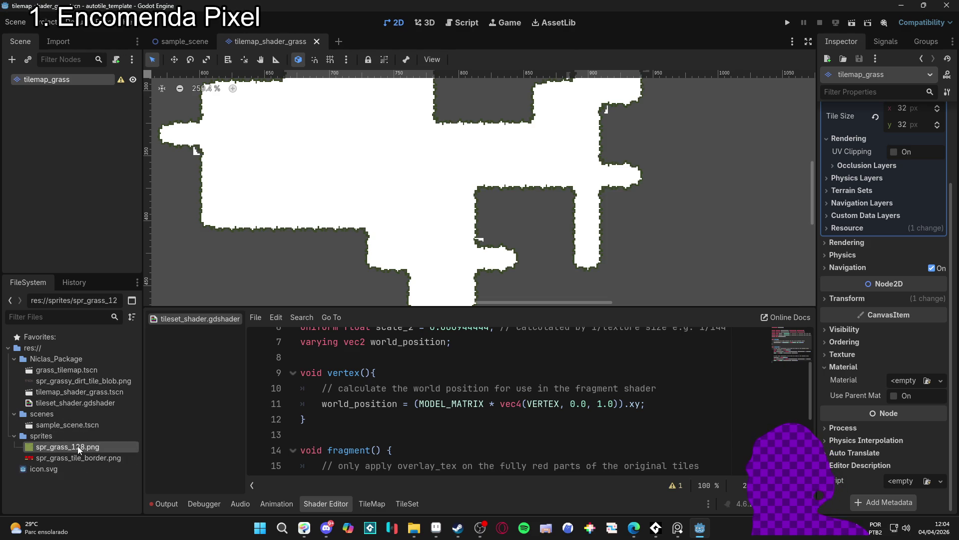
{"action": "right_click", "coordinate": [80, 447]}
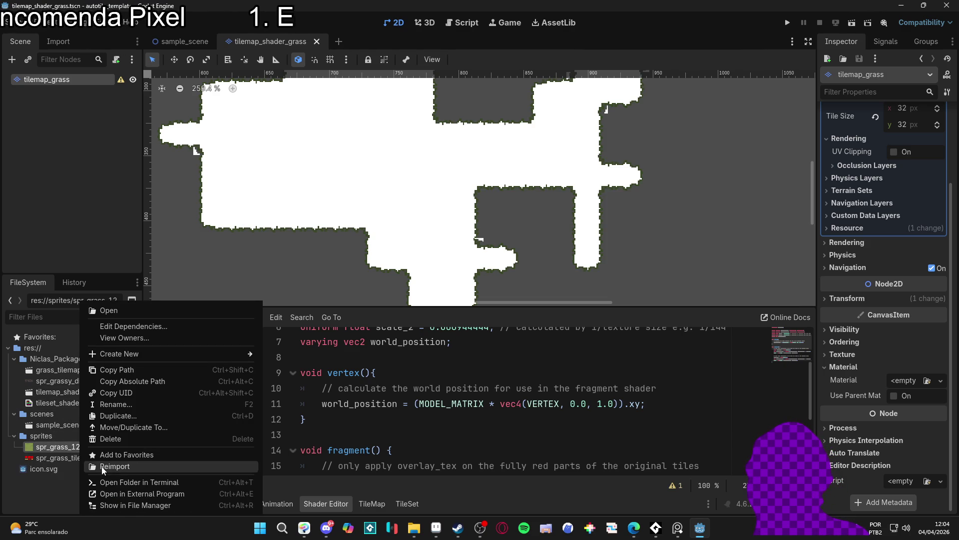
{"action": "left_click", "coordinate": [100, 466]}
{"action": "left_click", "coordinate": [77, 448]}
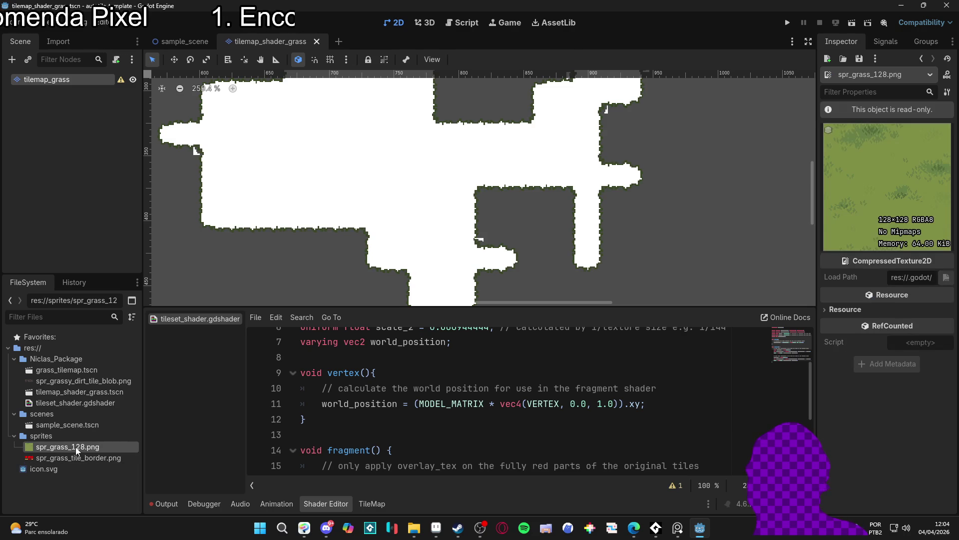
{"action": "left_click", "coordinate": [896, 314]}
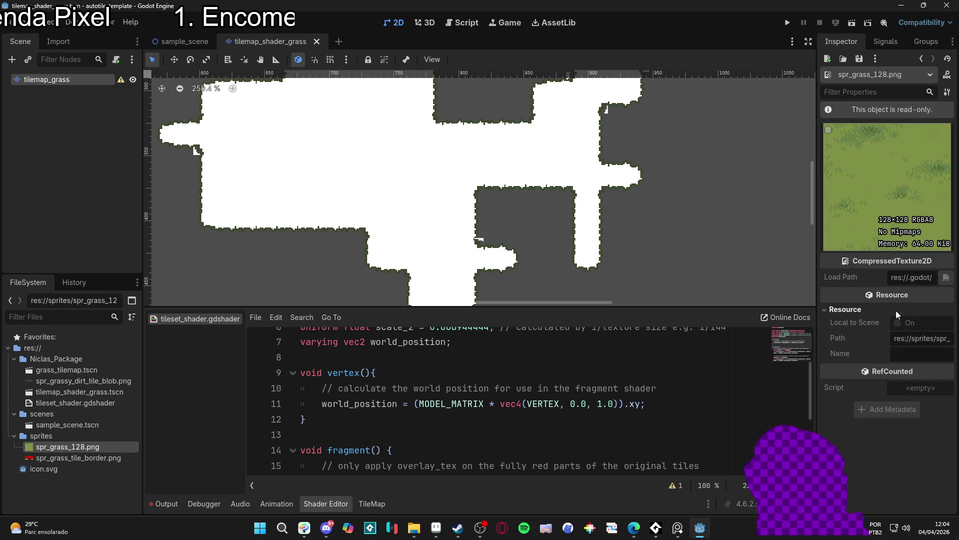
{"action": "left_click", "coordinate": [56, 44]}
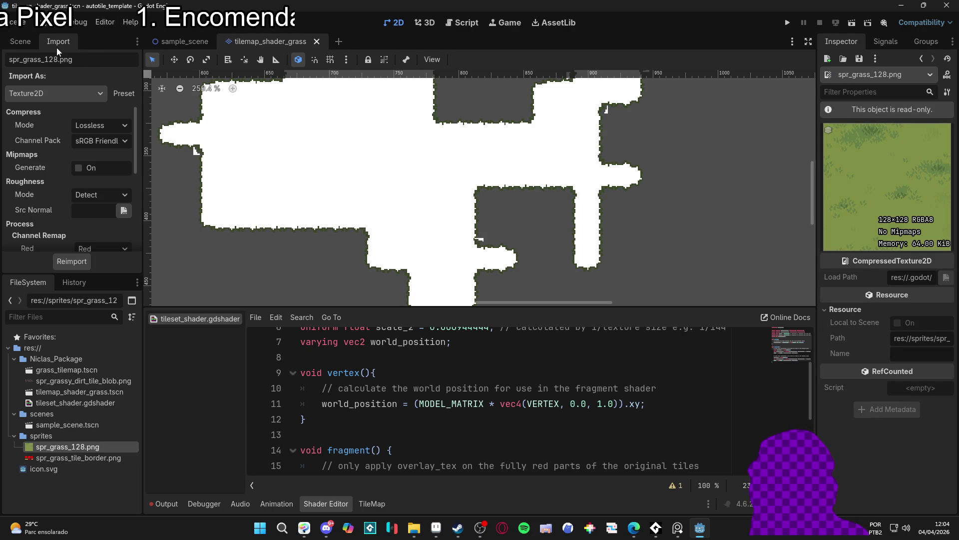
- Keep Lossless compression and sRGB Friendly packing, turn off Fix Alpha Border, and reimport spr_grass_128.png
{"action": "left_click", "coordinate": [107, 124]}
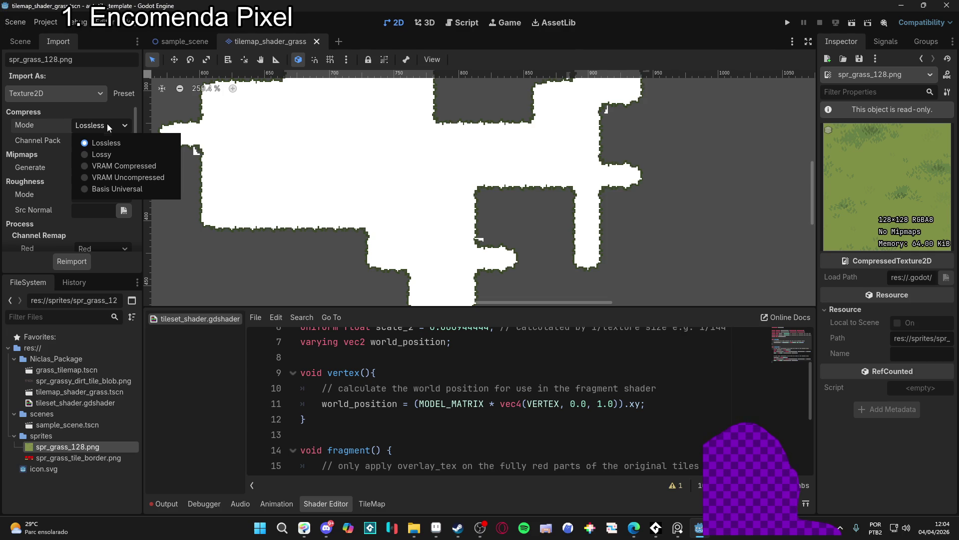
{"action": "left_click", "coordinate": [105, 125]}
{"action": "left_click", "coordinate": [87, 143]}
{"action": "left_click", "coordinate": [87, 144]}
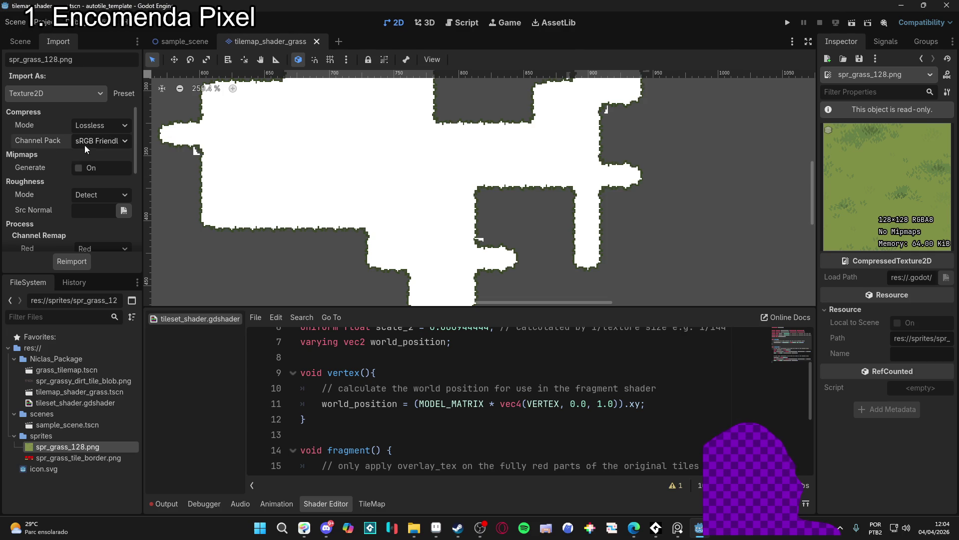
{"action": "mouse_move", "coordinate": [56, 163]}
{"action": "scroll", "coordinate": [61, 205], "scroll_direction": "down", "scroll_amount": 3}
{"action": "scroll", "coordinate": [64, 209], "scroll_direction": "down", "scroll_amount": 2}
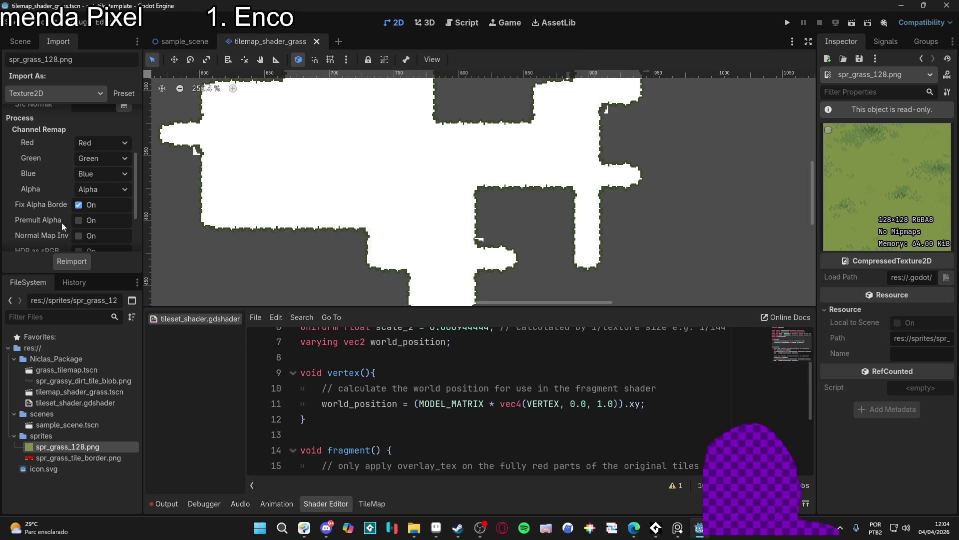
{"action": "left_click", "coordinate": [79, 205]}
{"action": "left_click", "coordinate": [81, 262]}
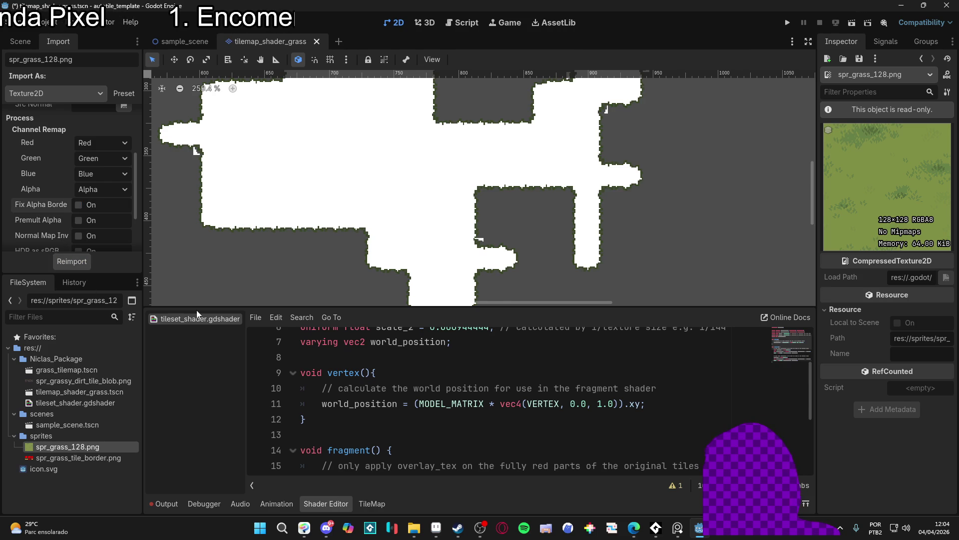
- Test HDR as sRGB and HDR Clamp Exposure with reimports, re-enable Fix Alpha Border, then select spr_grass_tile_border.png
{"action": "scroll", "coordinate": [80, 219], "scroll_direction": "down", "scroll_amount": 3}
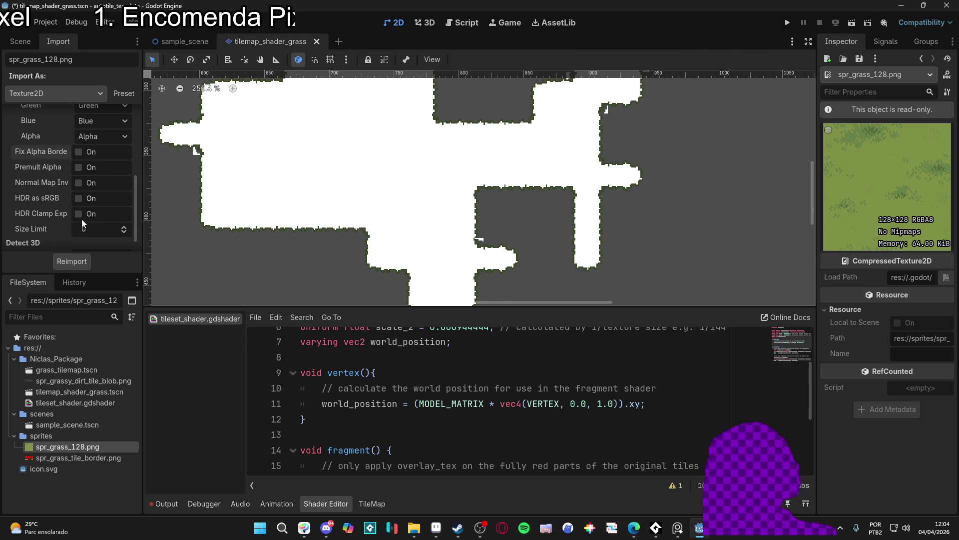
{"action": "left_click", "coordinate": [78, 199]}
{"action": "left_click", "coordinate": [83, 261]}
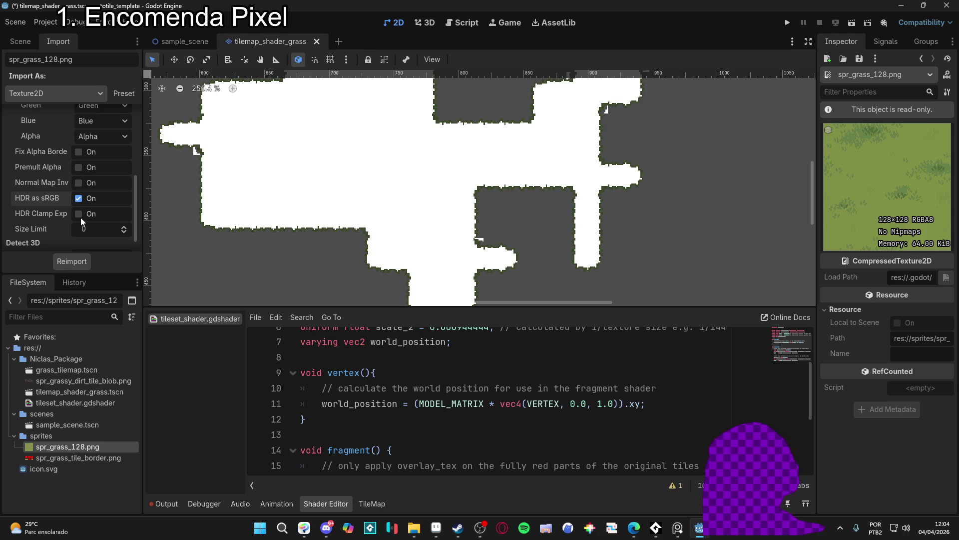
{"action": "left_click", "coordinate": [79, 197]}
{"action": "left_click", "coordinate": [78, 213]}
{"action": "left_click", "coordinate": [75, 261]}
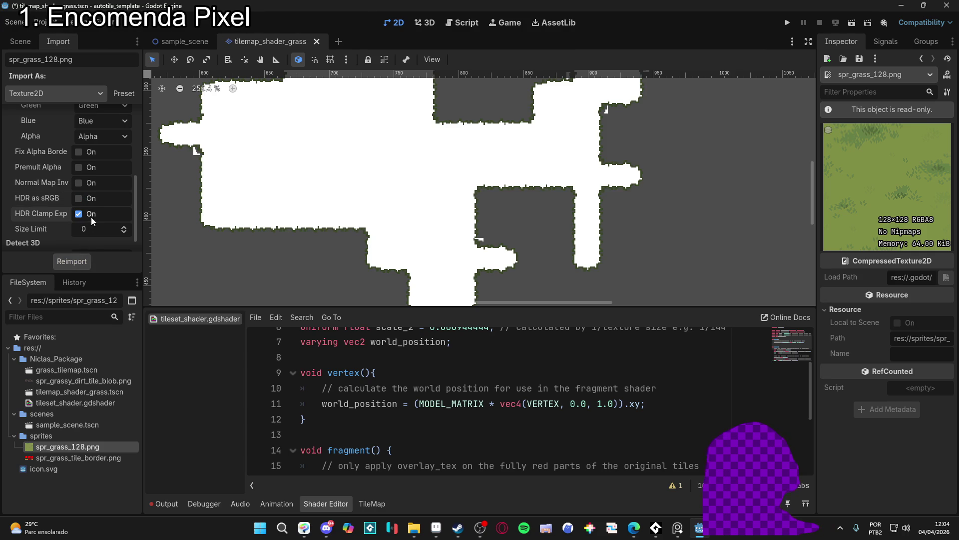
{"action": "scroll", "coordinate": [90, 216], "scroll_direction": "up", "scroll_amount": 3}
{"action": "left_click", "coordinate": [90, 205]}
{"action": "left_click", "coordinate": [88, 255]}
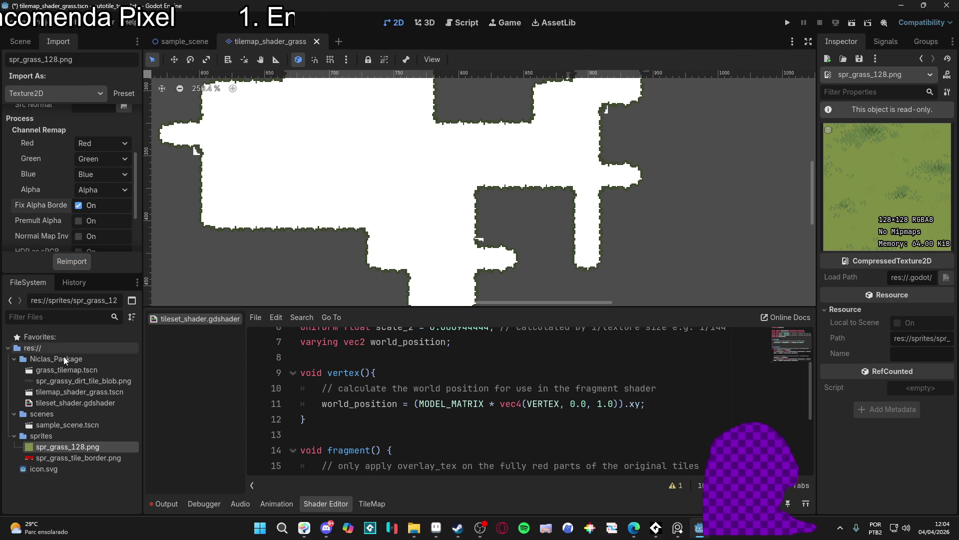
{"action": "left_click", "coordinate": [89, 457]}
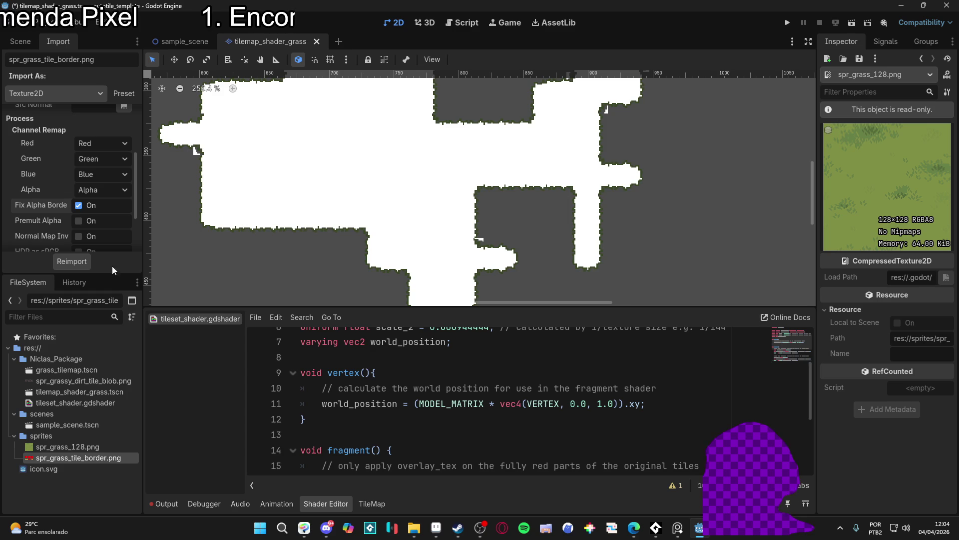
- Show icon.svg's import settings and try enabling Premult Alpha
{"action": "left_click", "coordinate": [85, 465]}
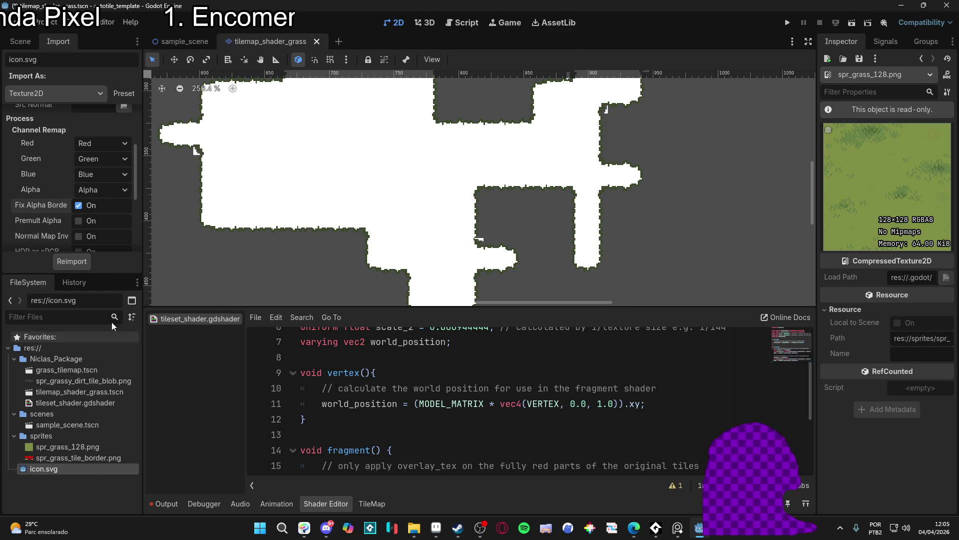
{"action": "scroll", "coordinate": [82, 202], "scroll_direction": "down", "scroll_amount": 1}
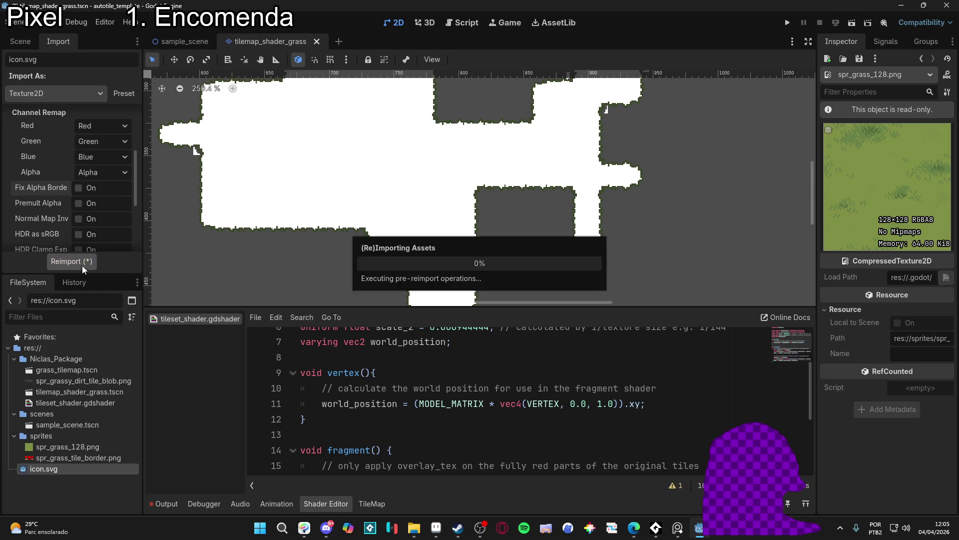
{"action": "left_click", "coordinate": [79, 202]}
{"action": "left_click", "coordinate": [86, 278]}
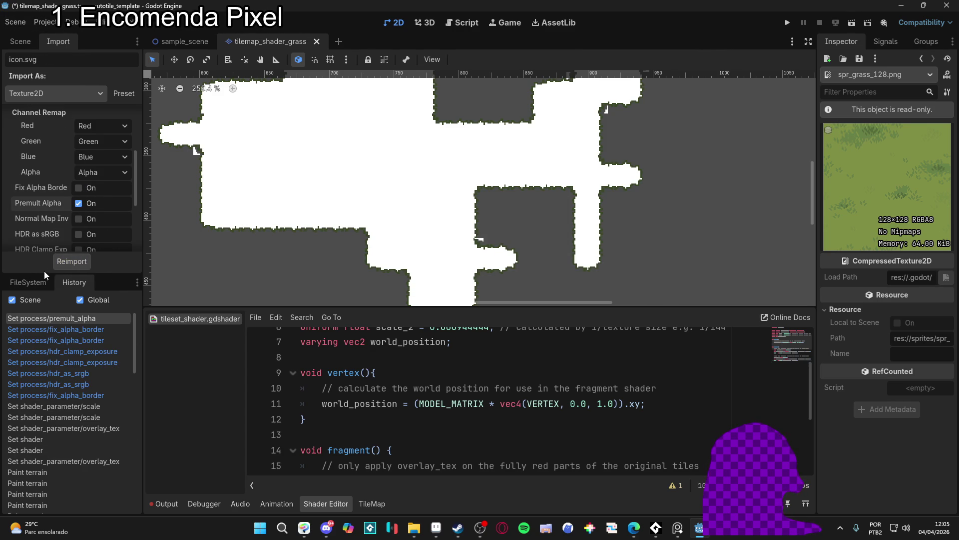
{"action": "left_click", "coordinate": [47, 283]}
- Turn Premult Alpha off, enable Normal Map Invert and HDR Clamp Exposure, leaving HDR as sRGB off
{"action": "left_click", "coordinate": [79, 203]}
{"action": "left_click", "coordinate": [78, 219]}
{"action": "left_click", "coordinate": [79, 235]}
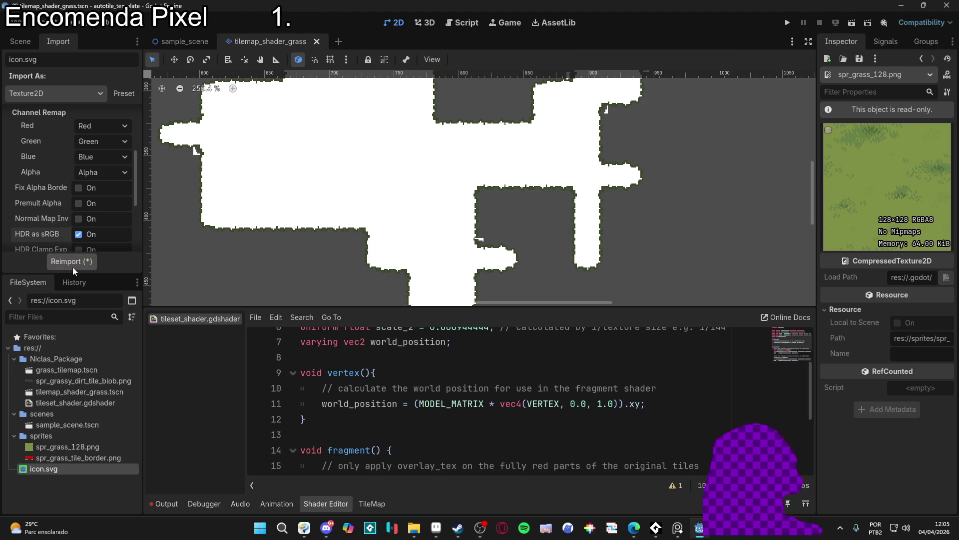
{"action": "left_click", "coordinate": [79, 236]}
{"action": "scroll", "coordinate": [83, 244], "scroll_direction": "down", "scroll_amount": 1}
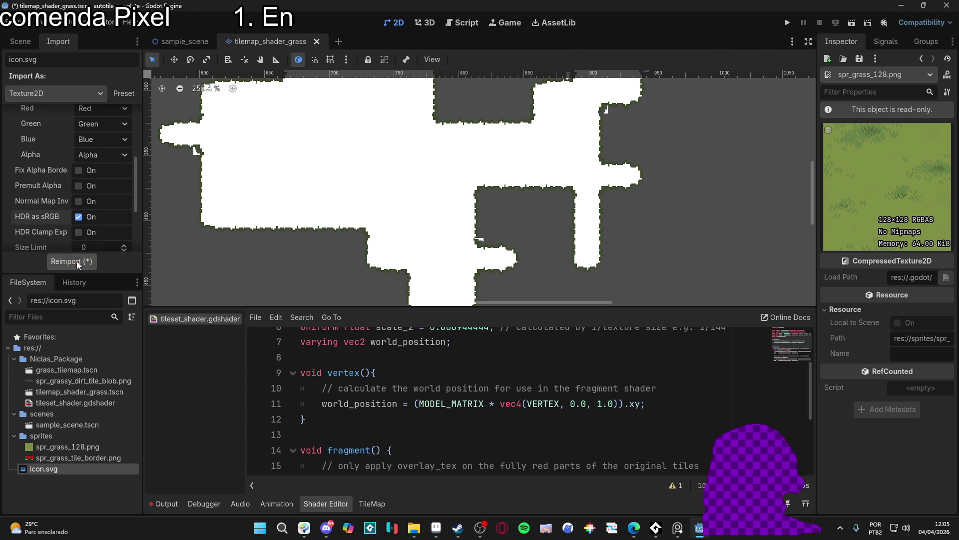
{"action": "left_click", "coordinate": [79, 216]}
{"action": "left_click", "coordinate": [78, 232]}
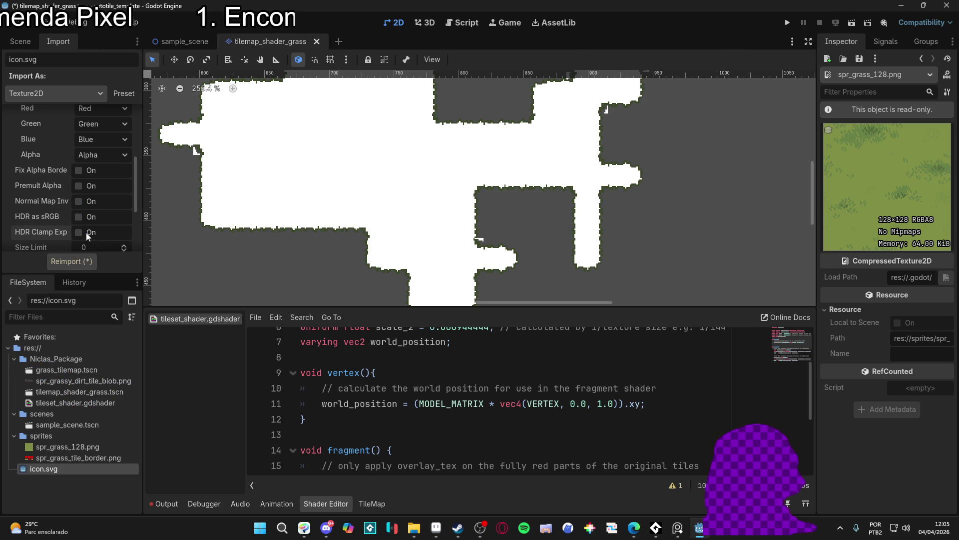
{"action": "scroll", "coordinate": [97, 229], "scroll_direction": "down", "scroll_amount": 1}
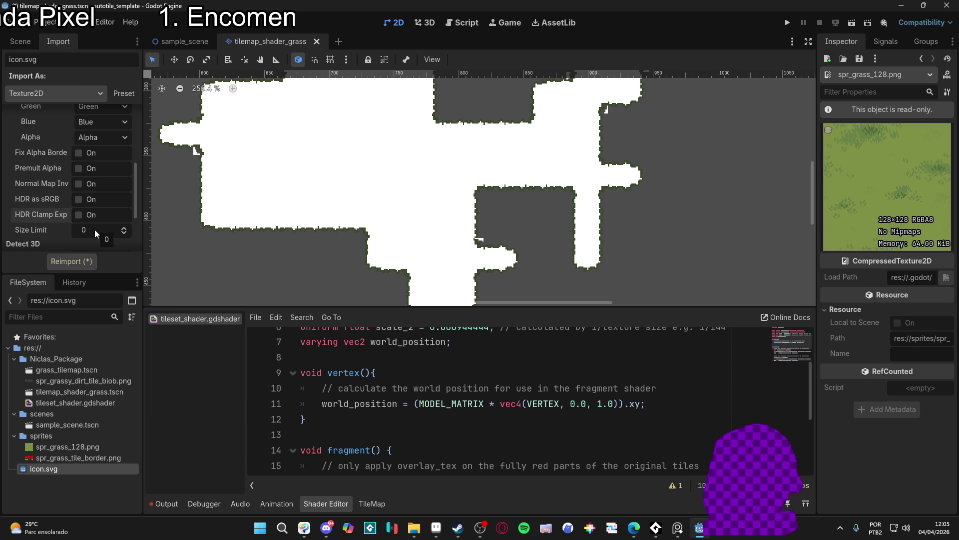
{"action": "scroll", "coordinate": [65, 230], "scroll_direction": "up", "scroll_amount": 2}
- Enable Fix Alpha Border for icon.svg and confirm Import As stays Texture2D
{"action": "left_click", "coordinate": [79, 189]}
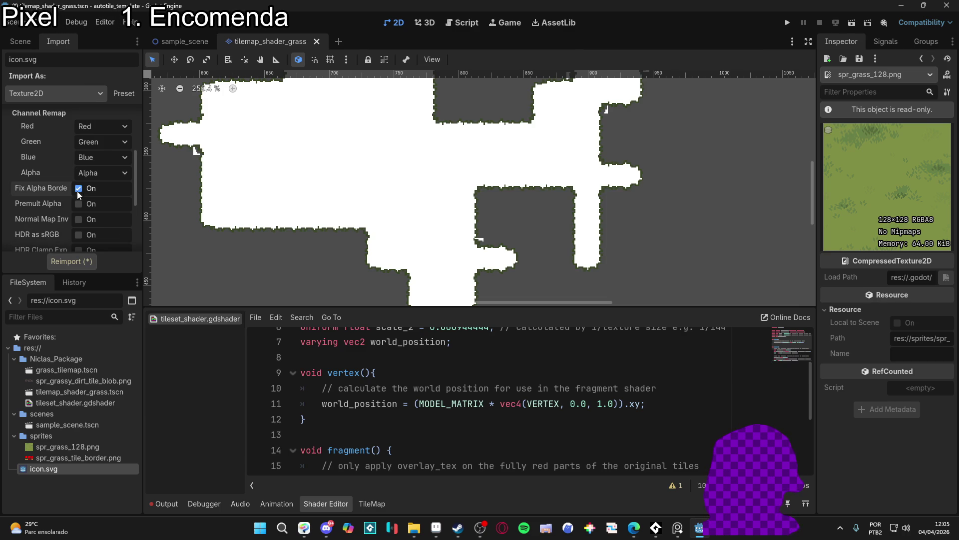
{"action": "mouse_move", "coordinate": [40, 189]}
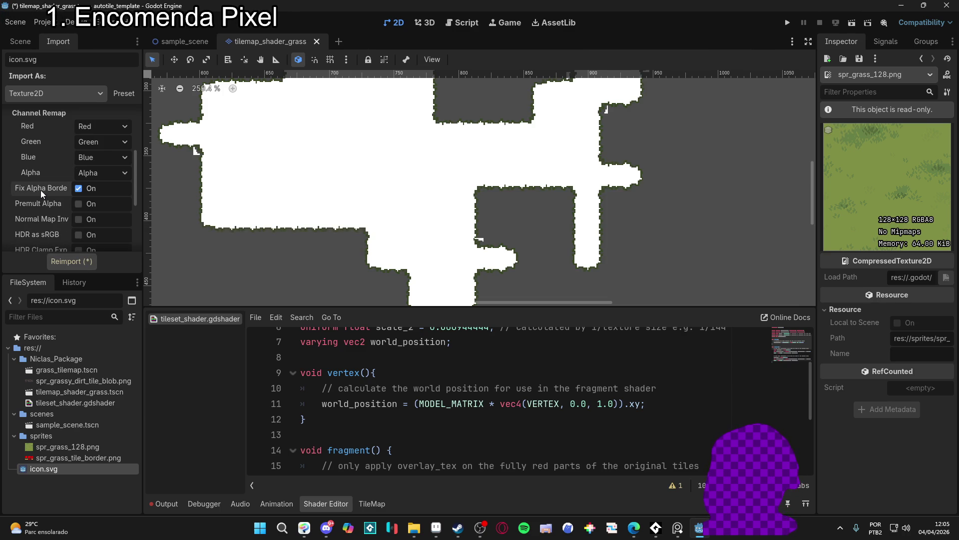
{"action": "scroll", "coordinate": [58, 219], "scroll_direction": "up", "scroll_amount": 2}
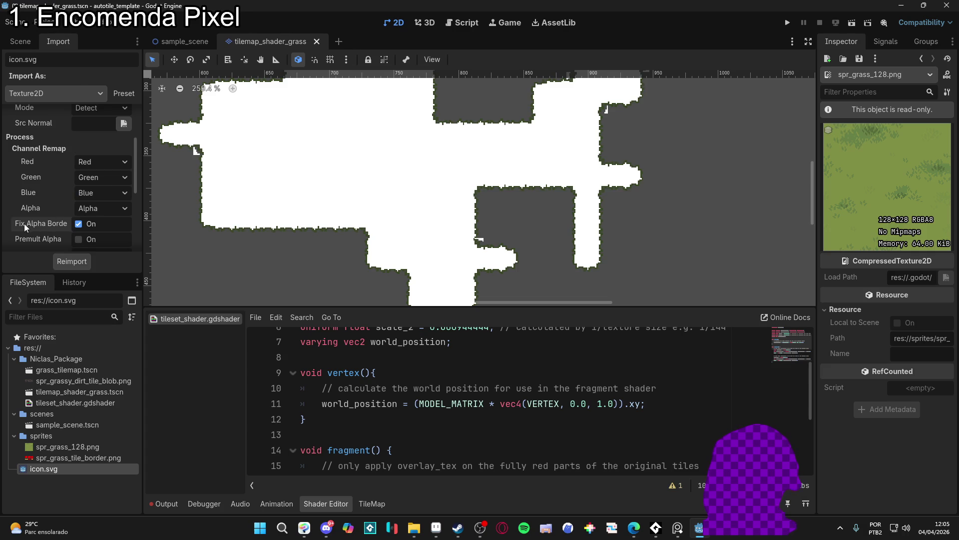
{"action": "scroll", "coordinate": [33, 221], "scroll_direction": "up", "scroll_amount": 2}
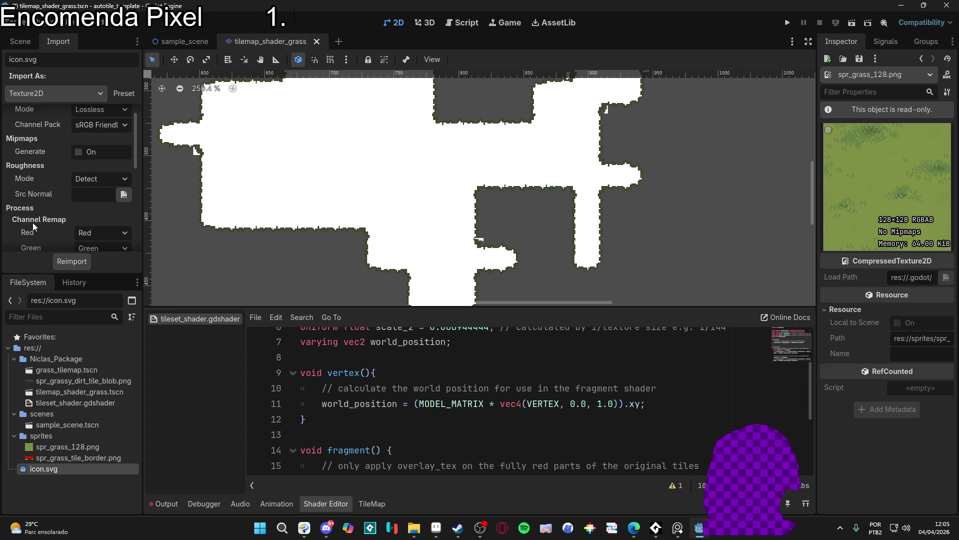
{"action": "scroll", "coordinate": [33, 225], "scroll_direction": "up", "scroll_amount": 2}
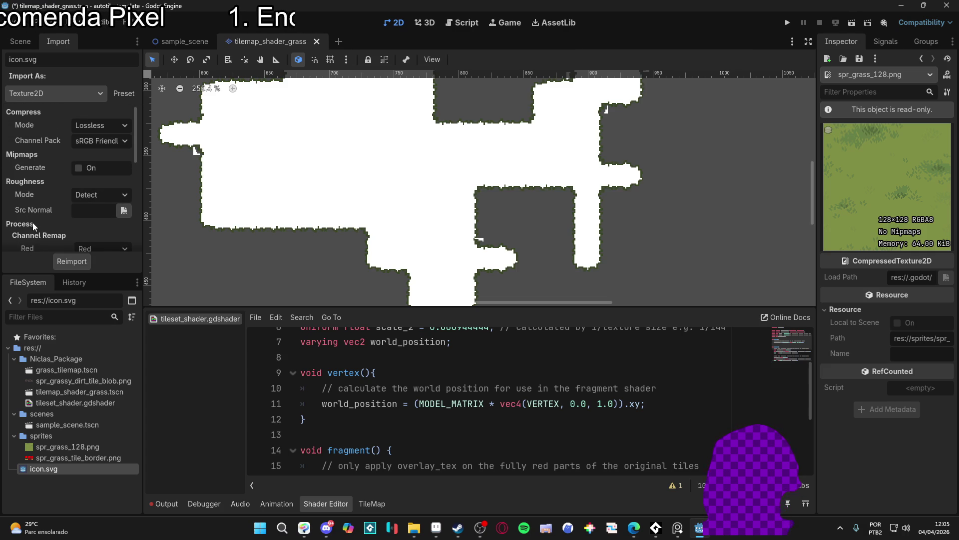
{"action": "scroll", "coordinate": [32, 223], "scroll_direction": "down", "scroll_amount": 5}
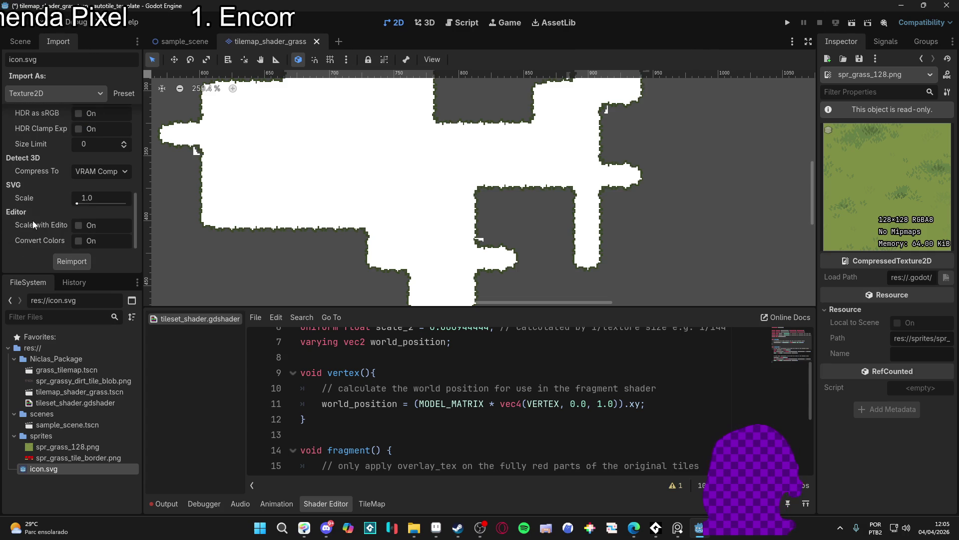
{"action": "left_click", "coordinate": [40, 93]}
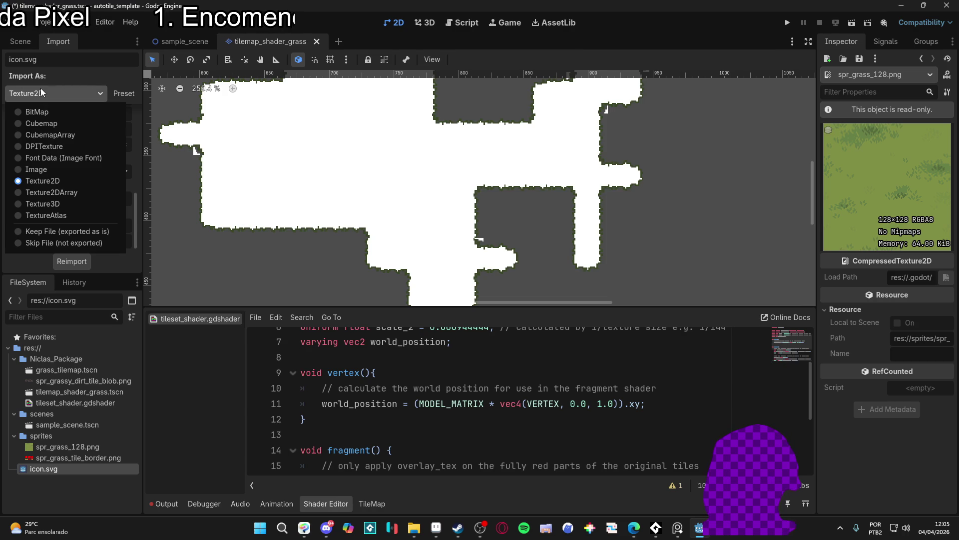
{"action": "left_click", "coordinate": [41, 88]}
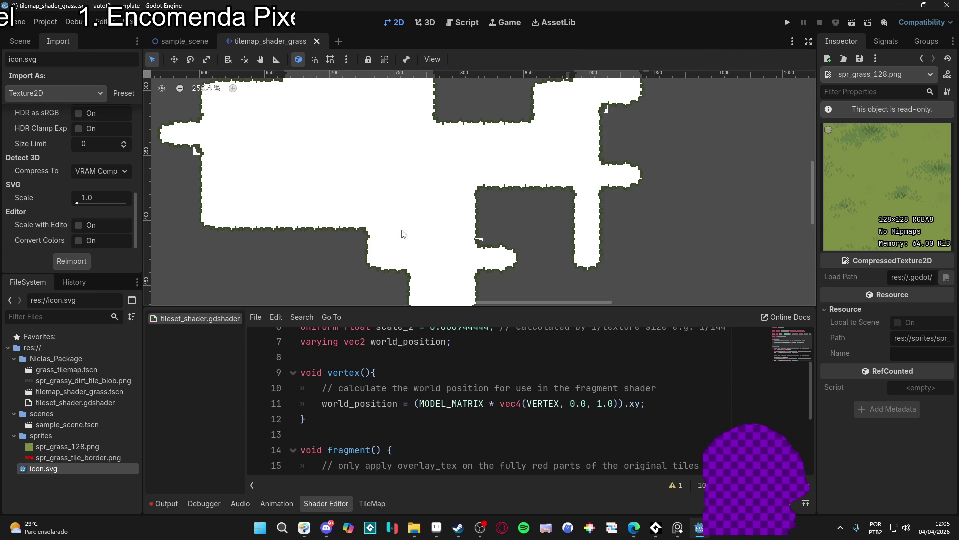
{"action": "scroll", "coordinate": [303, 201], "scroll_direction": "up", "scroll_amount": 2}
{"action": "scroll", "coordinate": [357, 196], "scroll_direction": "down", "scroll_amount": 2}
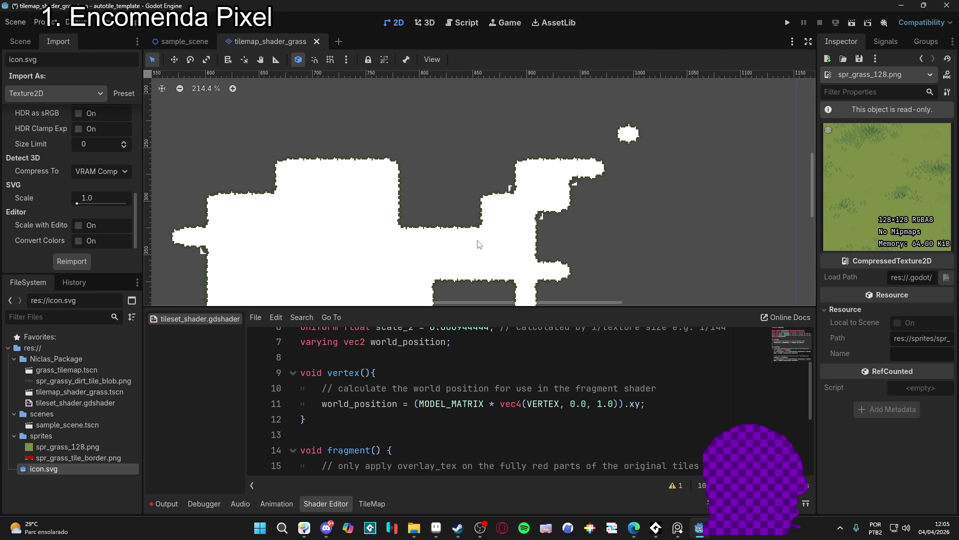
- Select tilemap_grass and show the TileSet editor with the spr_grass_tile_border.png atlas tiles
{"action": "scroll", "coordinate": [465, 185], "scroll_direction": "down", "scroll_amount": 2}
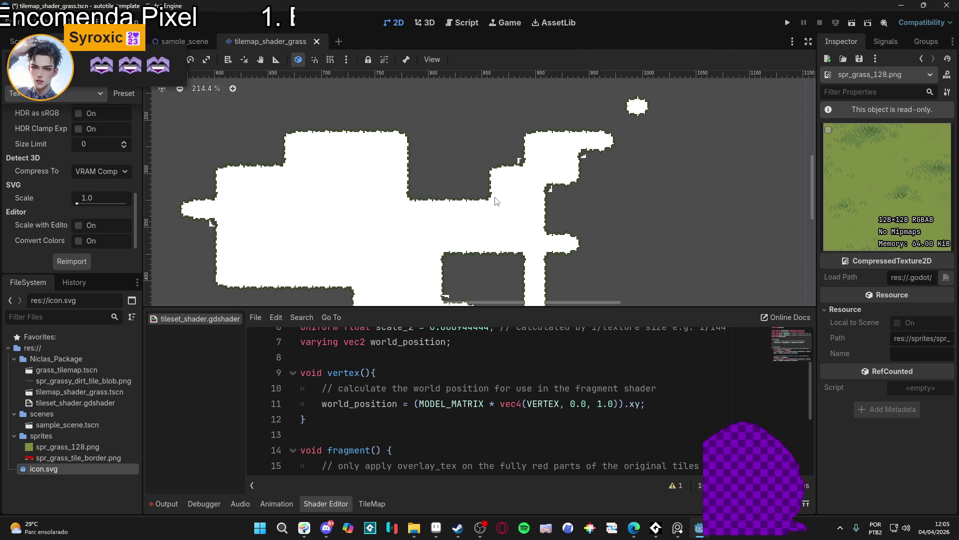
{"action": "left_click", "coordinate": [375, 501]}
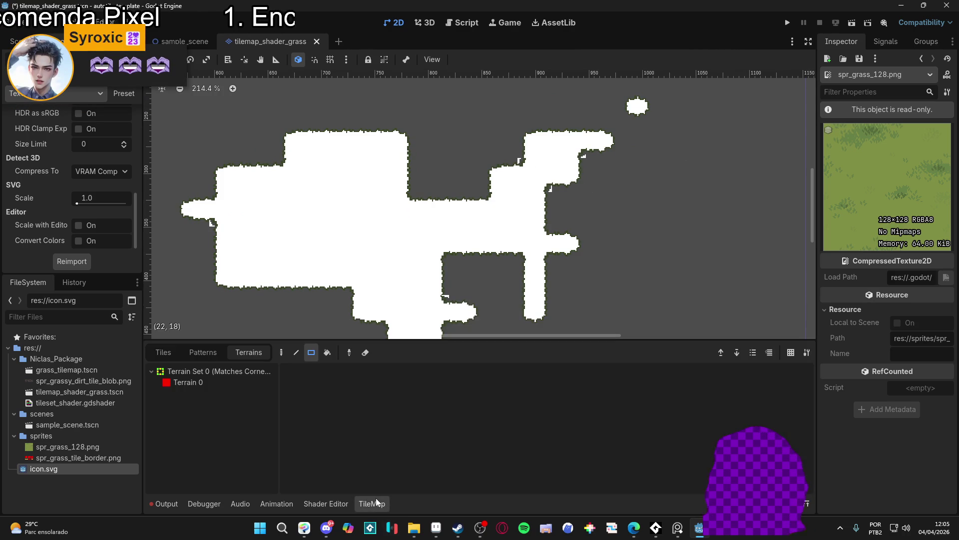
{"action": "left_click", "coordinate": [163, 353]}
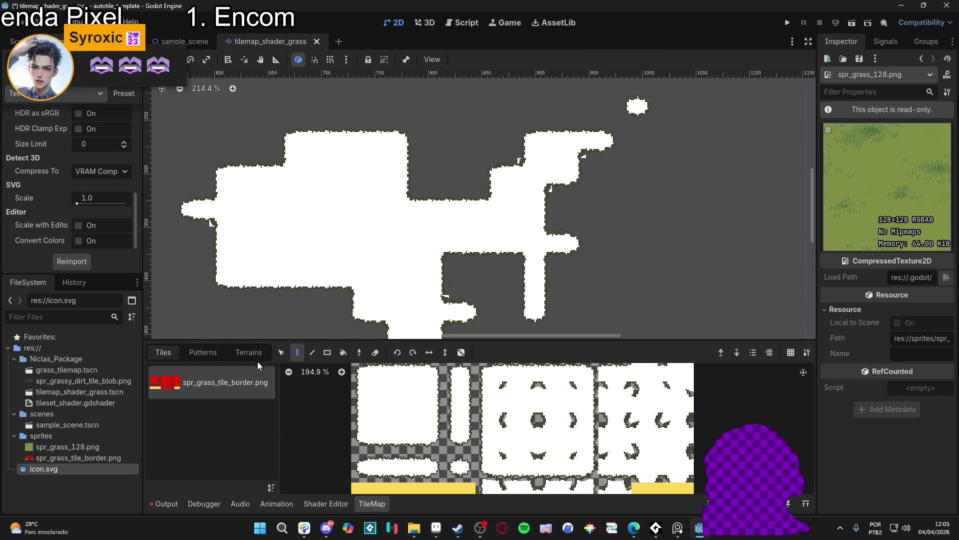
{"action": "left_click", "coordinate": [326, 503]}
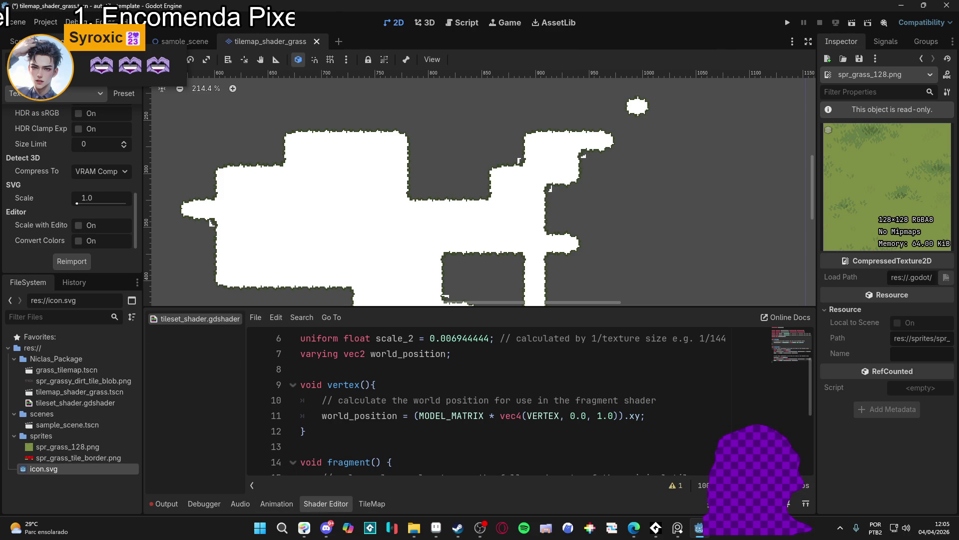
{"action": "left_click", "coordinate": [15, 41]}
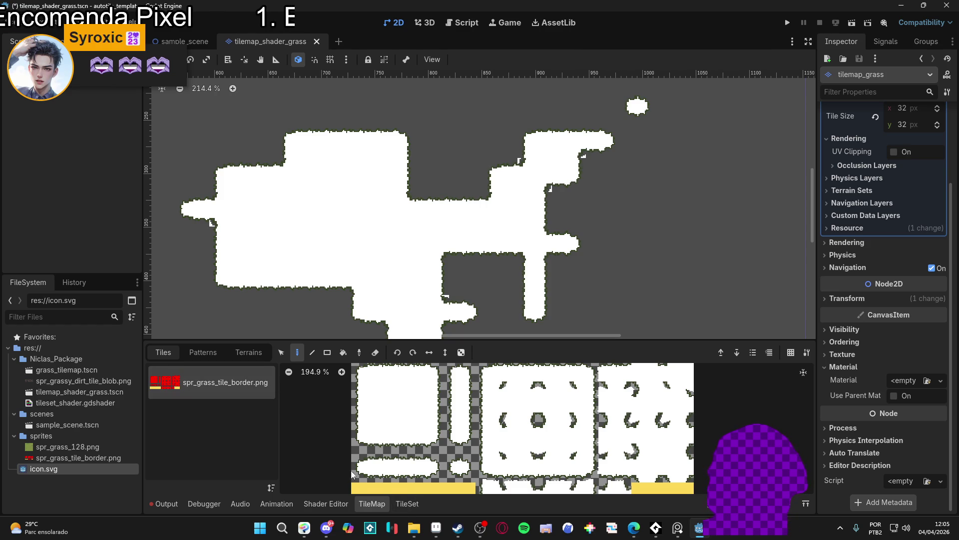
{"action": "left_click", "coordinate": [414, 506]}
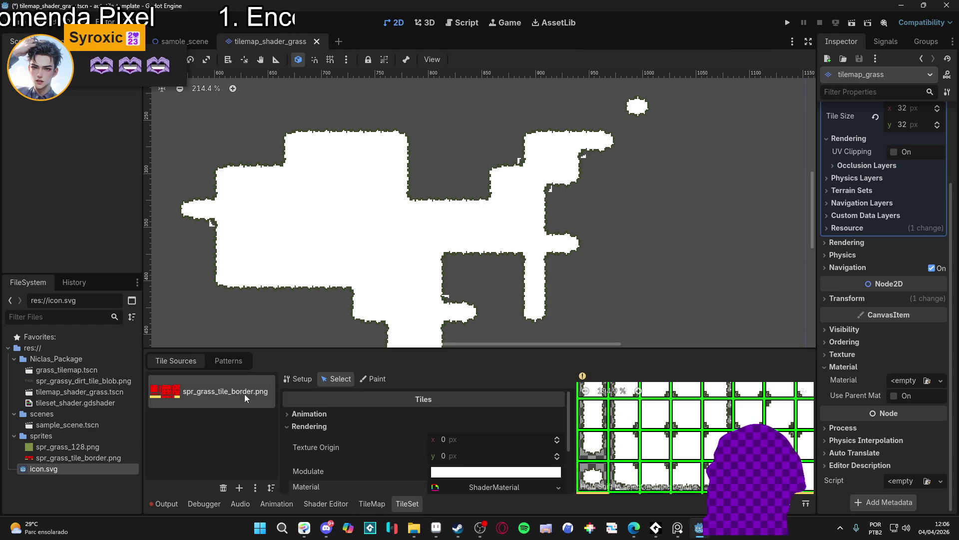
- Drag spr_grass_128.png into the ShaderMaterial's Overlay Tex Red slot
{"action": "left_click_drag", "start_coordinate": [455, 349], "coordinate": [455, 219]}
{"action": "left_click", "coordinate": [490, 357]}
{"action": "scroll", "coordinate": [439, 451], "scroll_direction": "down", "scroll_amount": 2}
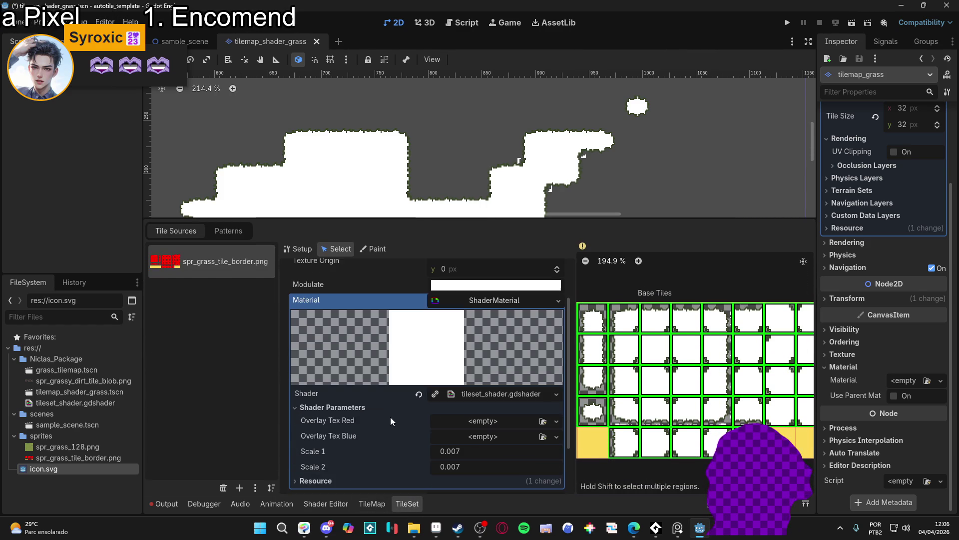
{"action": "mouse_move", "coordinate": [88, 448]}
{"action": "left_mouse_down"}
{"action": "mouse_move", "coordinate": [487, 440]}
{"action": "mouse_move", "coordinate": [496, 424]}
{"action": "left_mouse_up"}
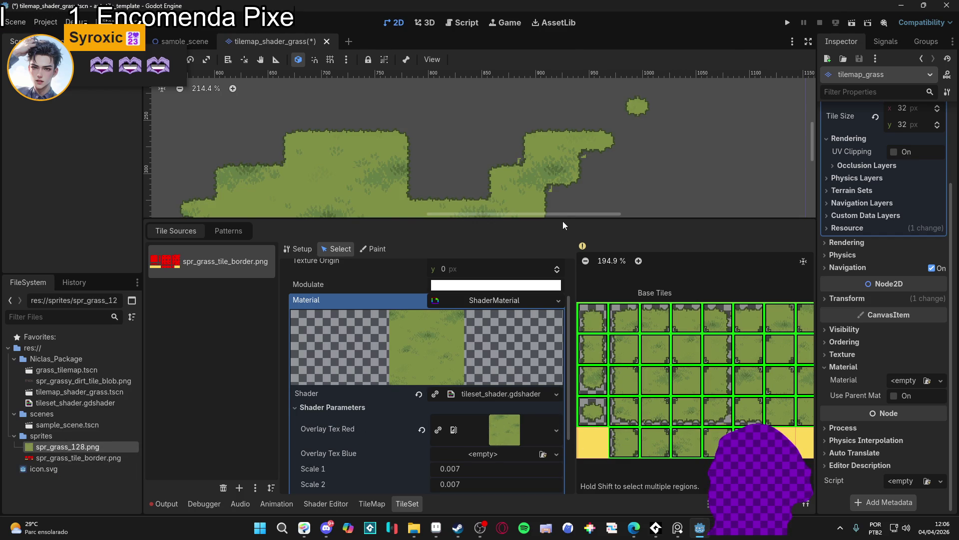
{"action": "left_click_drag", "start_coordinate": [567, 220], "coordinate": [529, 388]}
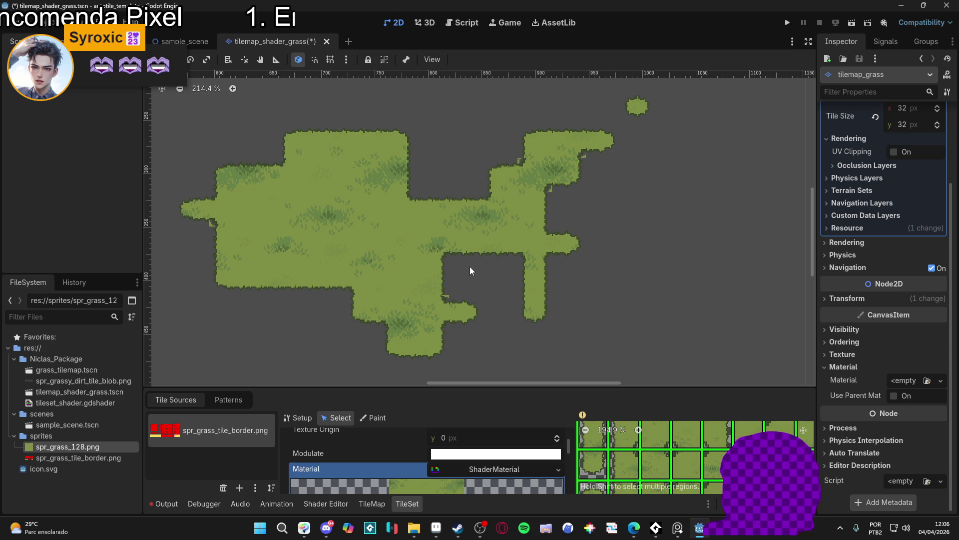
- Inspect the textured grass tilemap, resize the bottom panel, and return to the TileMap painting panel
{"action": "scroll", "coordinate": [561, 303], "scroll_direction": "down", "scroll_amount": 2}
{"action": "left_click_drag", "start_coordinate": [516, 388], "coordinate": [516, 325]}
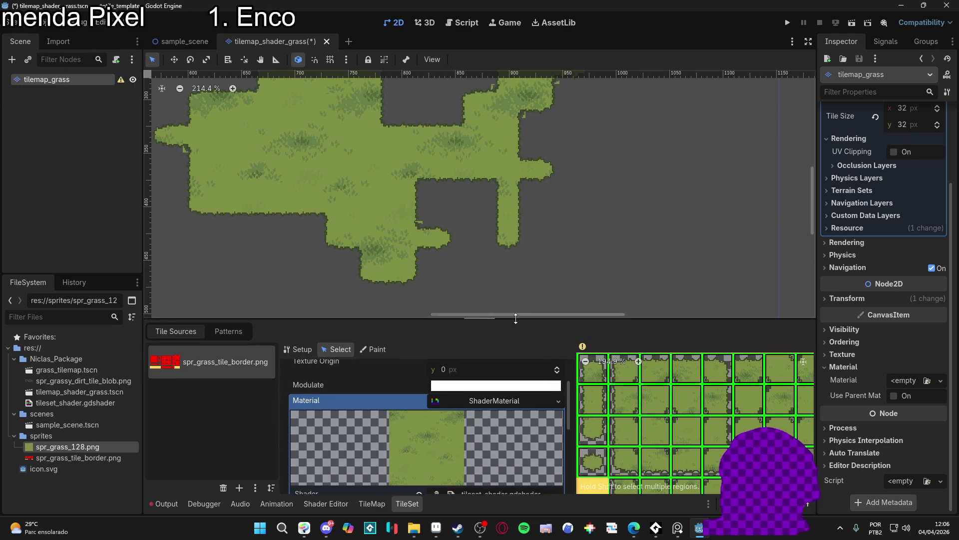
{"action": "scroll", "coordinate": [523, 209], "scroll_direction": "down", "scroll_amount": 1}
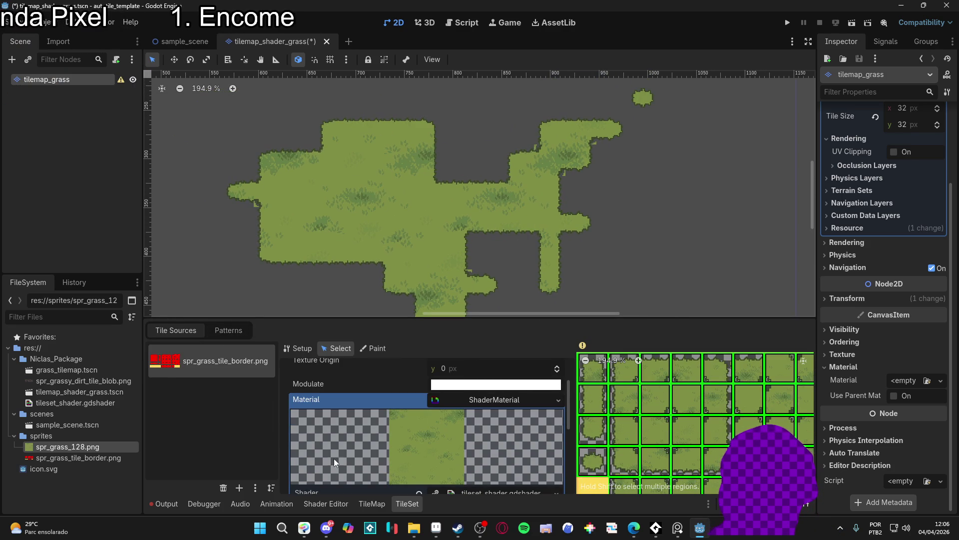
{"action": "left_click", "coordinate": [372, 503]}
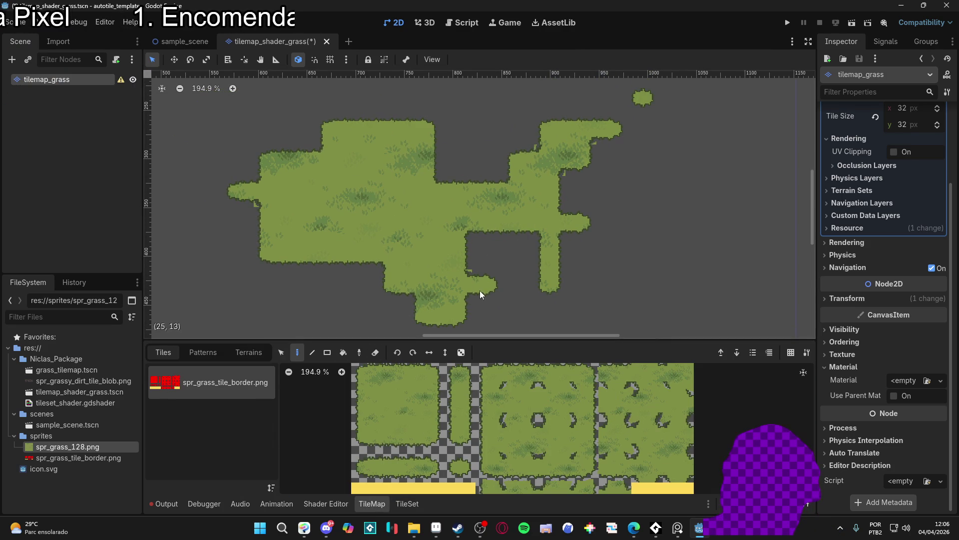
{"action": "left_click_drag", "start_coordinate": [473, 281], "coordinate": [457, 264]}
{"action": "left_click", "coordinate": [394, 506]}
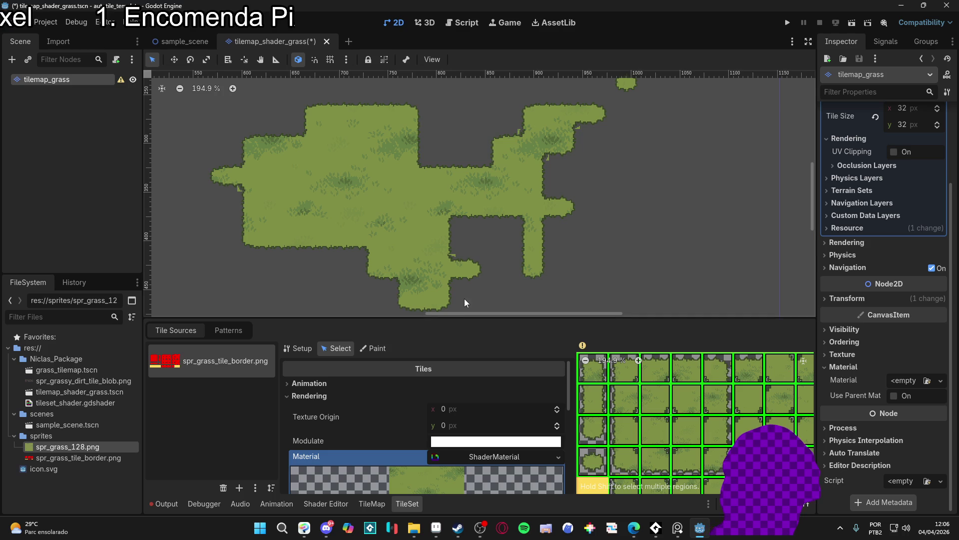
{"action": "left_click_drag", "start_coordinate": [430, 242], "coordinate": [393, 177]}
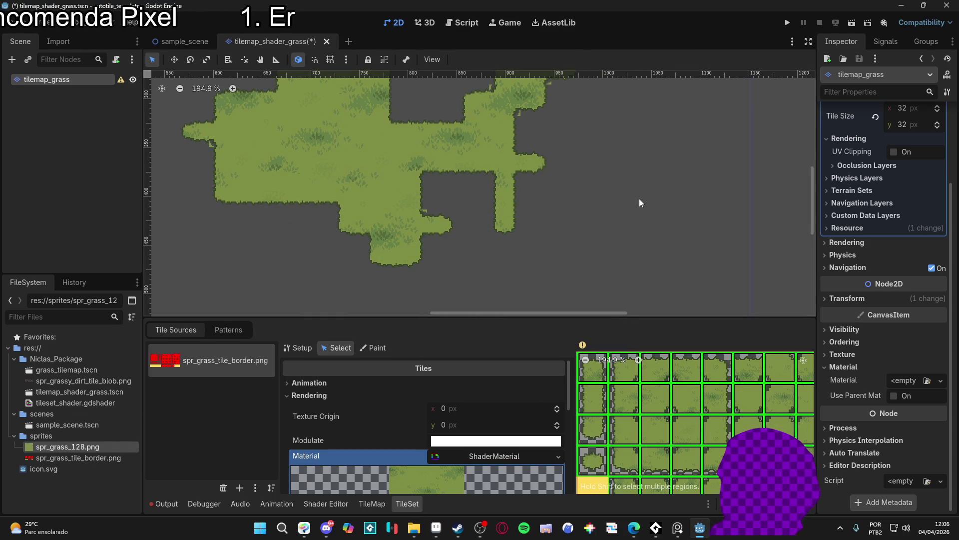
{"action": "scroll", "coordinate": [535, 178], "scroll_direction": "up", "scroll_amount": 3}
{"action": "scroll", "coordinate": [535, 178], "scroll_direction": "left", "scroll_amount": 2}
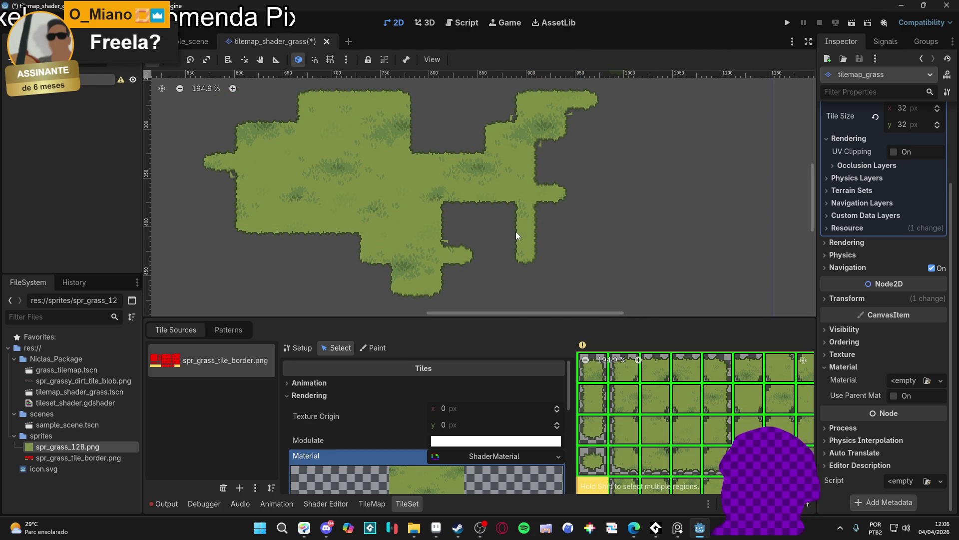
{"action": "left_click_drag", "start_coordinate": [480, 317], "coordinate": [479, 310]}
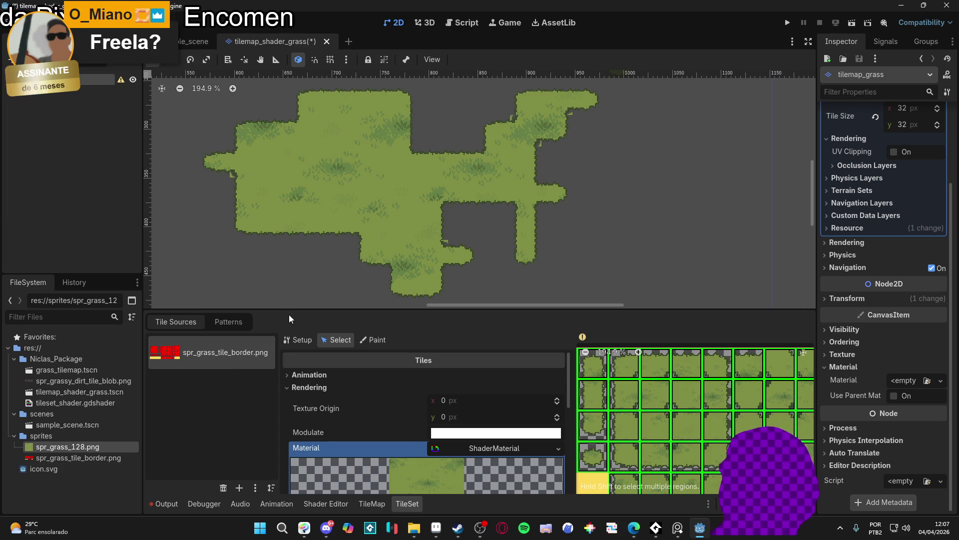
{"action": "left_click", "coordinate": [373, 504]}
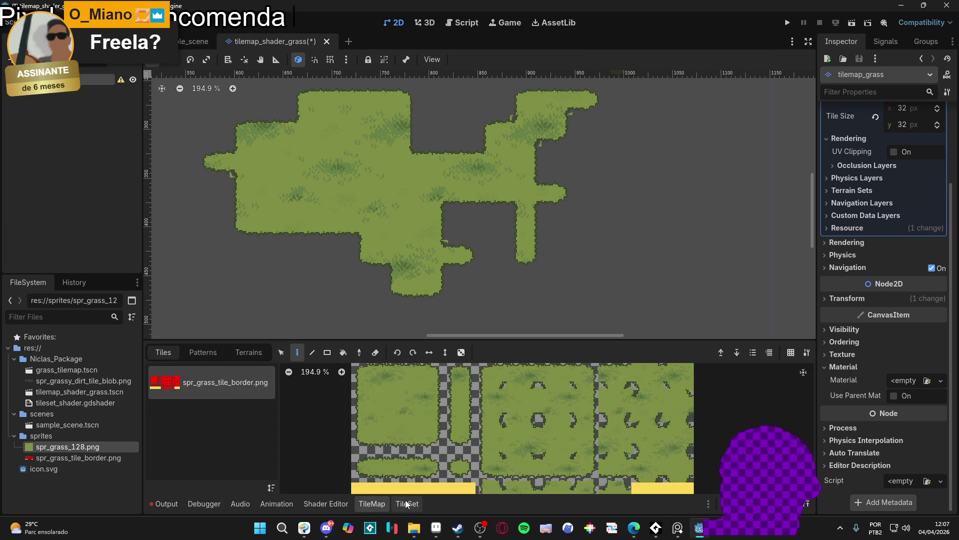
- Browse the TileMap panel's Tiles, Patterns and Terrains tabs, collapsing Terrain Set 0
{"action": "left_click", "coordinate": [202, 352]}
{"action": "left_click", "coordinate": [160, 354]}
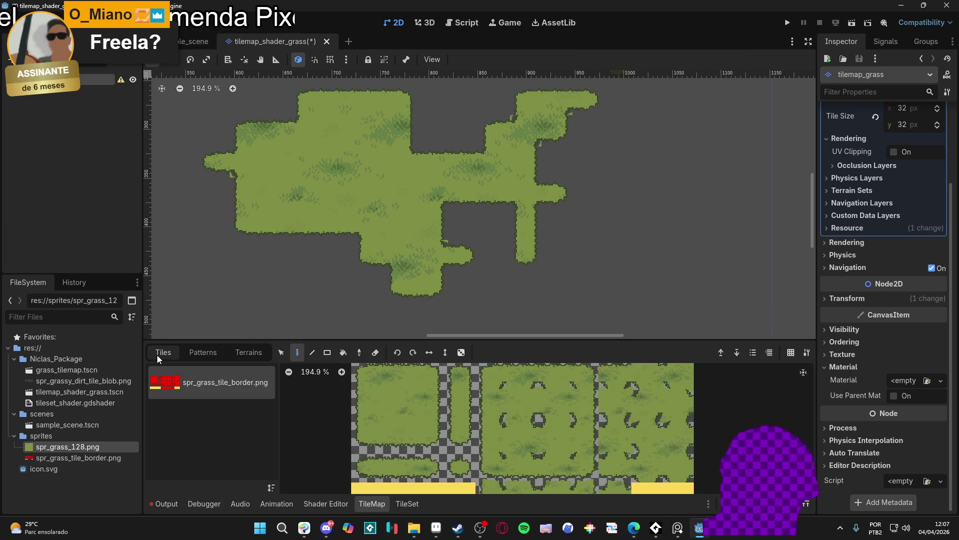
{"action": "left_click", "coordinate": [248, 352]}
{"action": "left_click", "coordinate": [202, 353]}
{"action": "left_click", "coordinate": [163, 352]}
{"action": "left_click", "coordinate": [249, 352]}
{"action": "left_click", "coordinate": [203, 352]}
{"action": "left_click", "coordinate": [249, 352]}
{"action": "double_click", "coordinate": [186, 372]}
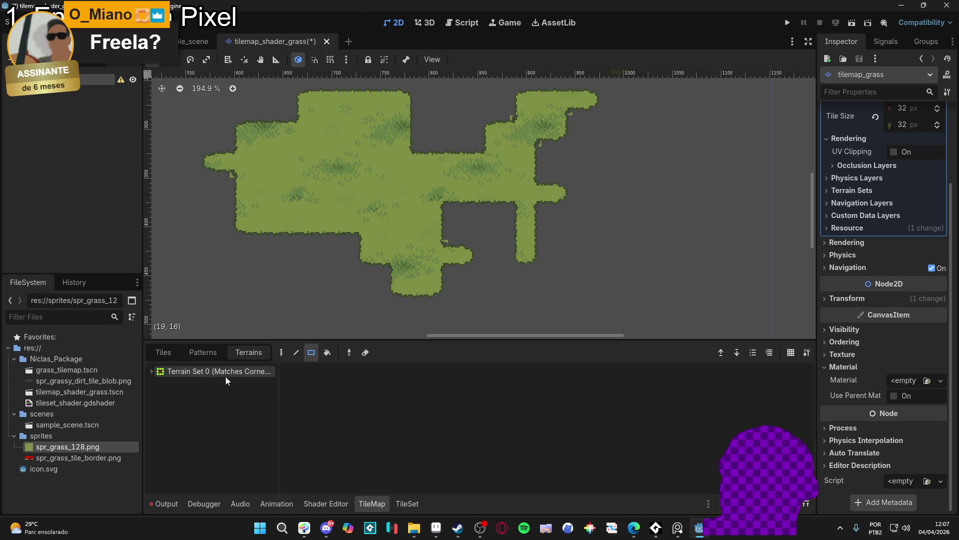
{"action": "left_click", "coordinate": [163, 352]}
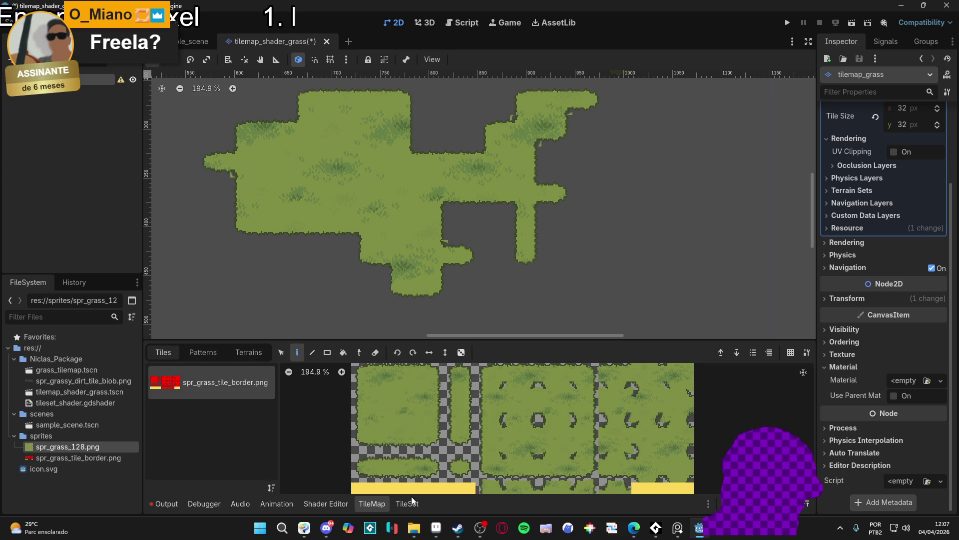
- Set the TileSet panel to painting properties and select Terrain 0 for tilemap painting
{"action": "left_click", "coordinate": [417, 504]}
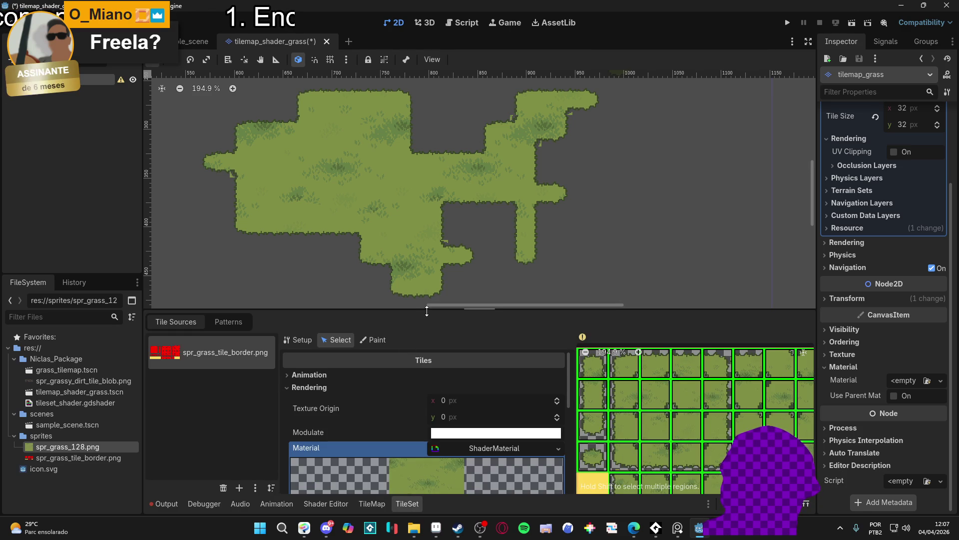
{"action": "left_click", "coordinate": [309, 387]}
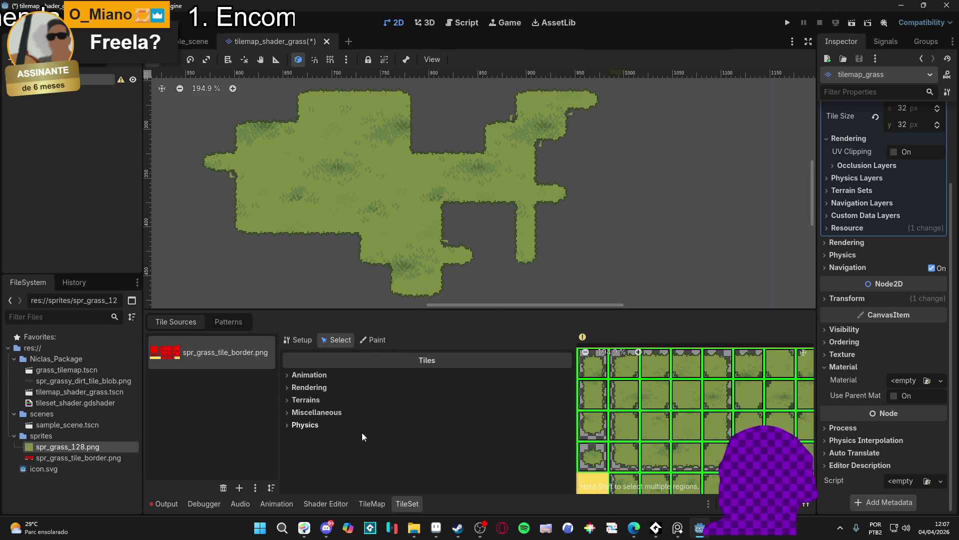
{"action": "left_click", "coordinate": [375, 340]}
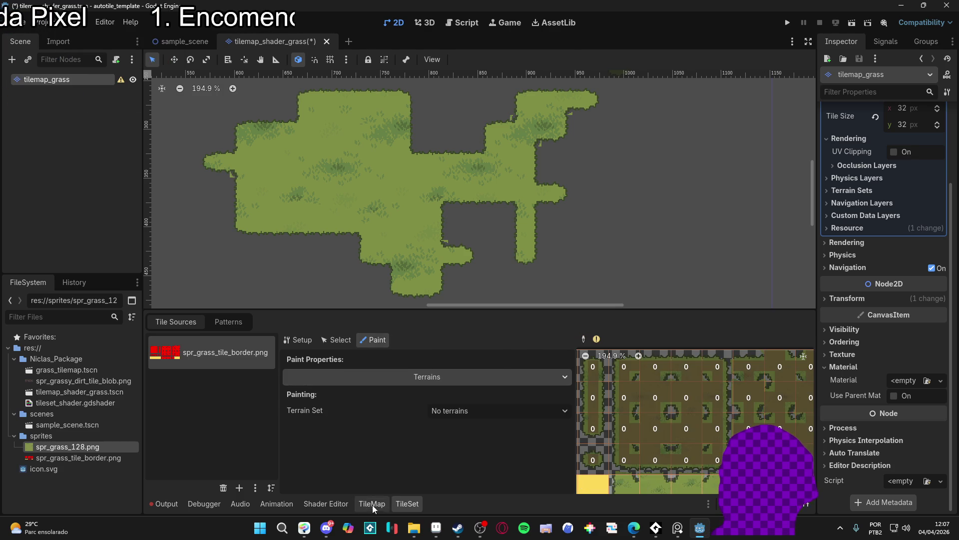
{"action": "left_click", "coordinate": [372, 504]}
{"action": "left_click", "coordinate": [248, 353]}
{"action": "left_click", "coordinate": [205, 382]}
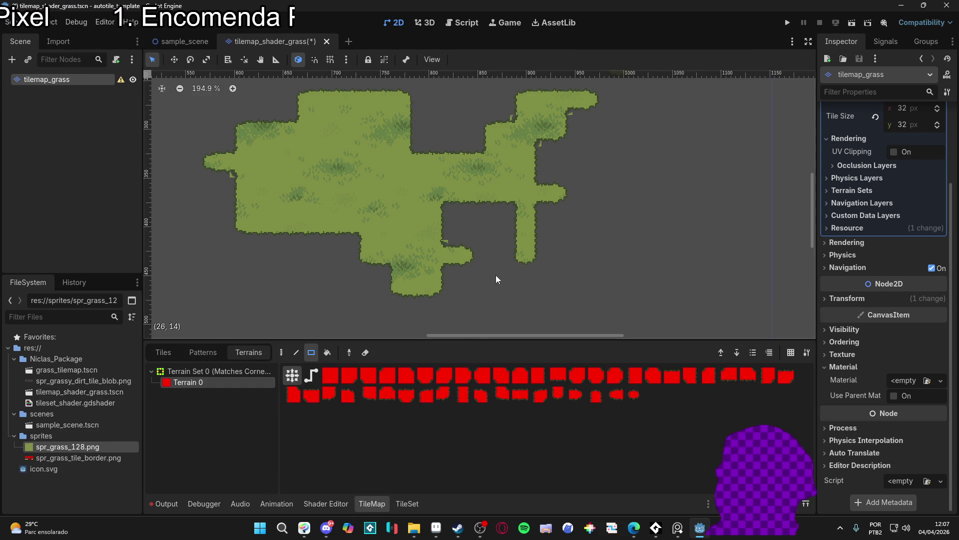
- Paint grass into the lower-arm gap, right-side notches and left notch, squaring off the lower right
{"action": "left_click_drag", "start_coordinate": [493, 259], "coordinate": [464, 252]}
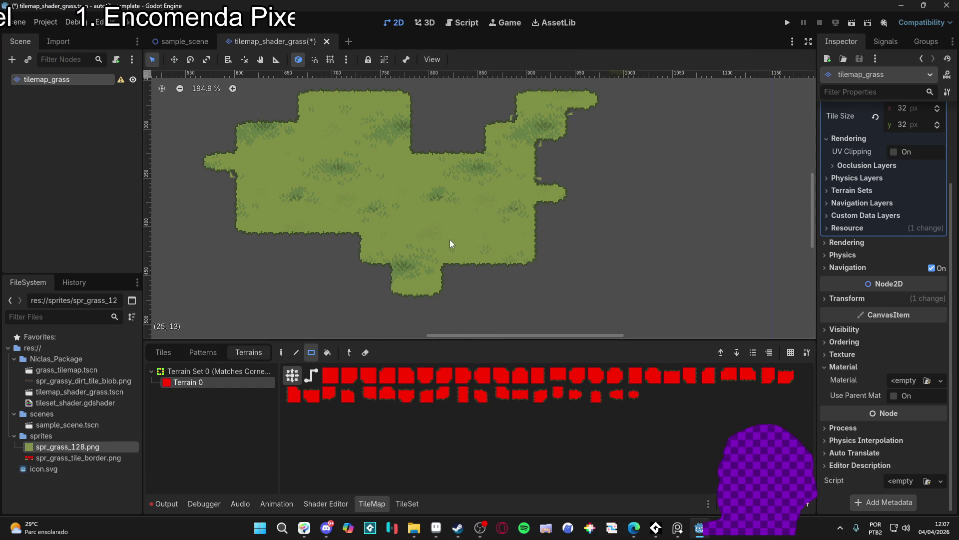
{"action": "left_click_drag", "start_coordinate": [530, 182], "coordinate": [560, 195]}
{"action": "left_click_drag", "start_coordinate": [565, 116], "coordinate": [595, 130]}
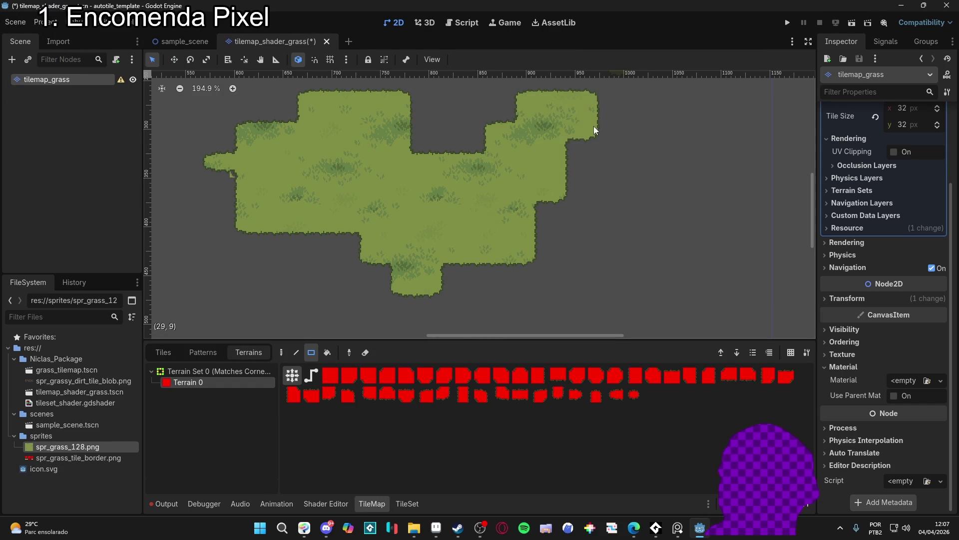
{"action": "left_click_drag", "start_coordinate": [249, 197], "coordinate": [215, 159]}
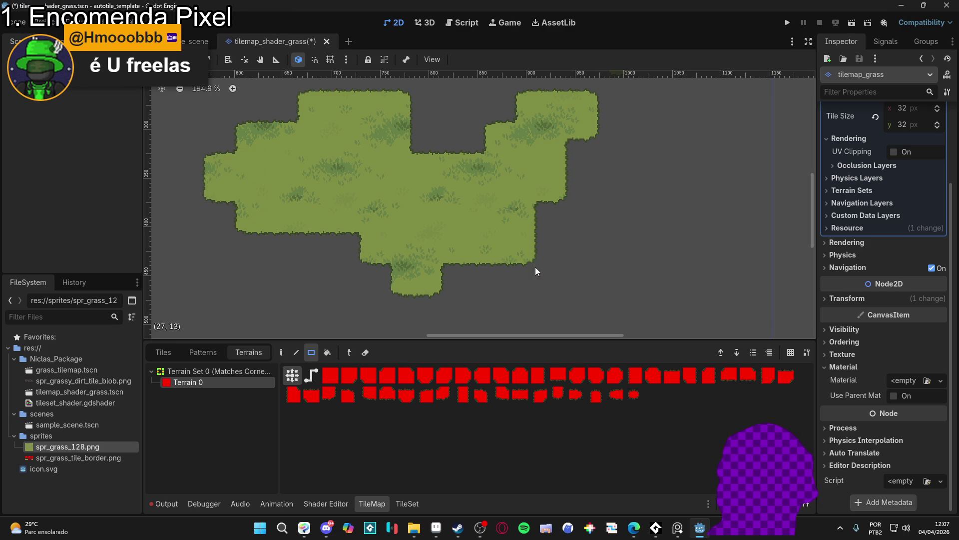
{"action": "left_click_drag", "start_coordinate": [563, 281], "coordinate": [604, 228]}
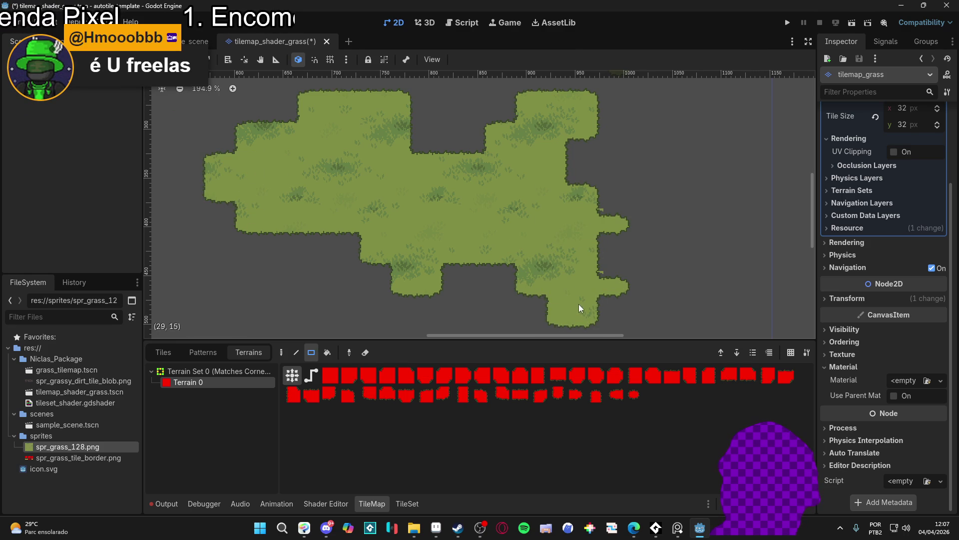
{"action": "left_click_drag", "start_coordinate": [579, 141], "coordinate": [624, 139]}
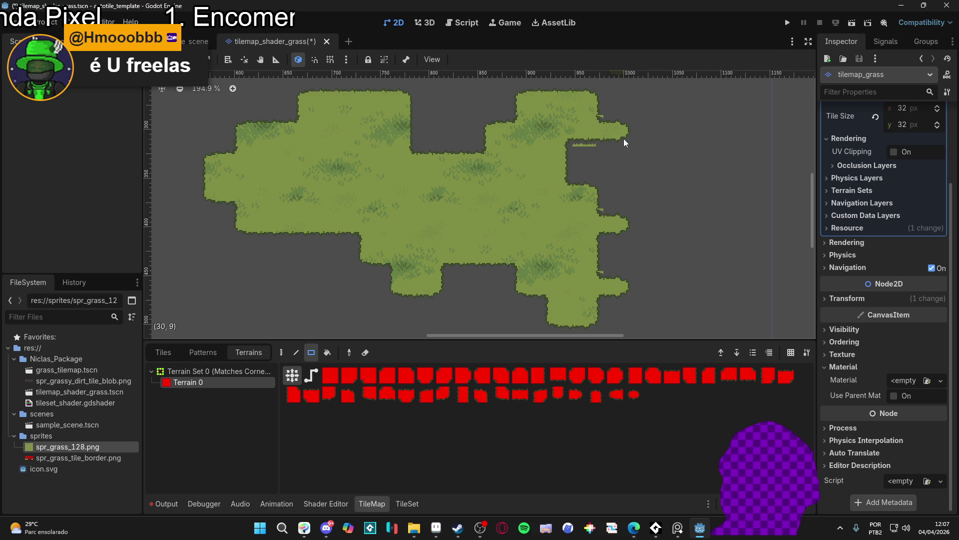
{"action": "left_click", "coordinate": [616, 184]}
{"action": "left_click_drag", "start_coordinate": [287, 223], "coordinate": [289, 266]}
- Add grass tiles at the right and upper-right edges and extend the top block two tiles
{"action": "scroll", "coordinate": [520, 296], "scroll_direction": "up", "scroll_amount": 2}
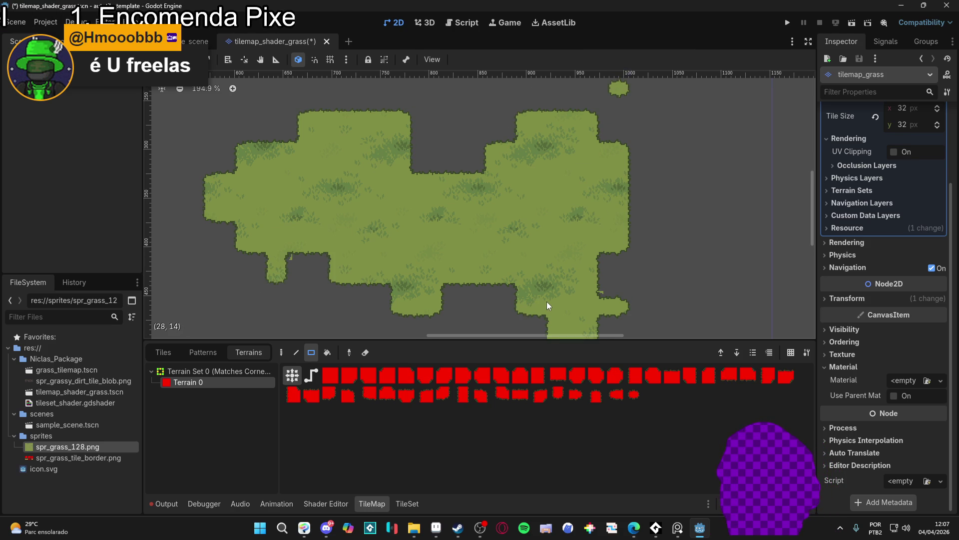
{"action": "scroll", "coordinate": [516, 262], "scroll_direction": "down", "scroll_amount": 3}
{"action": "scroll", "coordinate": [536, 273], "scroll_direction": "right", "scroll_amount": 1}
{"action": "left_click", "coordinate": [594, 191]}
{"action": "left_click", "coordinate": [593, 131]}
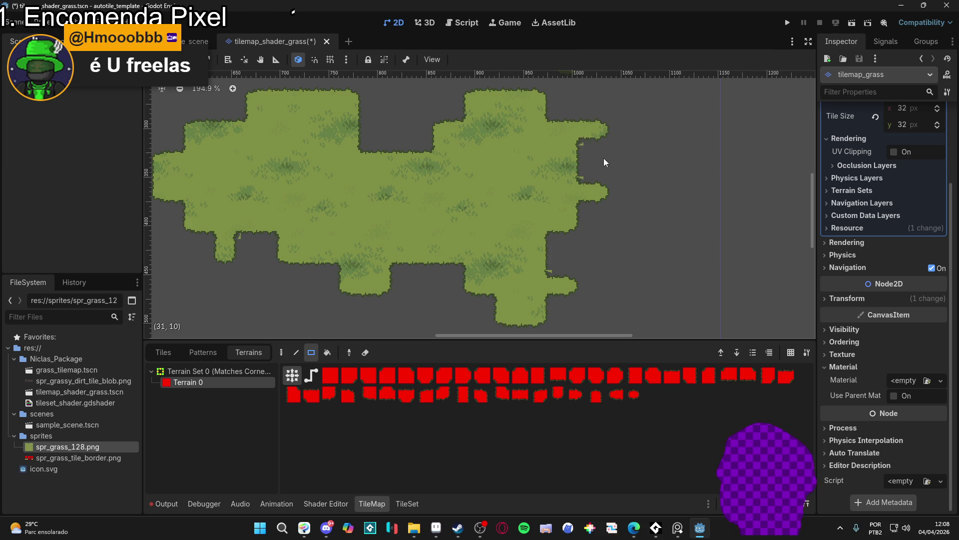
{"action": "left_click_drag", "start_coordinate": [375, 100], "coordinate": [371, 128]}
- Fill the left edge and gaps with grass and extend columns down to the bottom
{"action": "left_click_drag", "start_coordinate": [289, 146], "coordinate": [383, 152]}
{"action": "left_click_drag", "start_coordinate": [262, 200], "coordinate": [230, 185]}
{"action": "left_click_drag", "start_coordinate": [305, 257], "coordinate": [323, 294]}
{"action": "left_click_drag", "start_coordinate": [256, 214], "coordinate": [280, 256]}
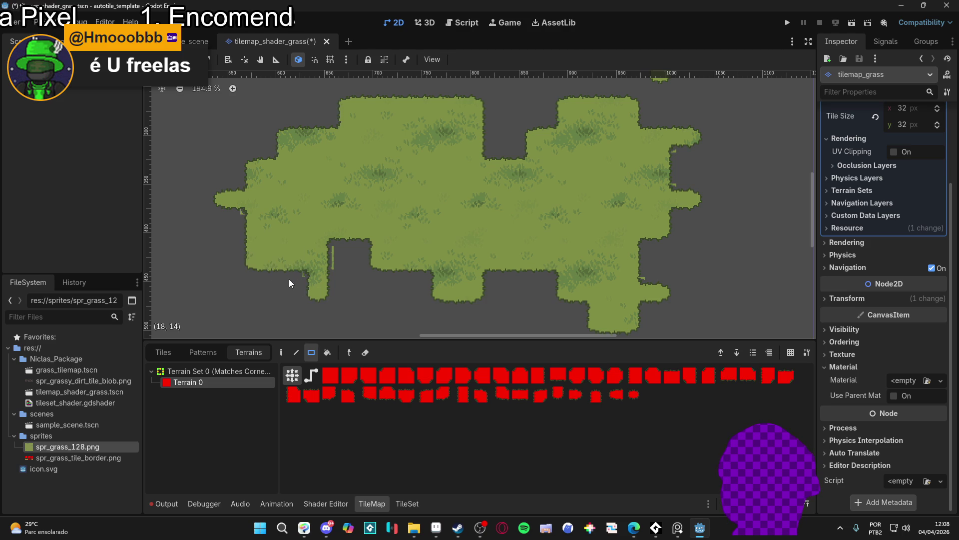
{"action": "left_click_drag", "start_coordinate": [367, 265], "coordinate": [370, 287]}
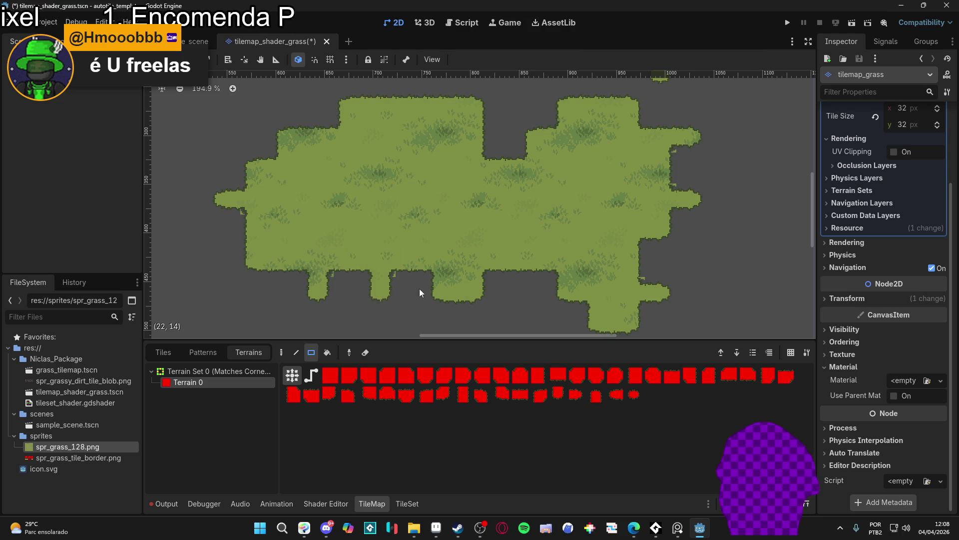
{"action": "left_click", "coordinate": [437, 527]}
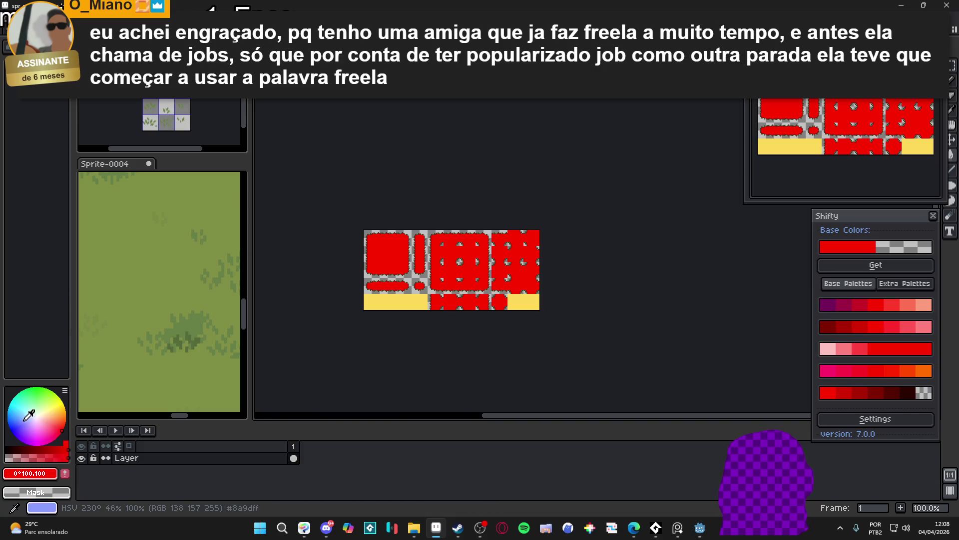
- Pick the sheet's red as foreground colour and switch to the AAP-Splendor128 palette
{"action": "left_click", "coordinate": [43, 476]}
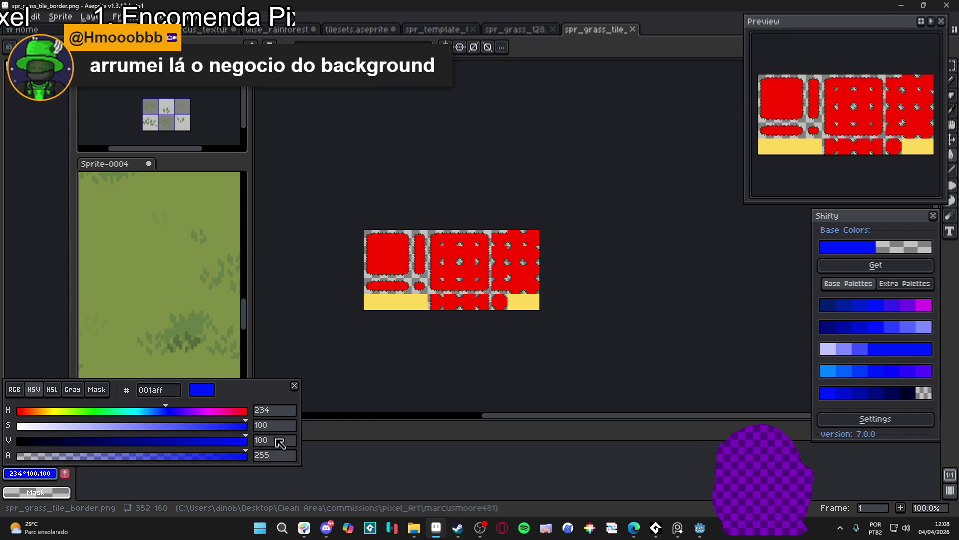
{"action": "left_click", "coordinate": [43, 476]}
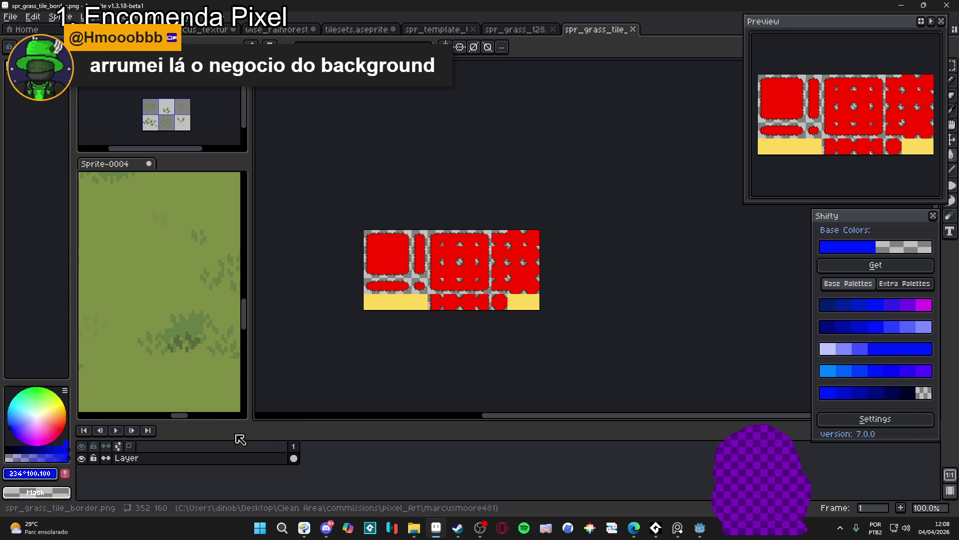
{"action": "left_click", "coordinate": [43, 475]}
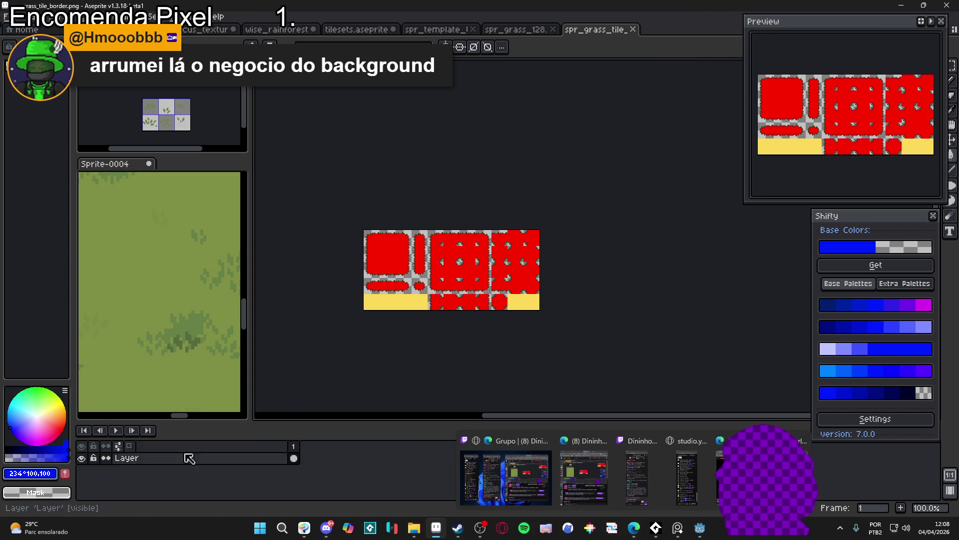
{"action": "left_click", "coordinate": [390, 250], "text": "alt"}
{"action": "left_click", "coordinate": [43, 473]}
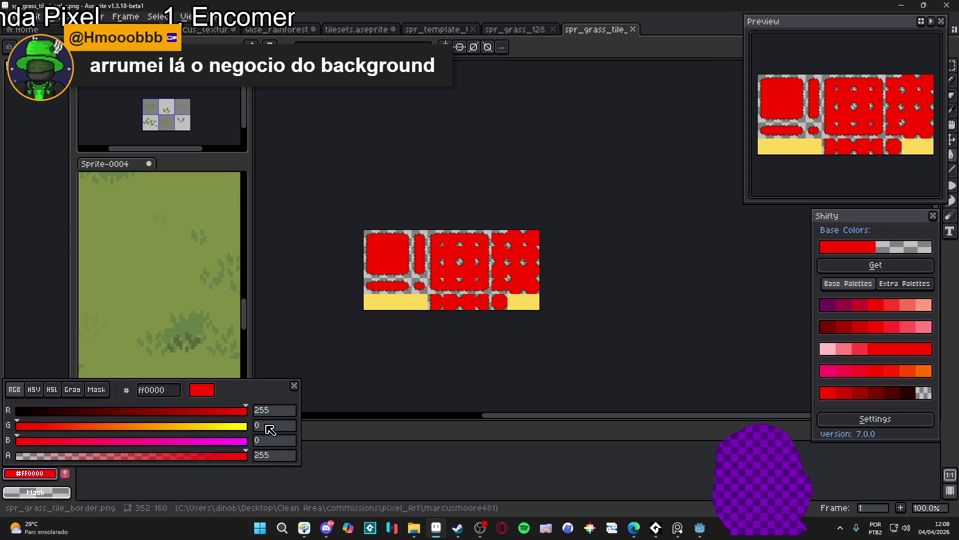
{"action": "left_click", "coordinate": [161, 393]}
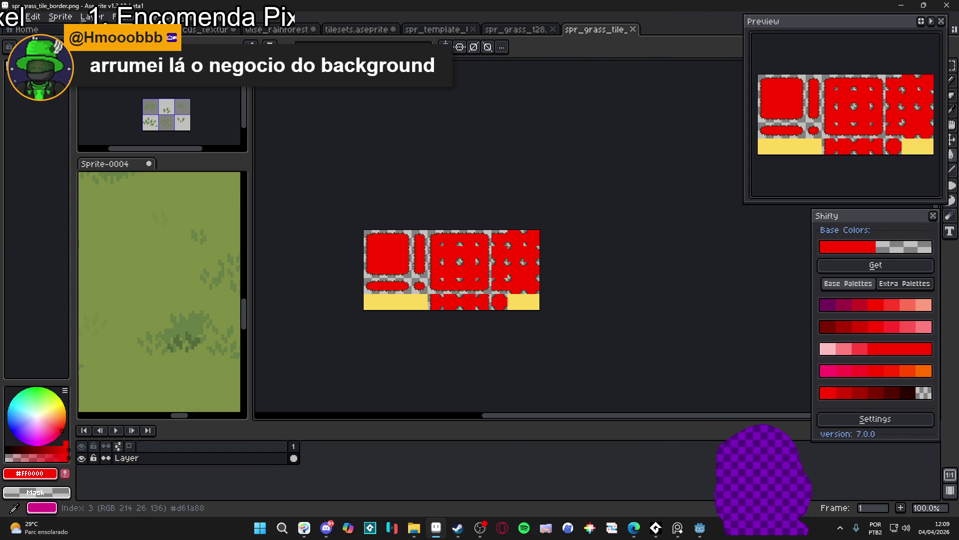
{"action": "left_click", "coordinate": [19, 47]}
{"action": "left_click", "coordinate": [145, 179]}
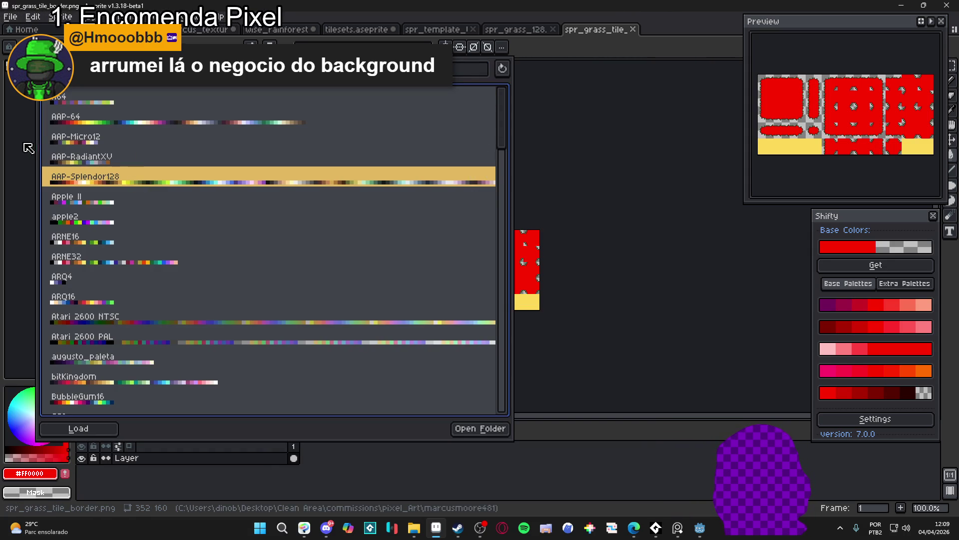
{"action": "left_click", "coordinate": [28, 148]}
- Shift the foreground hue to blue (0800ff) and bucket-fill the sheet's red areas
{"action": "left_click", "coordinate": [30, 473]}
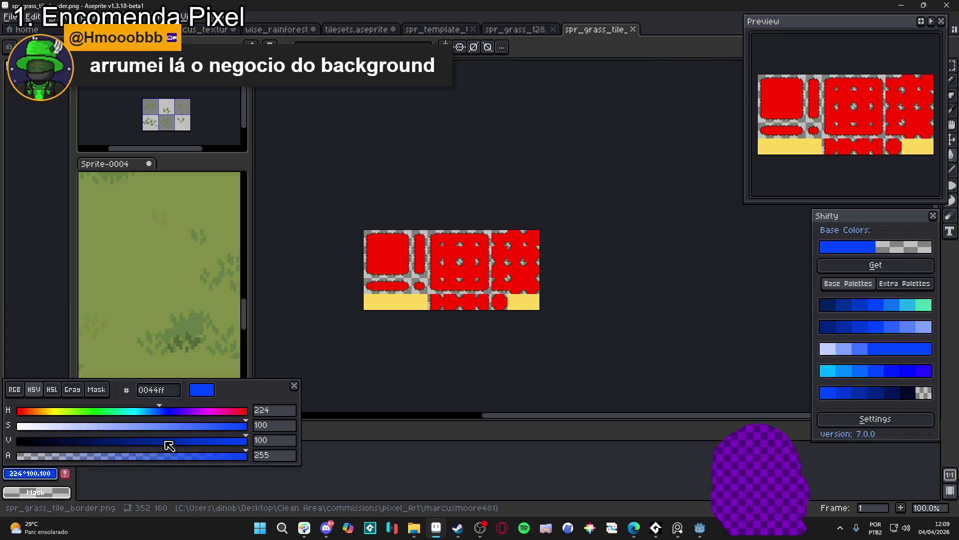
{"action": "left_click", "coordinate": [166, 412]}
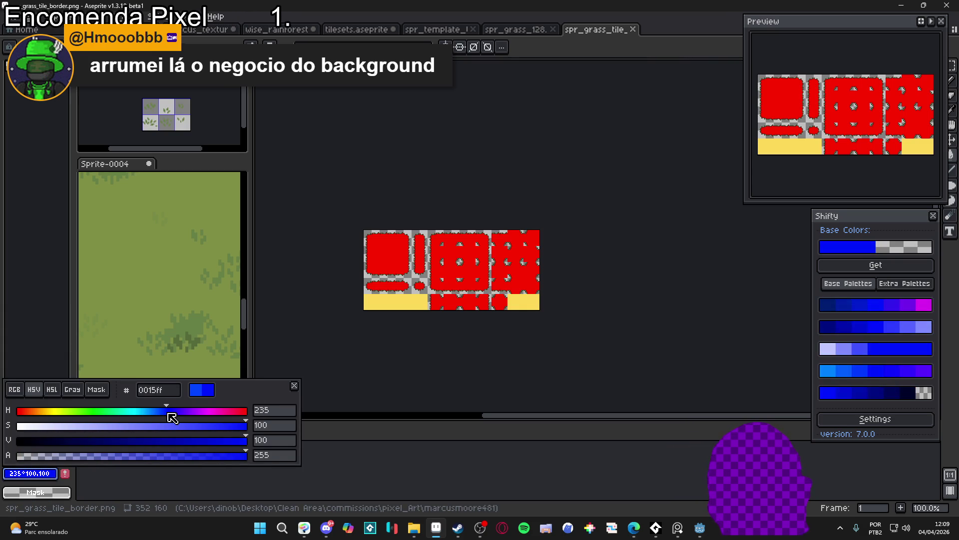
{"action": "left_click_drag", "start_coordinate": [170, 415], "coordinate": [173, 422]}
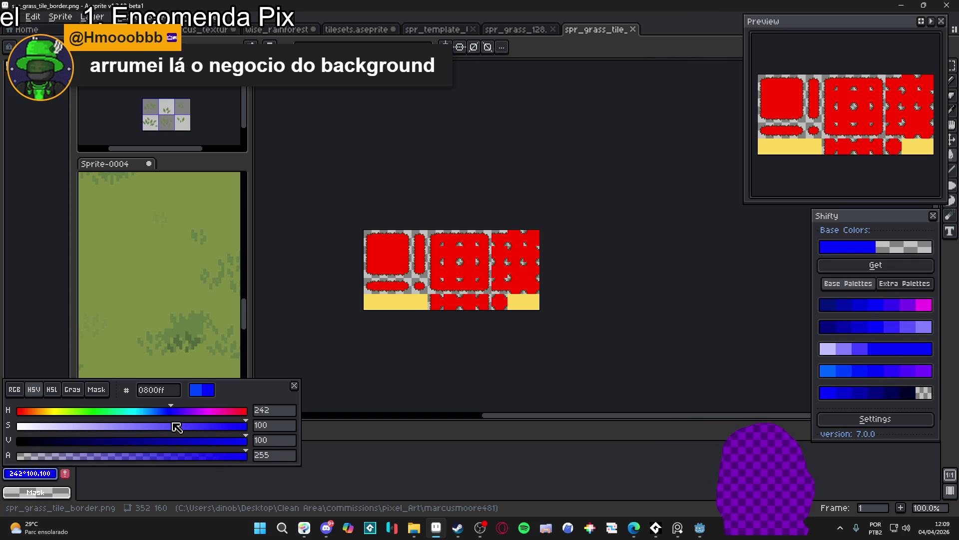
{"action": "left_click", "coordinate": [395, 248]}
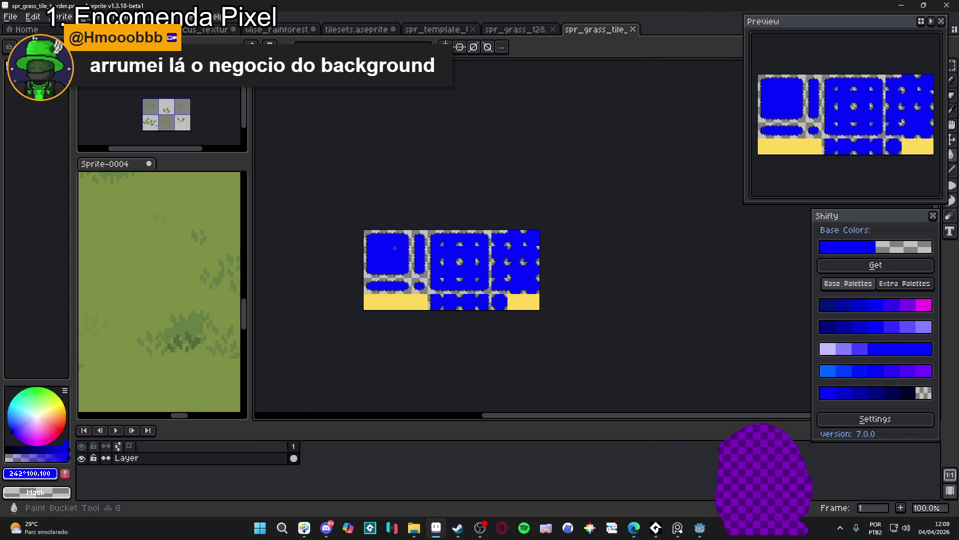
{"action": "mouse_move", "coordinate": [633, 528]}
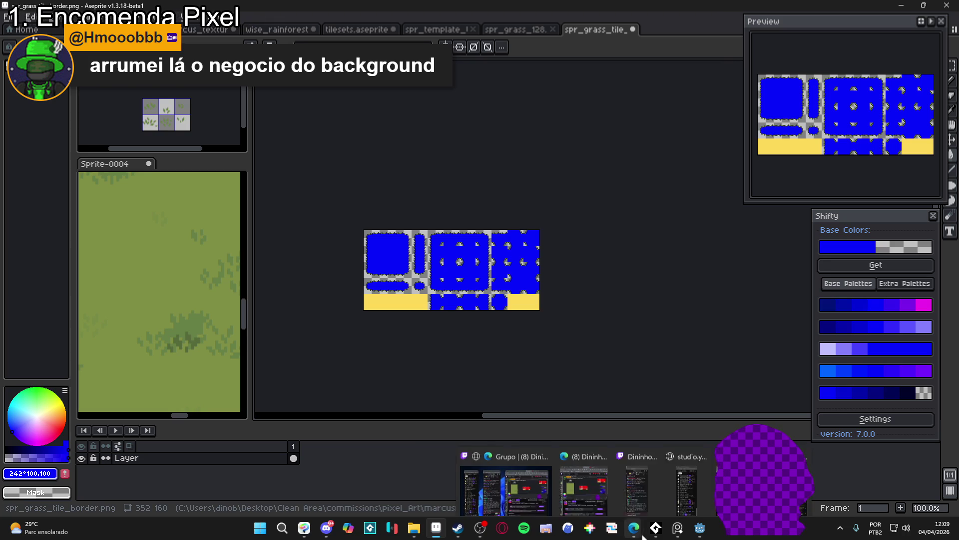
{"action": "left_click", "coordinate": [600, 487]}
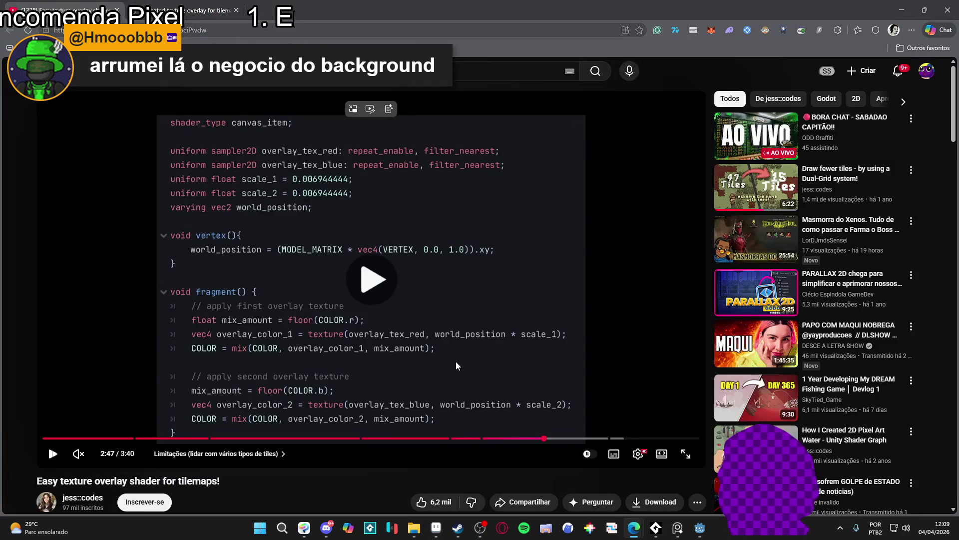
- Play the overlay shader tutorial near its end around the shader code, pause, then minimize the browser
{"action": "left_click", "coordinate": [456, 364]}
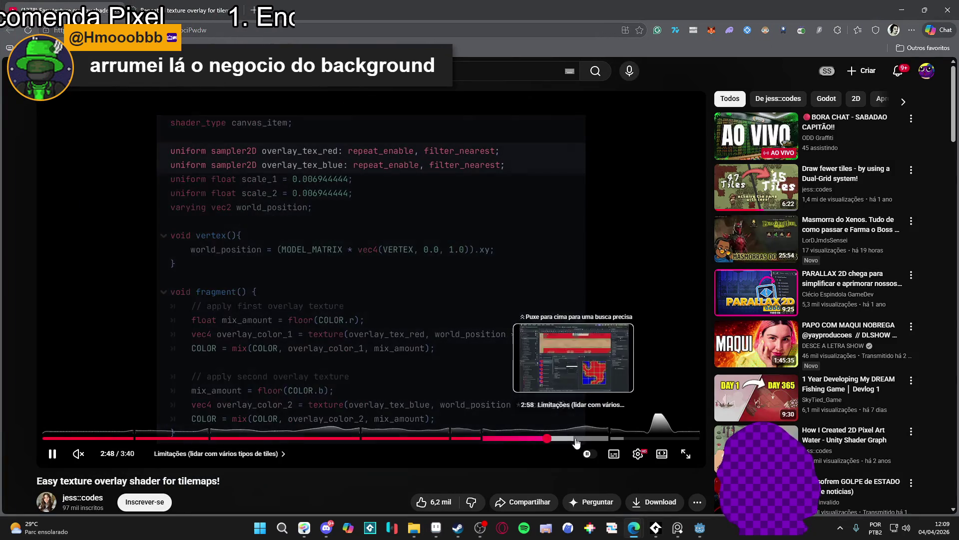
{"action": "left_click", "coordinate": [563, 439]}
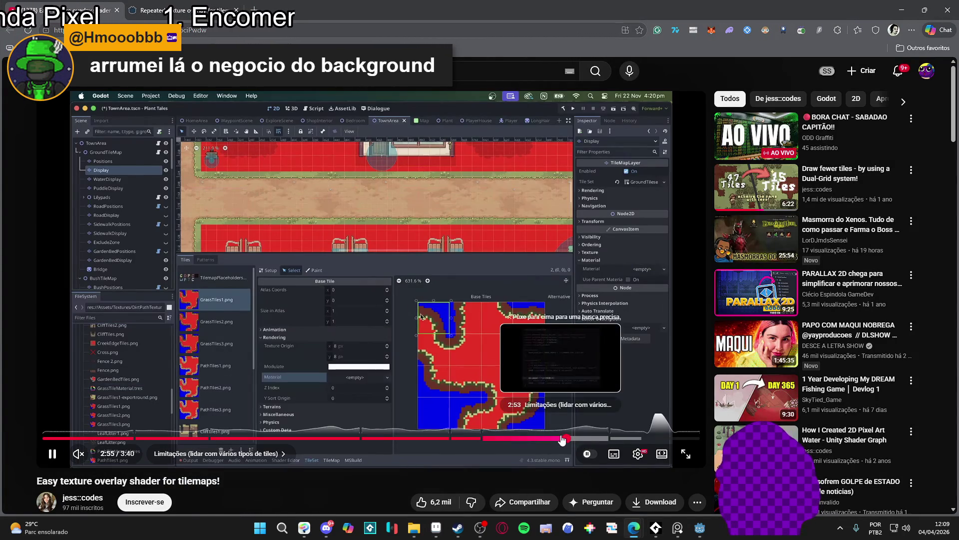
{"action": "left_click", "coordinate": [561, 438]}
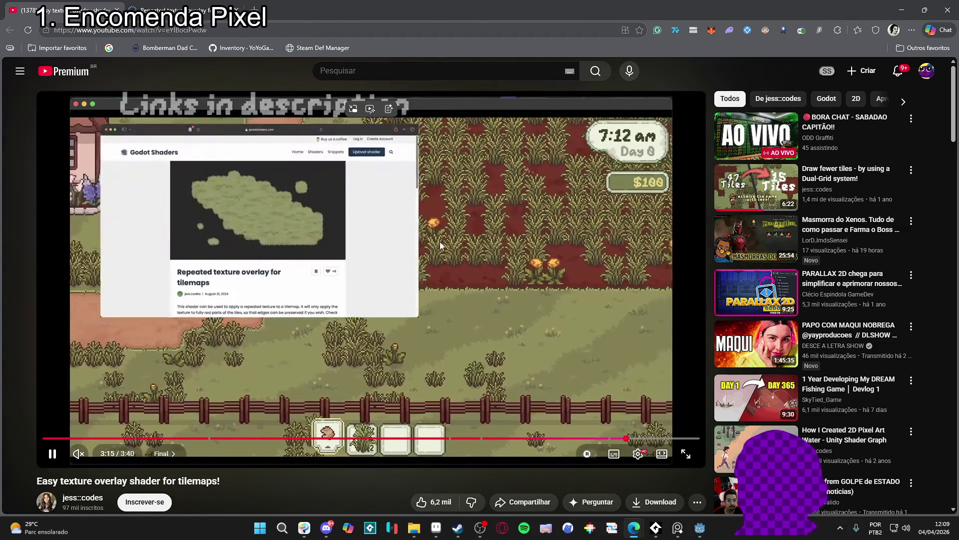
{"action": "left_click", "coordinate": [456, 264]}
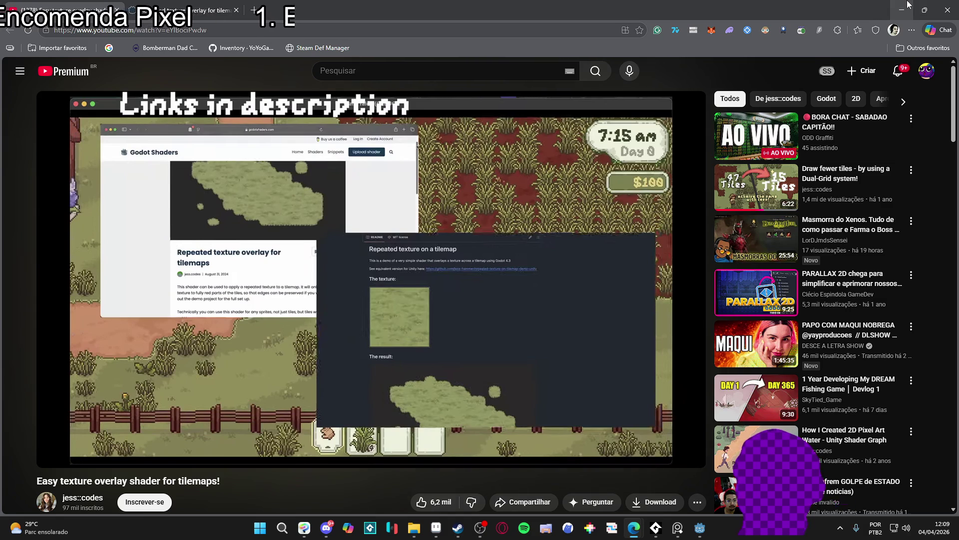
{"action": "left_click", "coordinate": [908, 5]}
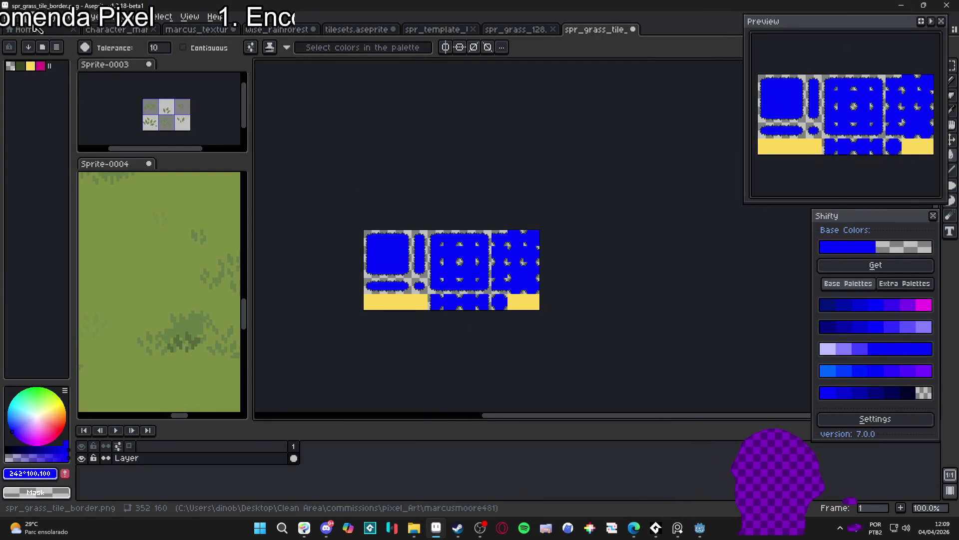
- Save As the sheet under the name spr_grass_tile_blue_border.png
{"action": "left_click", "coordinate": [11, 16]}
{"action": "left_click", "coordinate": [83, 78]}
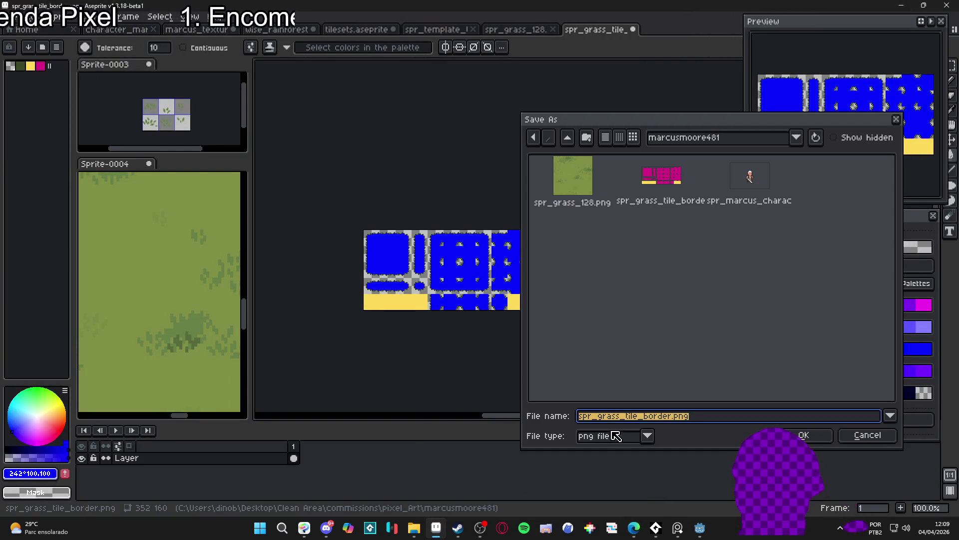
{"action": "left_click", "coordinate": [645, 416]}
{"action": "left_click_drag", "start_coordinate": [673, 418], "coordinate": [644, 419]}
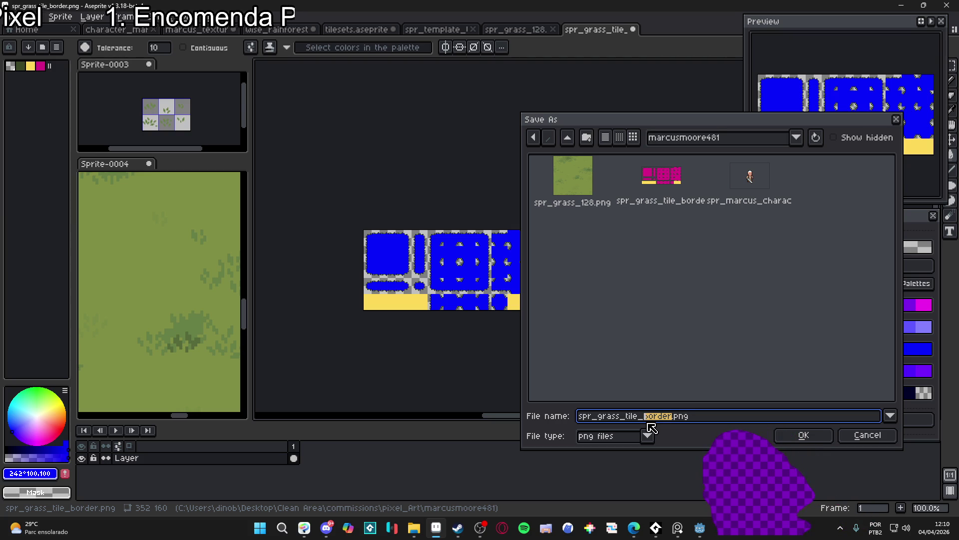
{"action": "mouse_move", "coordinate": [653, 428]}
{"action": "left_mouse_down"}
{"action": "mouse_move", "coordinate": [670, 429]}
{"action": "mouse_move", "coordinate": [646, 431]}
{"action": "left_mouse_up"}
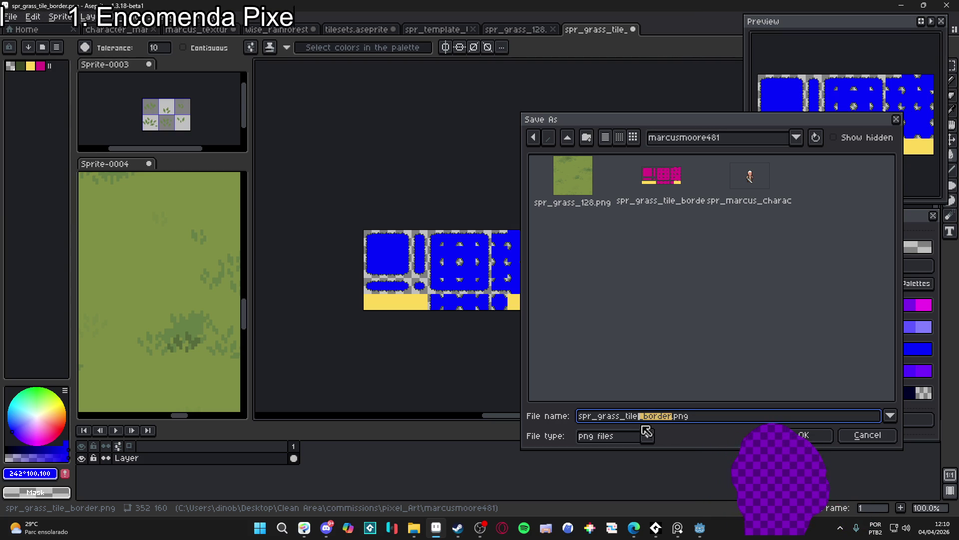
{"action": "left_click", "coordinate": [708, 388]}
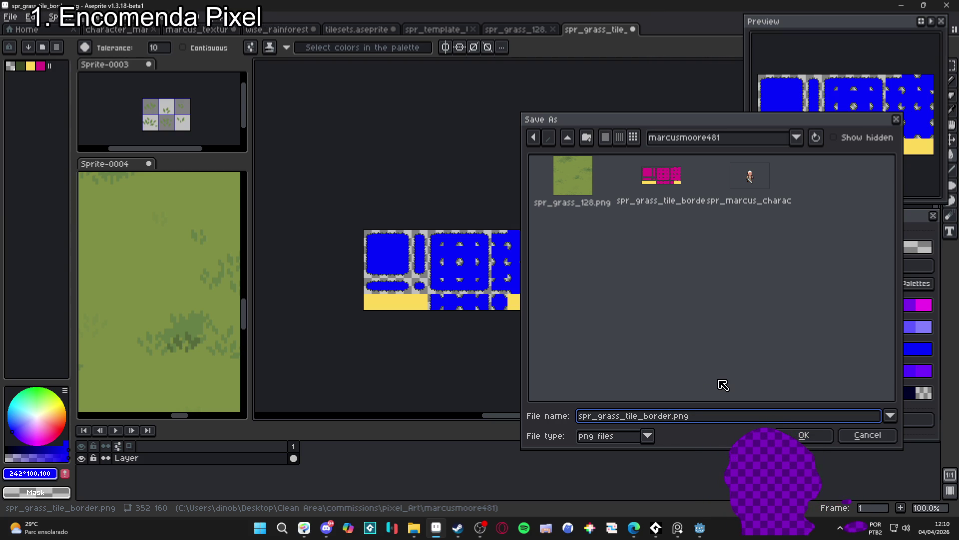
{"action": "type", "text": "blue_"}
{"action": "key", "text": "Return"}
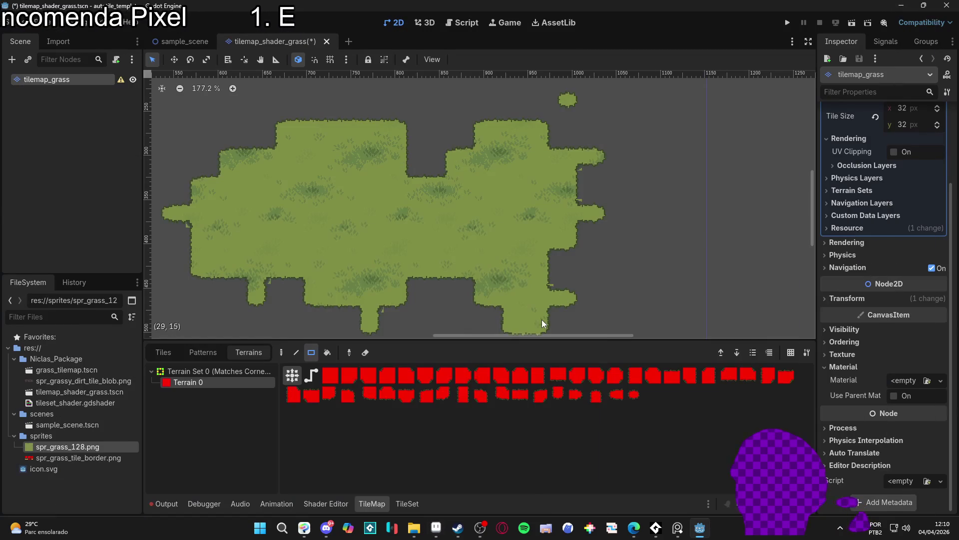
- Pan the tilemap view and show the border atlas's individual tiles
{"action": "scroll", "coordinate": [323, 314], "scroll_direction": "down", "scroll_amount": 2}
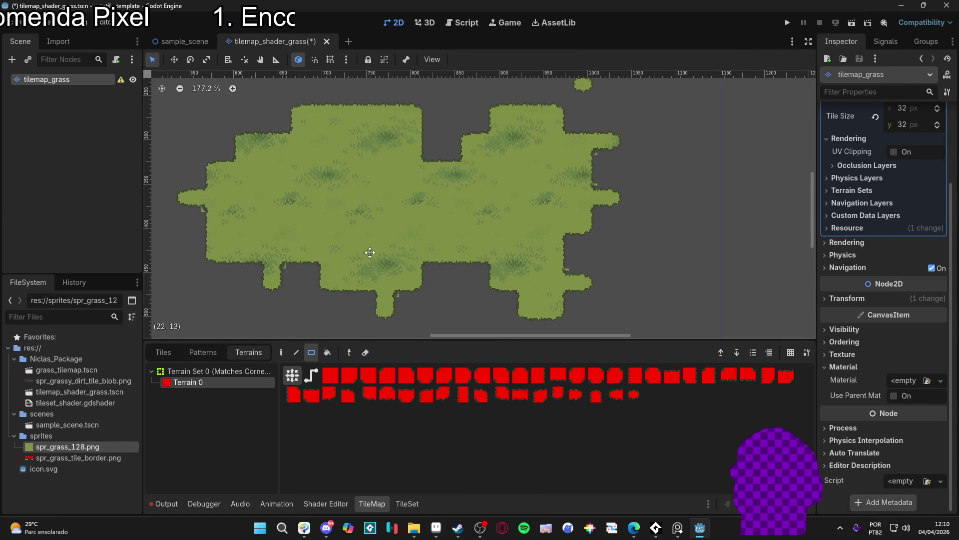
{"action": "left_click_drag", "start_coordinate": [571, 256], "coordinate": [584, 276]}
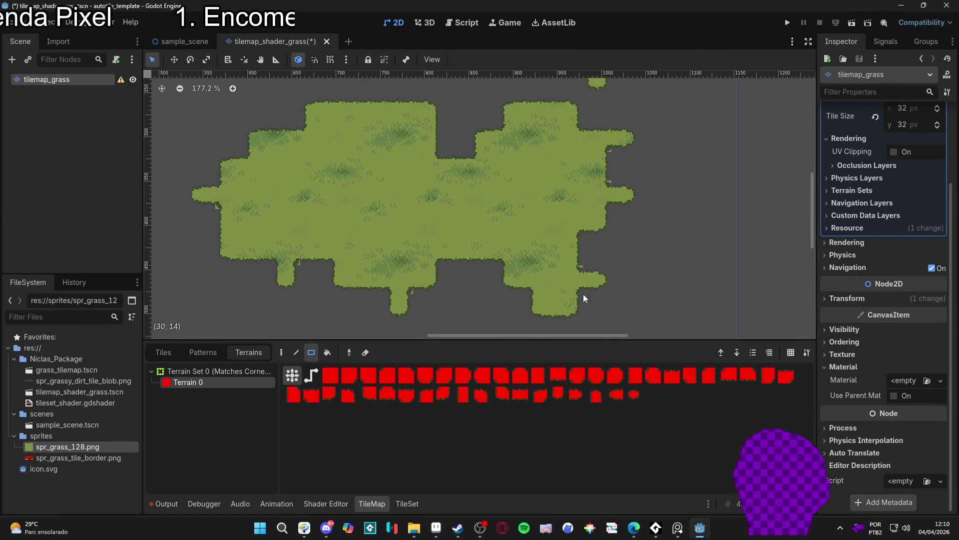
{"action": "left_click", "coordinate": [175, 352]}
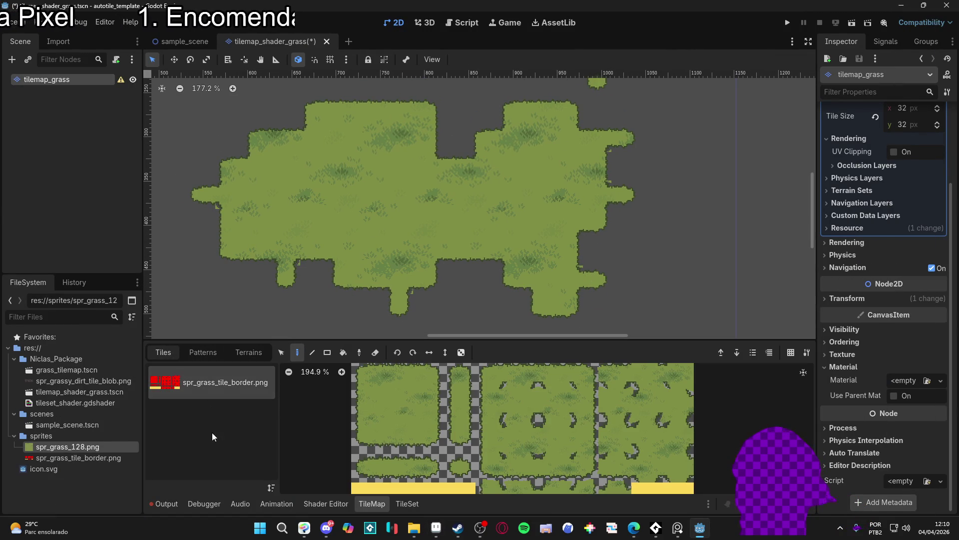
- Preview the new blue border PNG in Explorer, then bring up the TileSet editor
{"action": "left_click", "coordinate": [73, 459]}
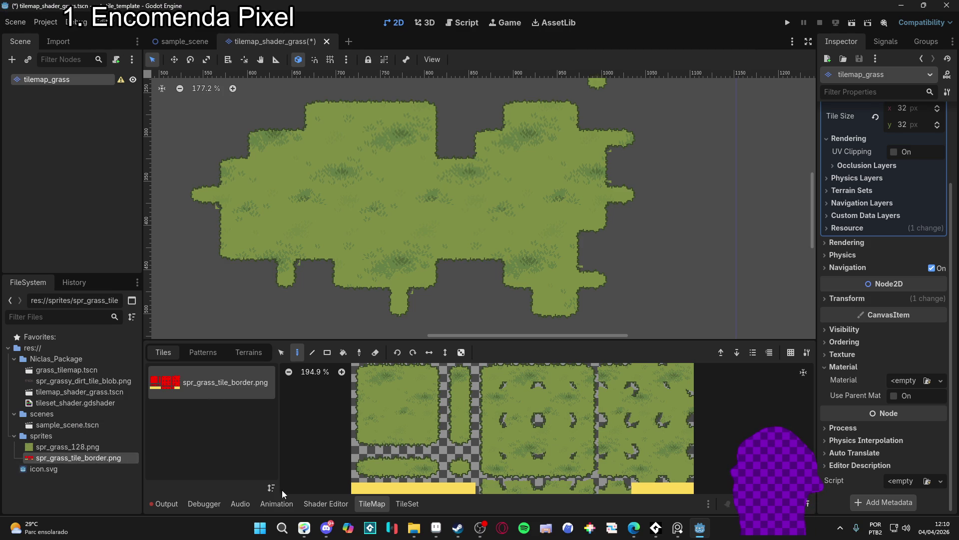
{"action": "left_click", "coordinate": [424, 531]}
{"action": "left_click", "coordinate": [585, 250]}
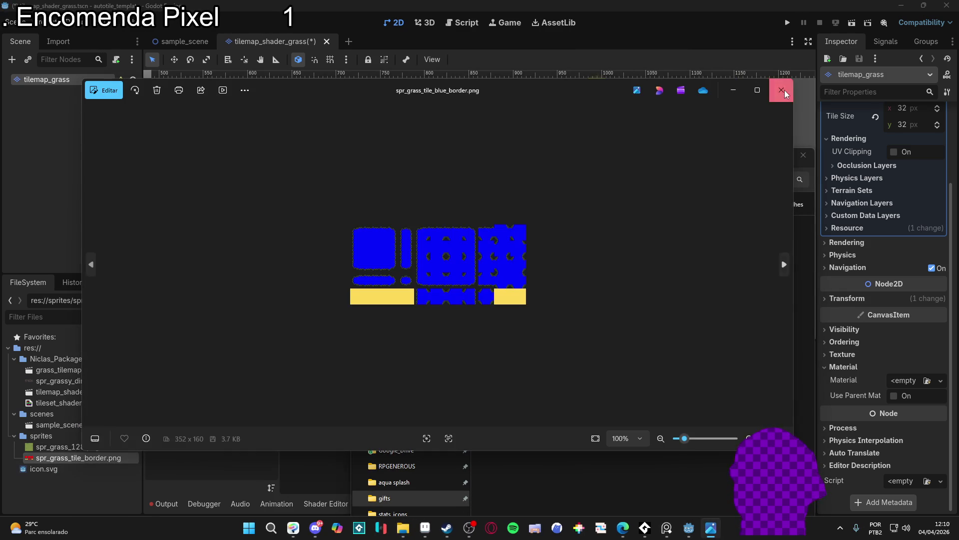
{"action": "left_click", "coordinate": [225, 383]}
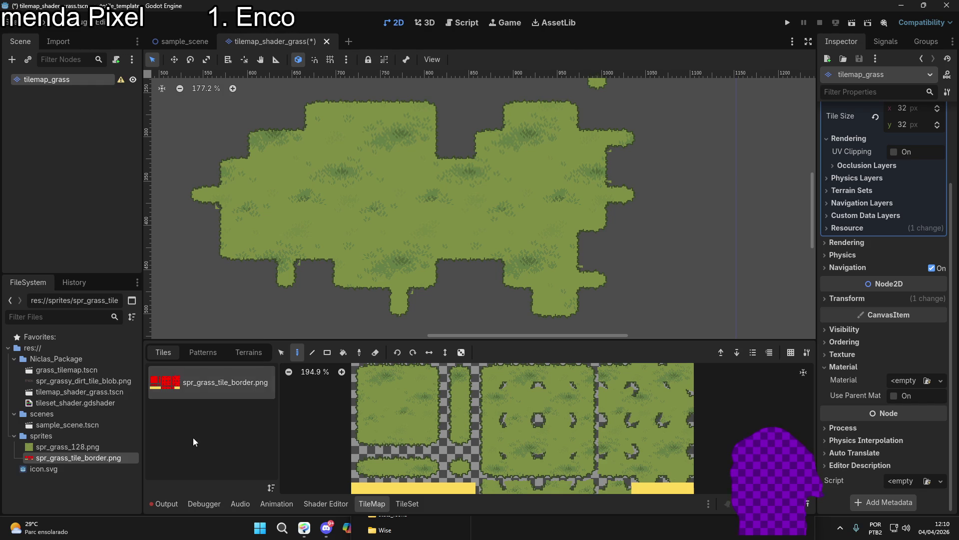
{"action": "left_click", "coordinate": [407, 504]}
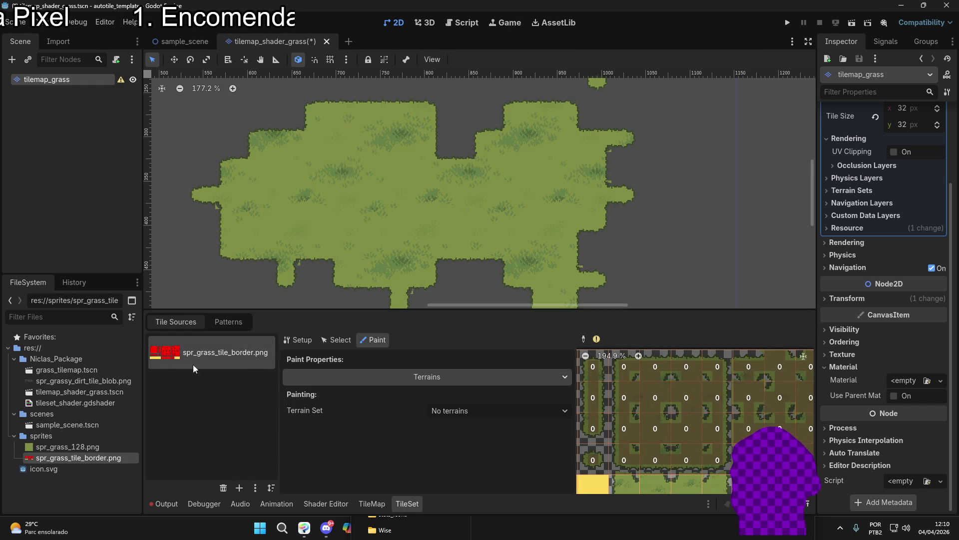
- Start adding an atlas tile source from the sprites folder, then cancel the file dialog
{"action": "key", "text": "ctrl+d"}
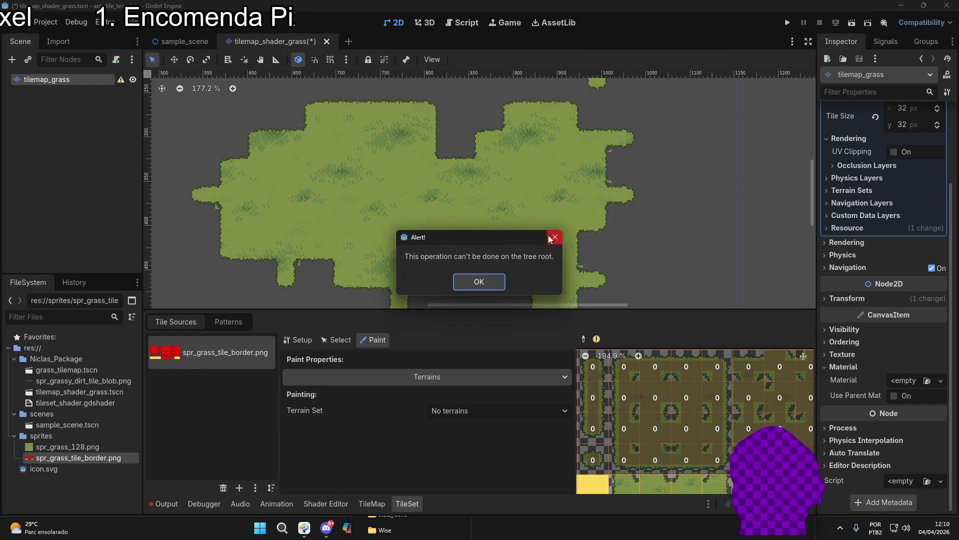
{"action": "left_click", "coordinate": [549, 239]}
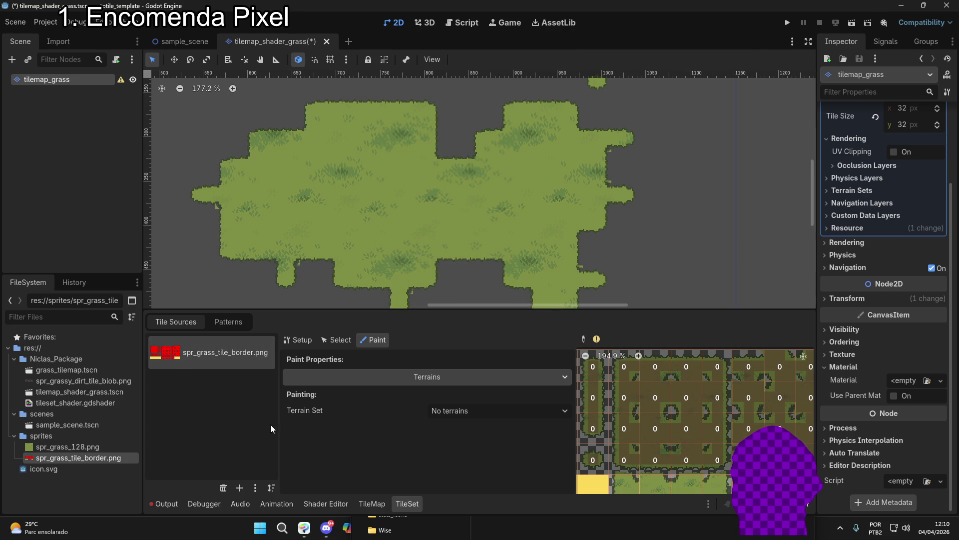
{"action": "left_click", "coordinate": [226, 322]}
{"action": "left_click", "coordinate": [199, 317]}
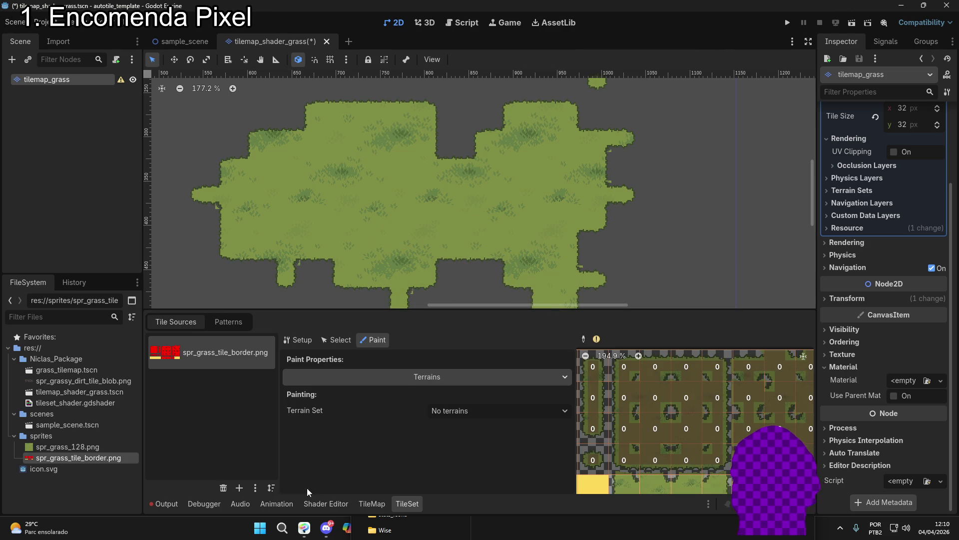
{"action": "left_click", "coordinate": [241, 490]}
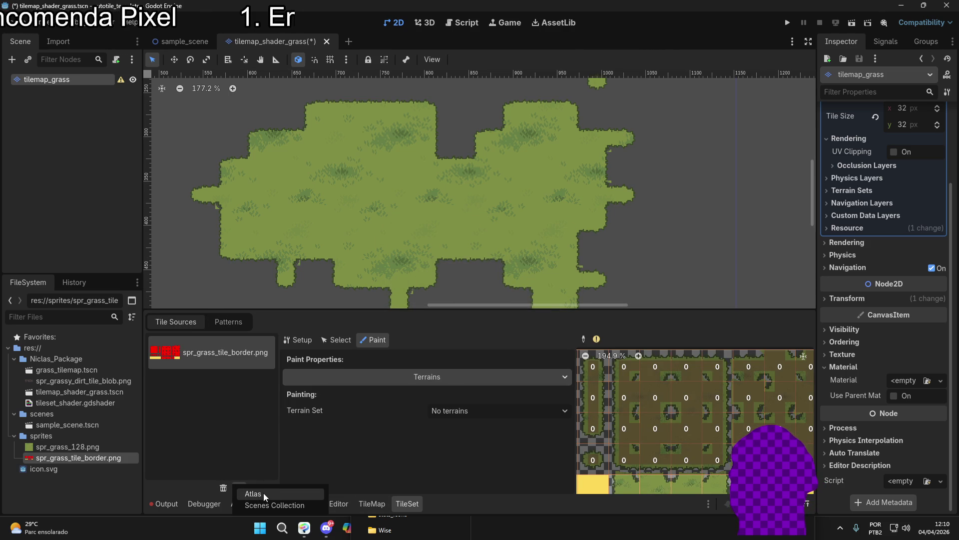
{"action": "left_click", "coordinate": [263, 494]}
{"action": "double_click", "coordinate": [423, 163]}
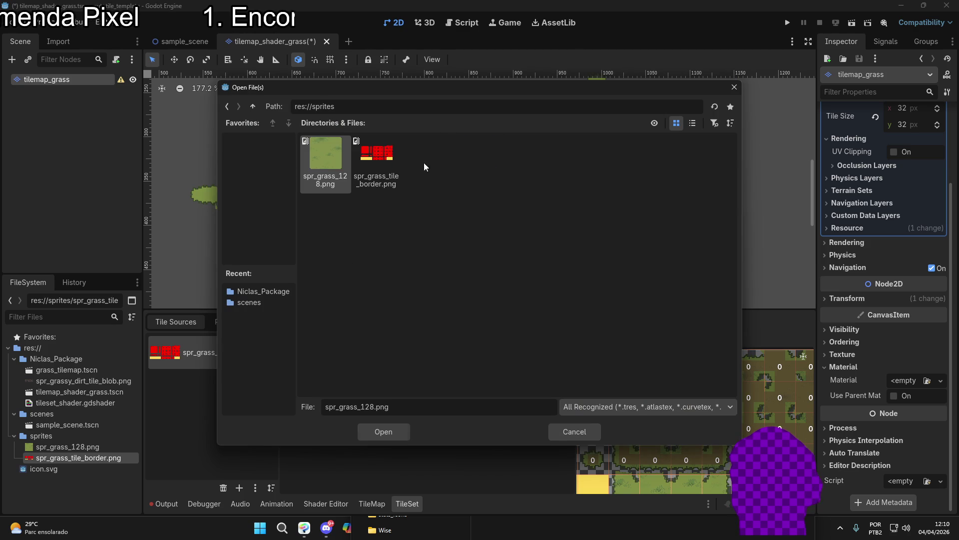
{"action": "left_click", "coordinate": [564, 436]}
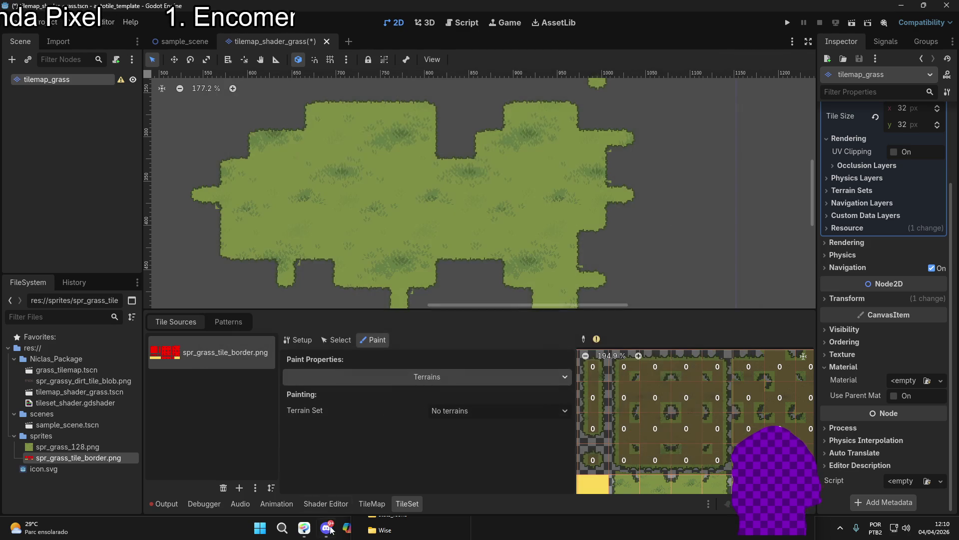
- Import spr_grass_tile_blue_border.png into sprites and add it as an atlas with auto-created tiles
{"action": "left_click", "coordinate": [379, 530]}
{"action": "mouse_move", "coordinate": [581, 240]}
{"action": "left_mouse_down"}
{"action": "mouse_move", "coordinate": [570, 234]}
{"action": "mouse_move", "coordinate": [79, 458]}
{"action": "left_mouse_up"}
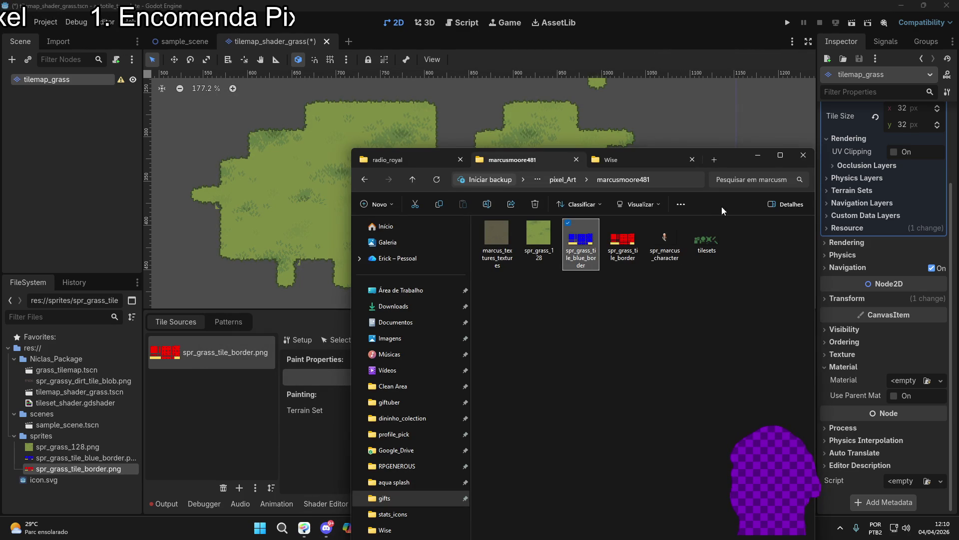
{"action": "left_click", "coordinate": [762, 158]}
{"action": "left_click", "coordinate": [74, 458]}
{"action": "left_click_drag", "start_coordinate": [85, 459], "coordinate": [214, 406]}
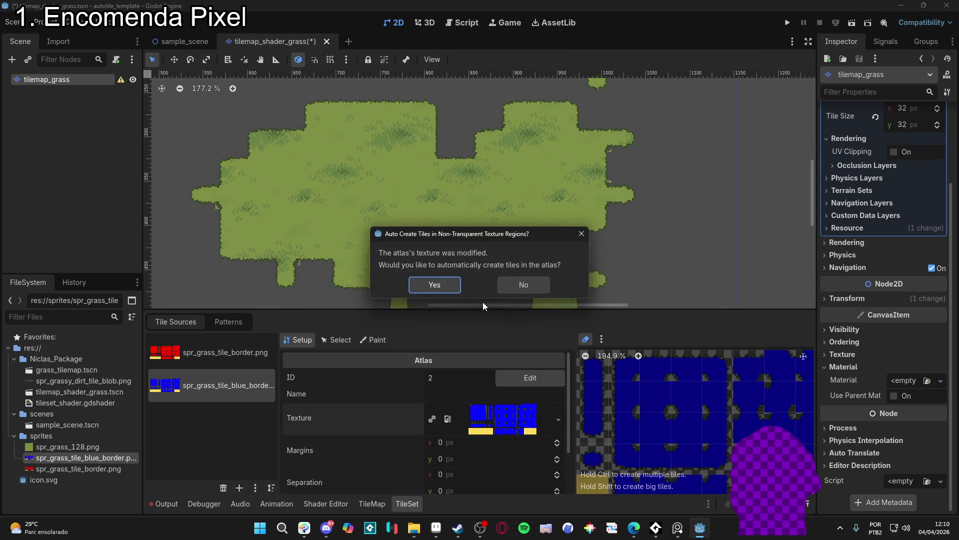
{"action": "left_click", "coordinate": [443, 286]}
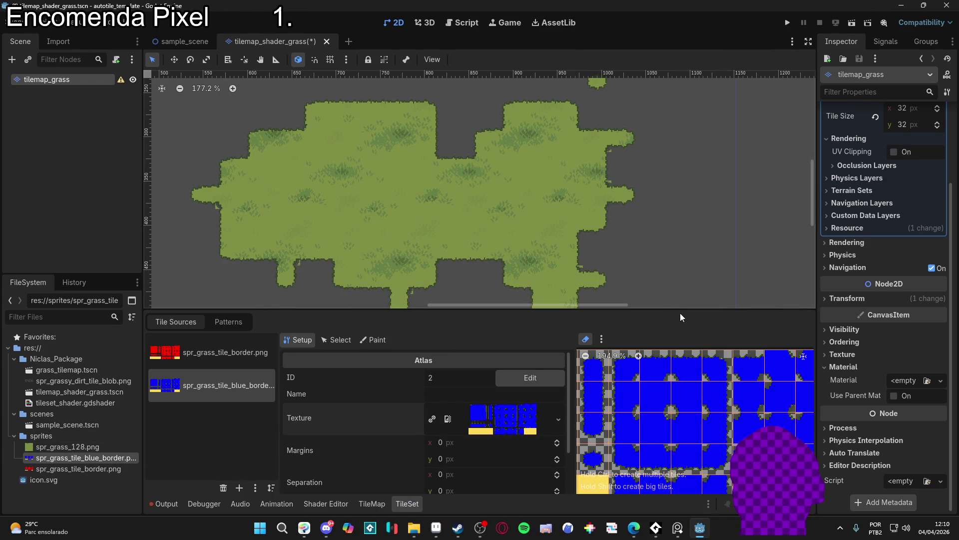
- Enlarge the tile set panel, switch to Select, and select the upper atlas rows plus tile 8,4
{"action": "left_click_drag", "start_coordinate": [686, 310], "coordinate": [660, 253]}
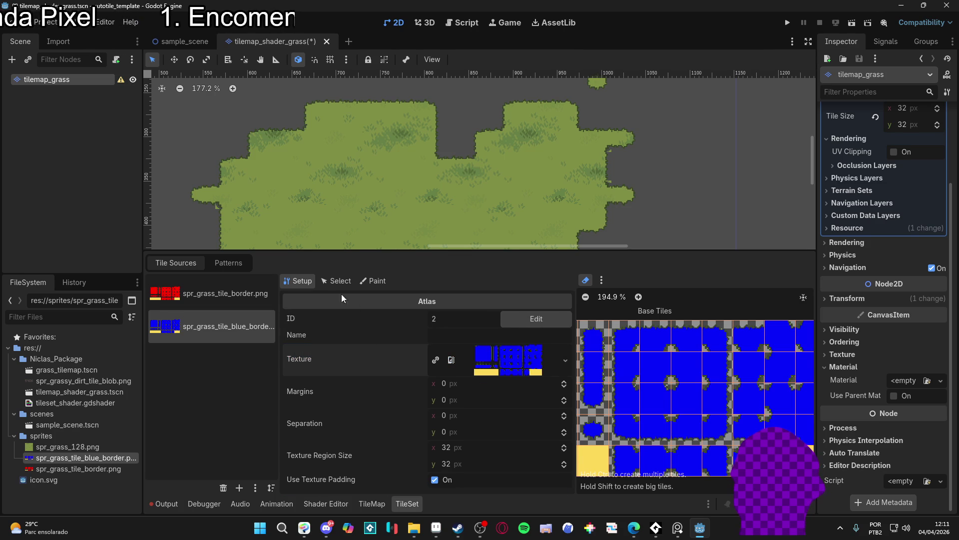
{"action": "left_click", "coordinate": [338, 281]}
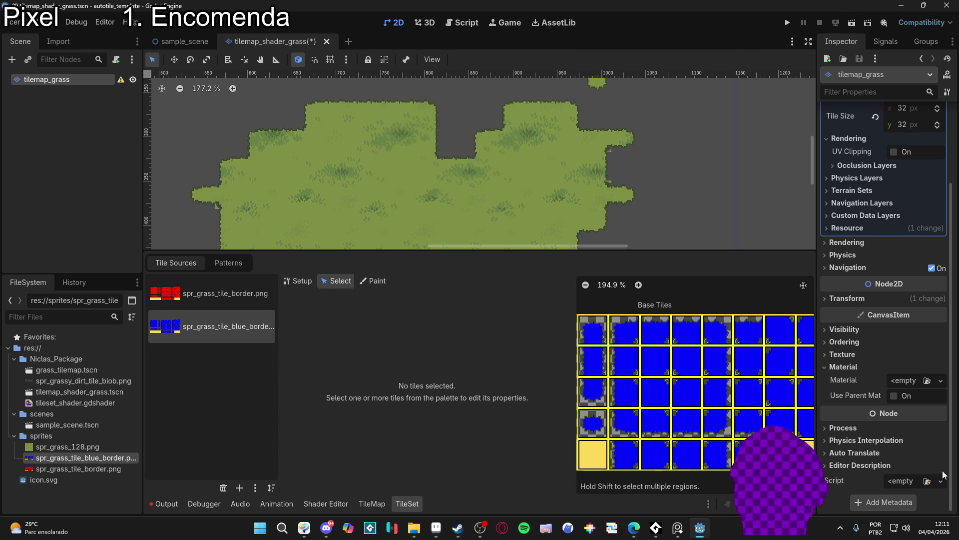
{"action": "key", "text": "ctrl+a"}
{"action": "scroll", "coordinate": [695, 390], "scroll_direction": "down", "scroll_amount": 2}
{"action": "scroll", "coordinate": [766, 402], "scroll_direction": "down", "scroll_amount": 5}
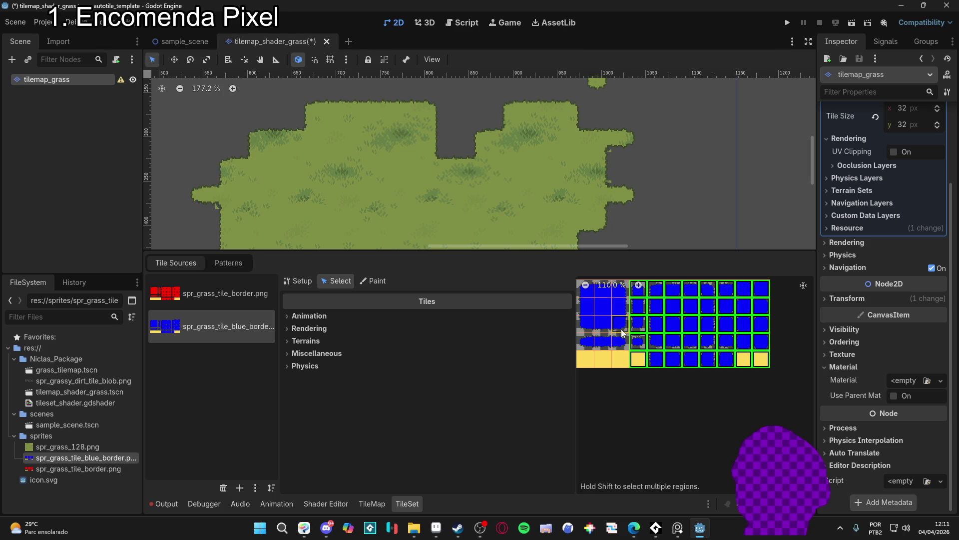
{"action": "left_click_drag", "start_coordinate": [597, 344], "coordinate": [768, 291]}
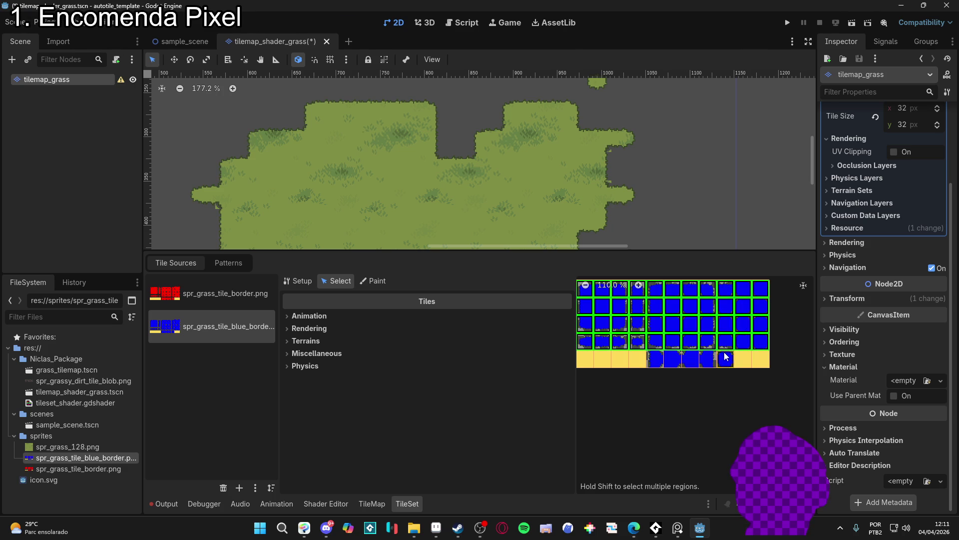
{"action": "left_click", "coordinate": [725, 364]}
- Reselect the blue tiles across the top four rows and bottom row, then expand Rendering
{"action": "scroll", "coordinate": [768, 307], "scroll_direction": "down", "scroll_amount": 3}
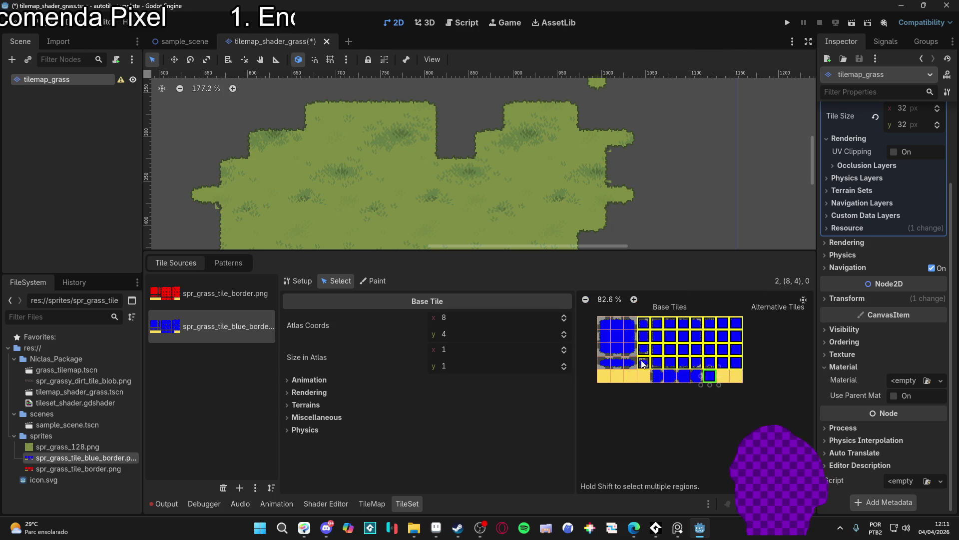
{"action": "key", "text": "ctrl+a"}
{"action": "left_click_drag", "start_coordinate": [656, 375], "coordinate": [699, 374]}
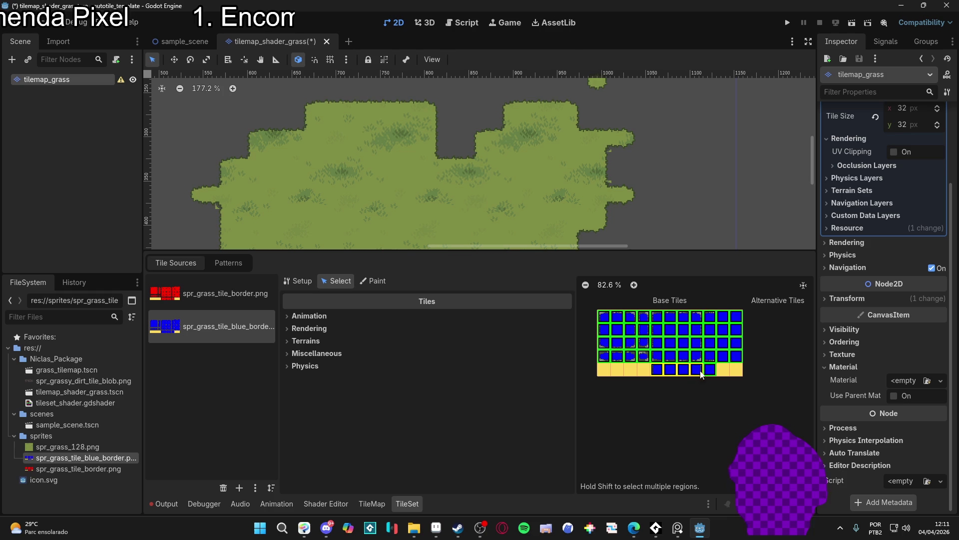
{"action": "left_click", "coordinate": [742, 356]}
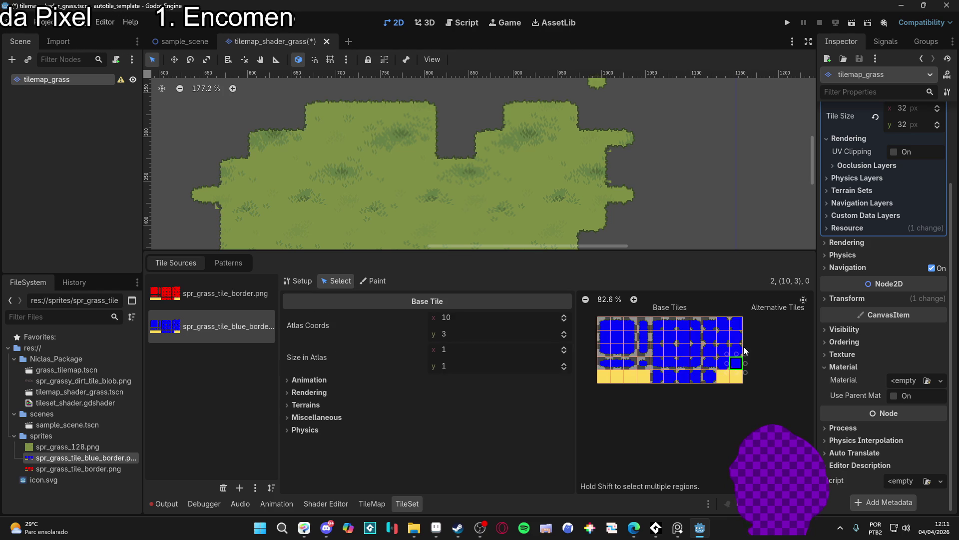
{"action": "left_click_drag", "start_coordinate": [738, 326], "coordinate": [617, 371]}
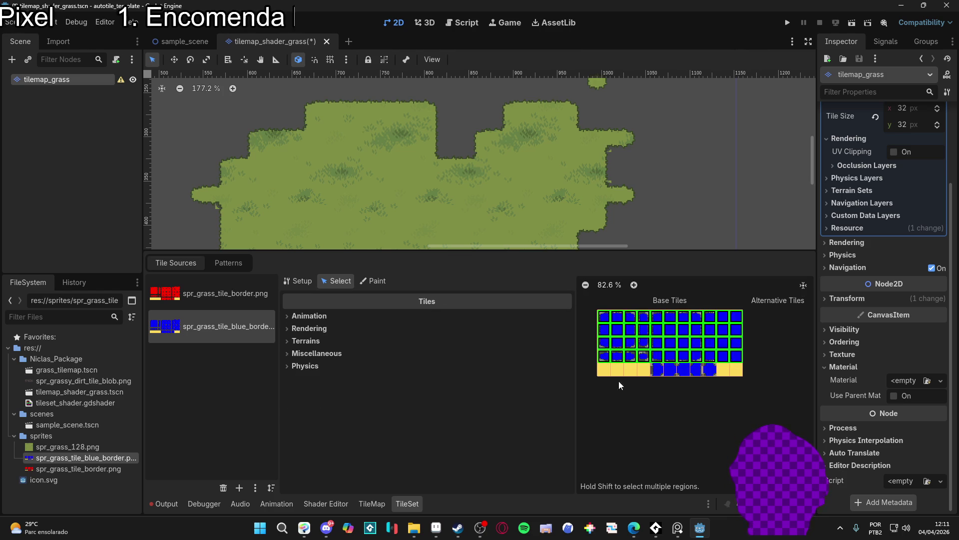
{"action": "left_click", "coordinate": [305, 328]}
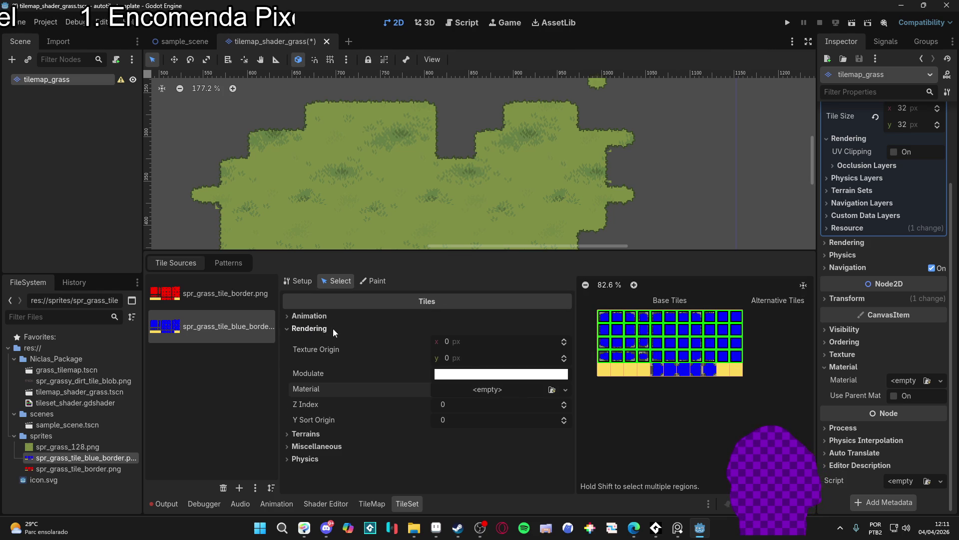
- Give the selected tiles a new material and expand its properties
{"action": "left_click", "coordinate": [515, 389]}
{"action": "left_click", "coordinate": [528, 447]}
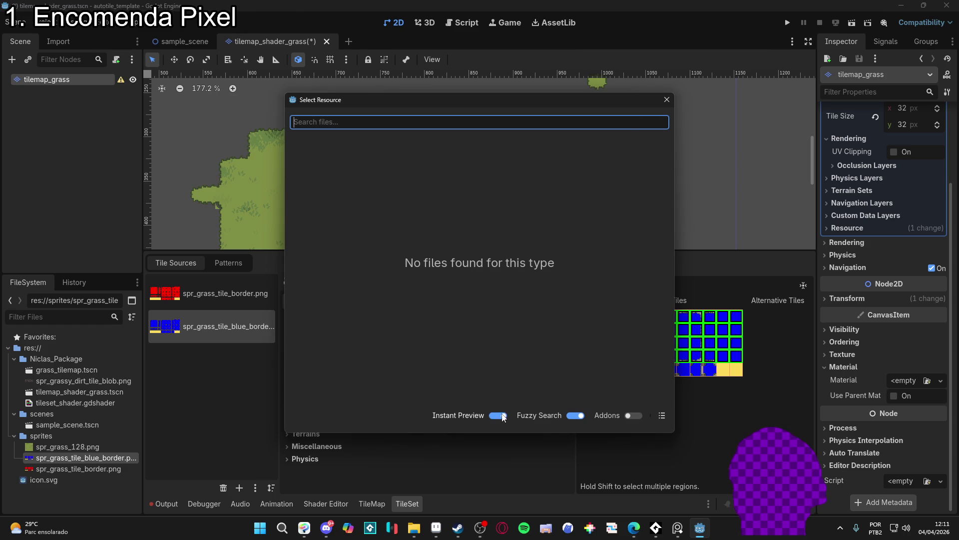
{"action": "left_click", "coordinate": [667, 100]}
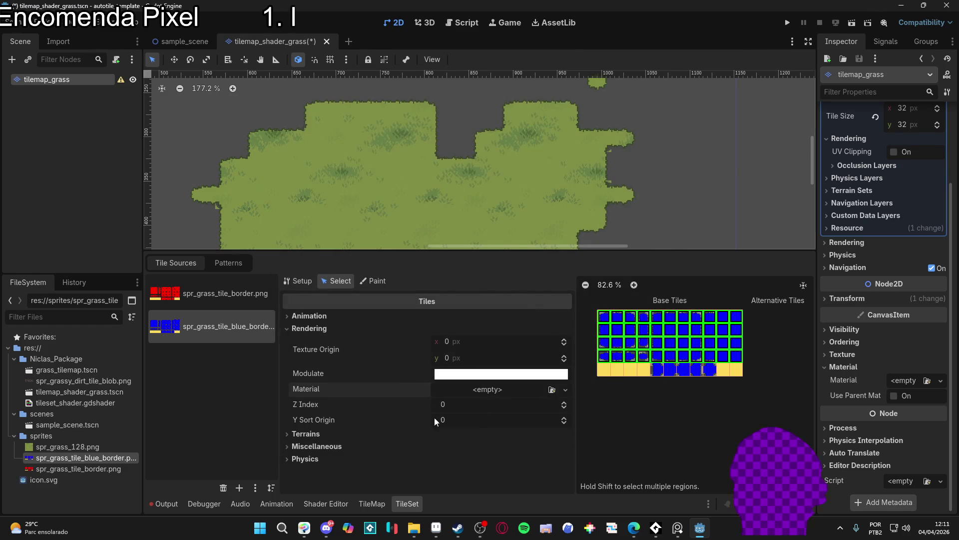
{"action": "left_click", "coordinate": [490, 391]}
{"action": "left_click", "coordinate": [519, 432]}
{"action": "left_click", "coordinate": [504, 394]}
{"action": "scroll", "coordinate": [502, 437], "scroll_direction": "down", "scroll_amount": 2}
- Quick-load tileset_shader.gdshader as the material's shader and expand its Shader Parameters
{"action": "left_click", "coordinate": [481, 402]}
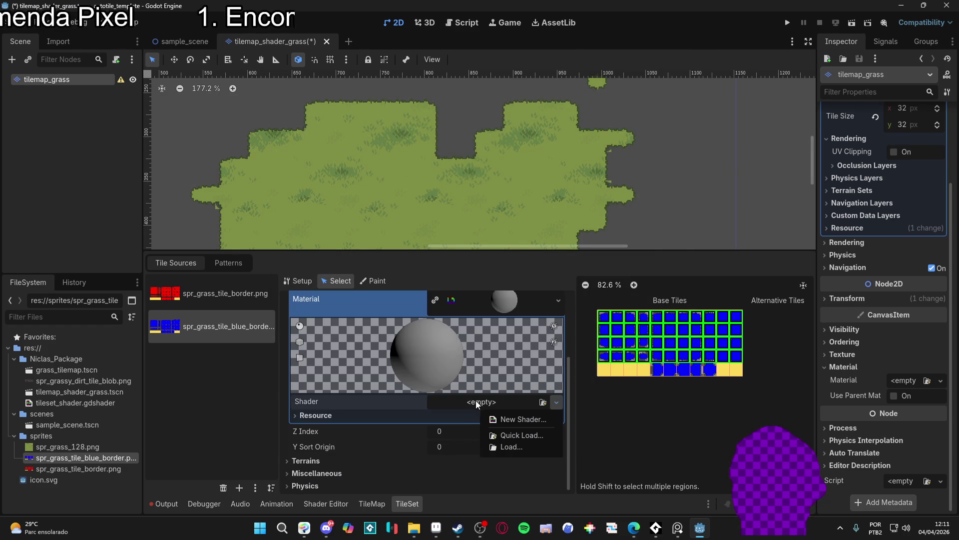
{"action": "left_click", "coordinate": [522, 435]}
{"action": "double_click", "coordinate": [388, 151]}
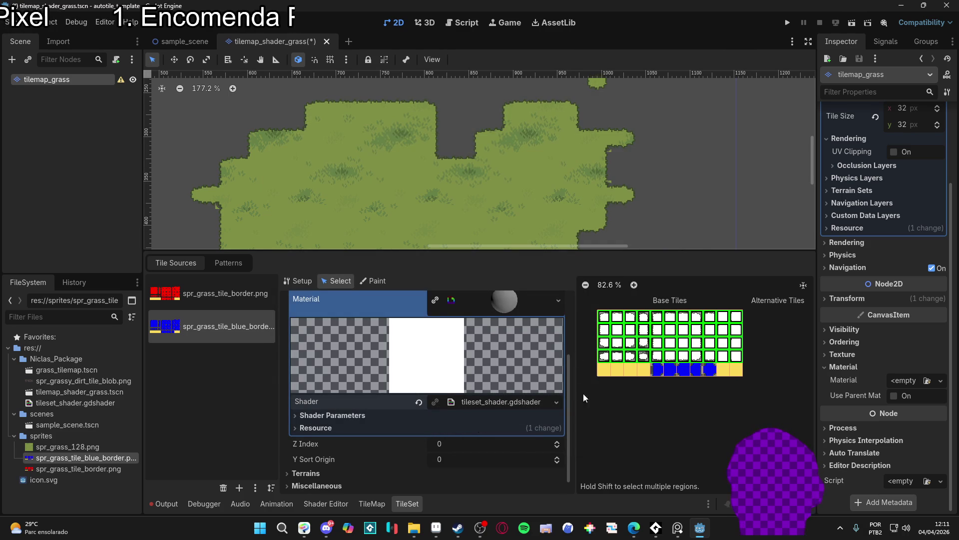
{"action": "scroll", "coordinate": [452, 418], "scroll_direction": "down", "scroll_amount": 1}
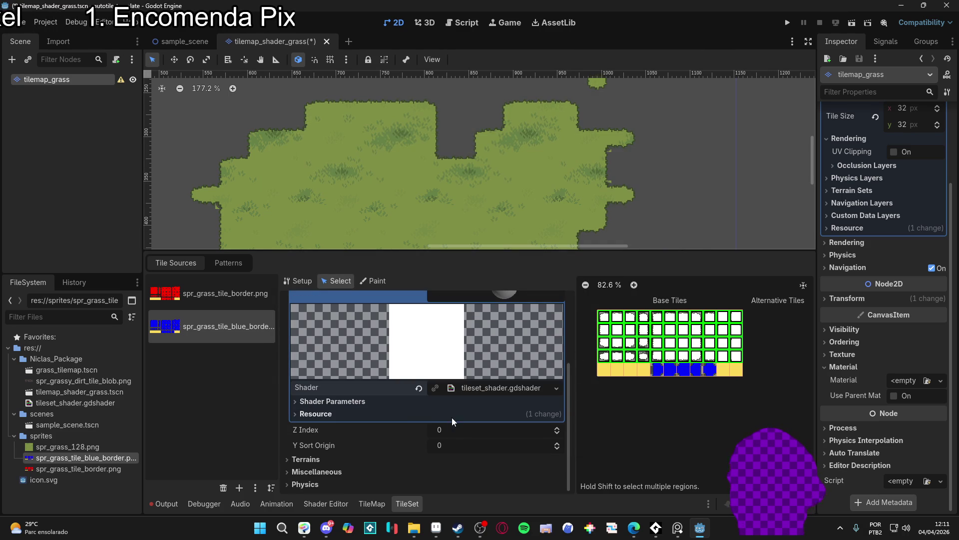
{"action": "left_click", "coordinate": [400, 401]}
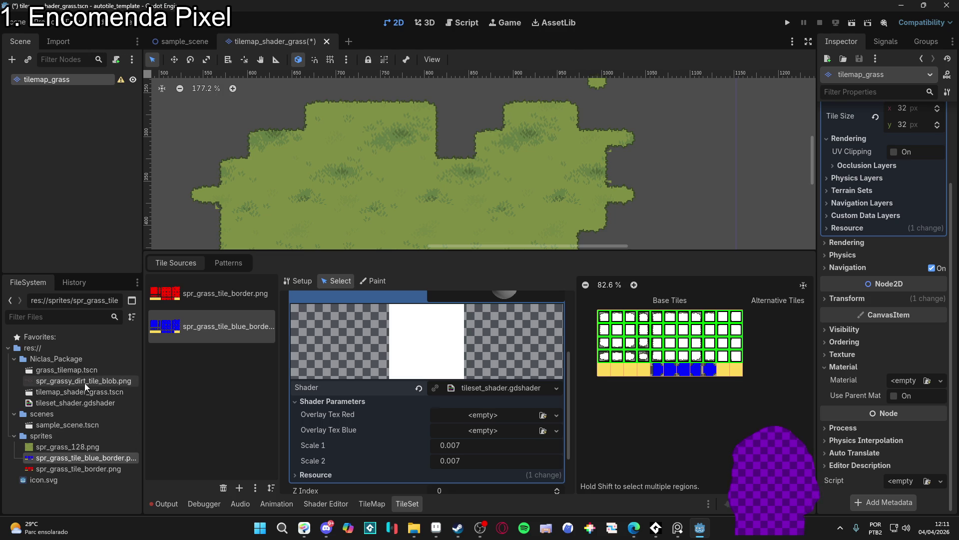
- Import the marcus texture file from the art folder into the project's sprites folder
{"action": "mouse_move", "coordinate": [420, 532]}
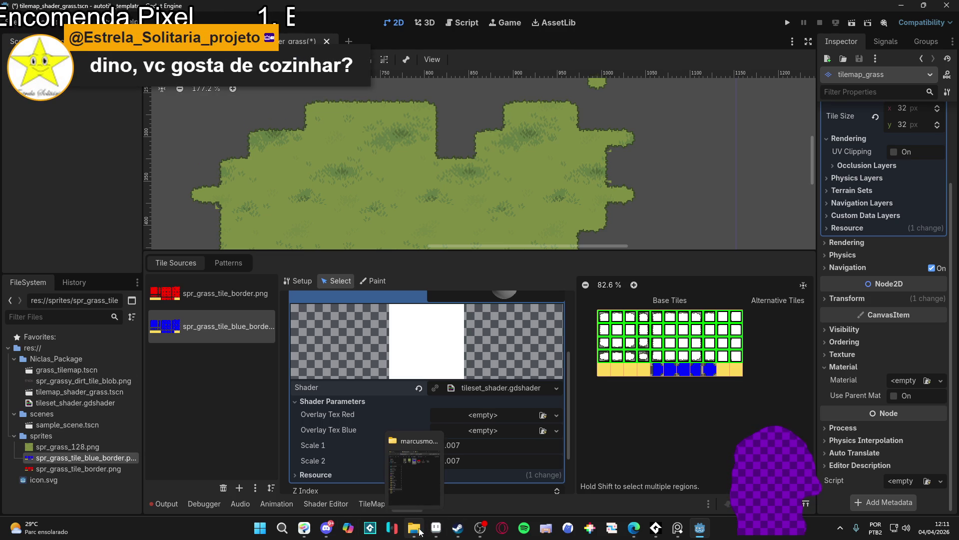
{"action": "left_click", "coordinate": [421, 483]}
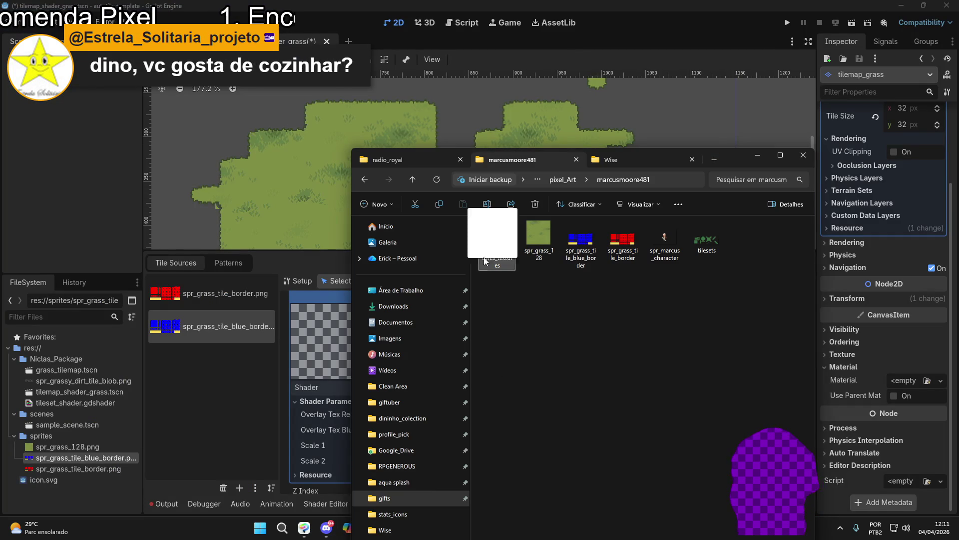
{"action": "left_click", "coordinate": [57, 458]}
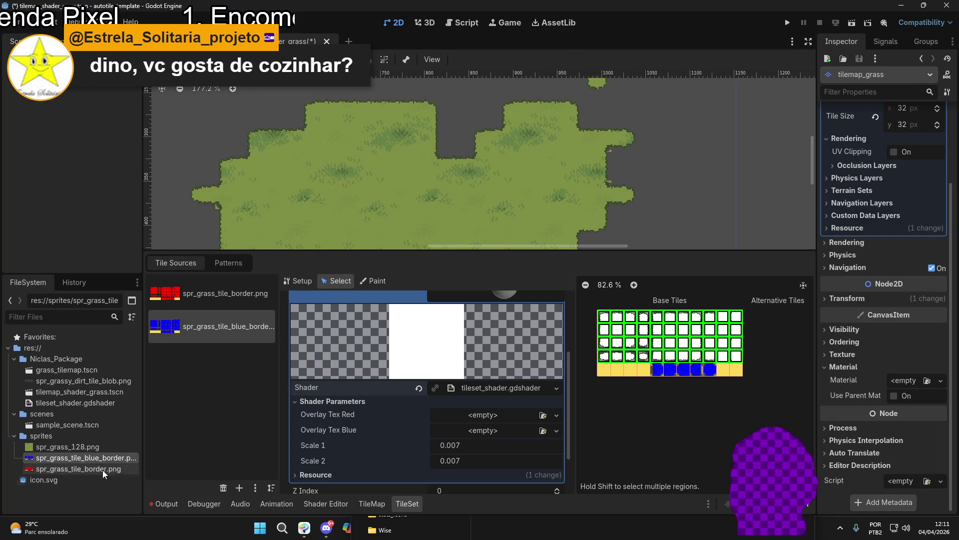
{"action": "left_click", "coordinate": [439, 530]}
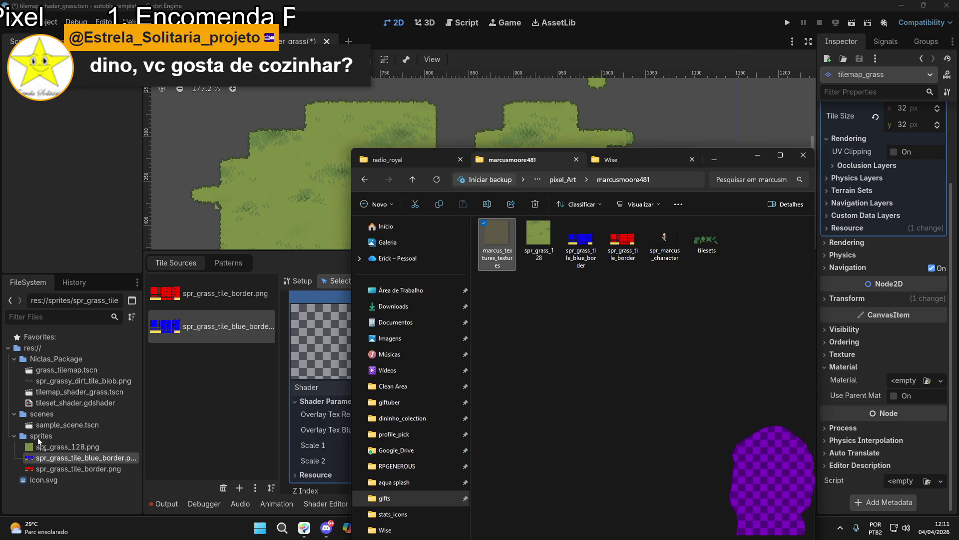
{"action": "left_click", "coordinate": [81, 453]}
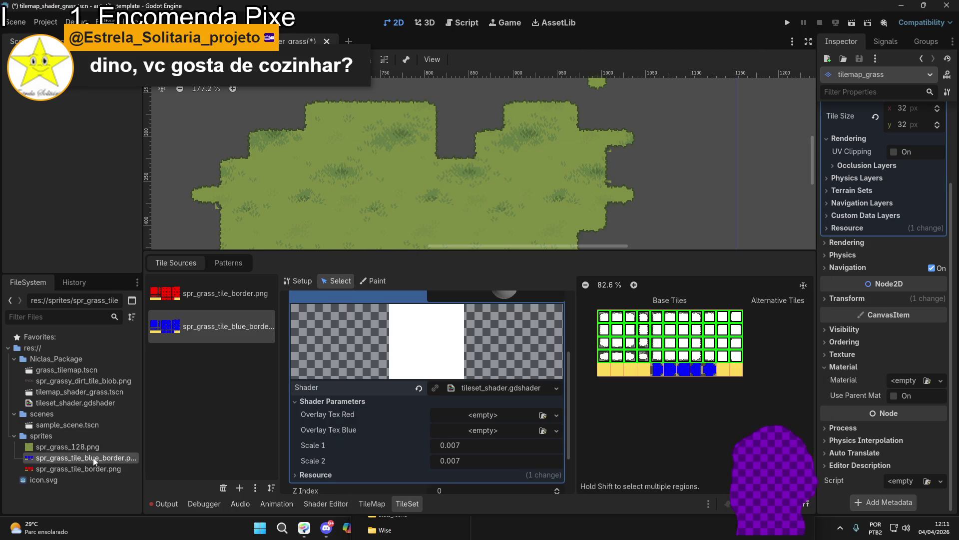
{"action": "left_click", "coordinate": [69, 434]}
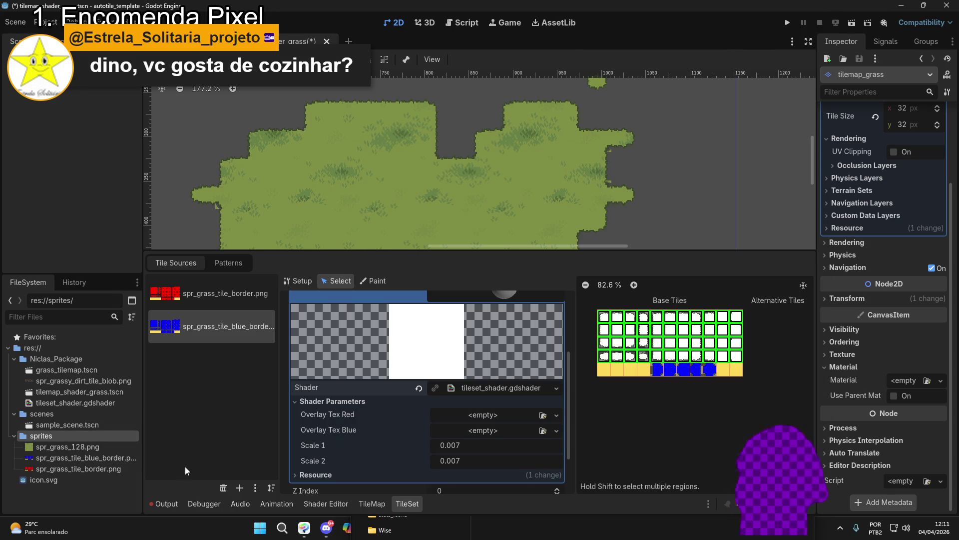
{"action": "left_click", "coordinate": [46, 445]}
{"action": "left_click", "coordinate": [40, 435]}
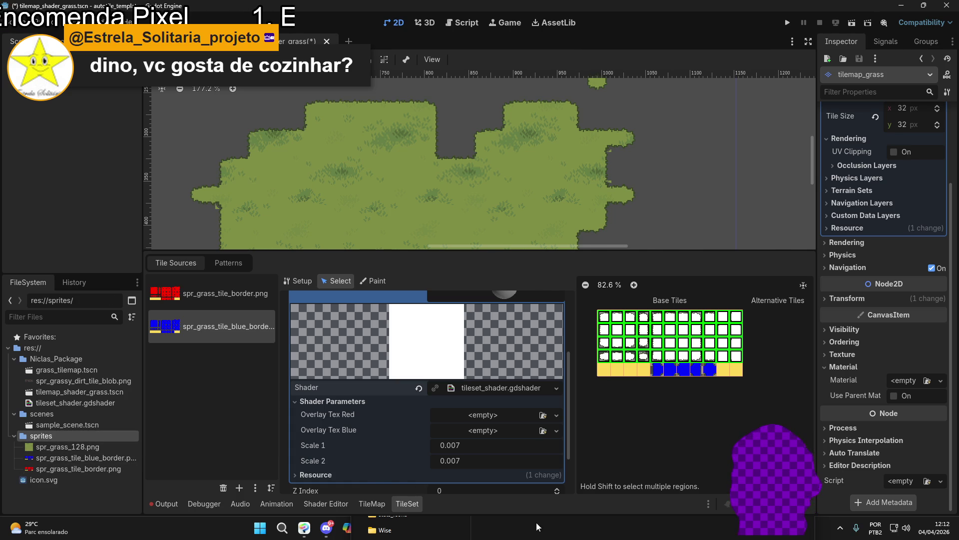
{"action": "mouse_move", "coordinate": [502, 236]}
{"action": "left_mouse_down"}
{"action": "mouse_move", "coordinate": [499, 364]}
{"action": "mouse_move", "coordinate": [74, 452]}
{"action": "left_mouse_up"}
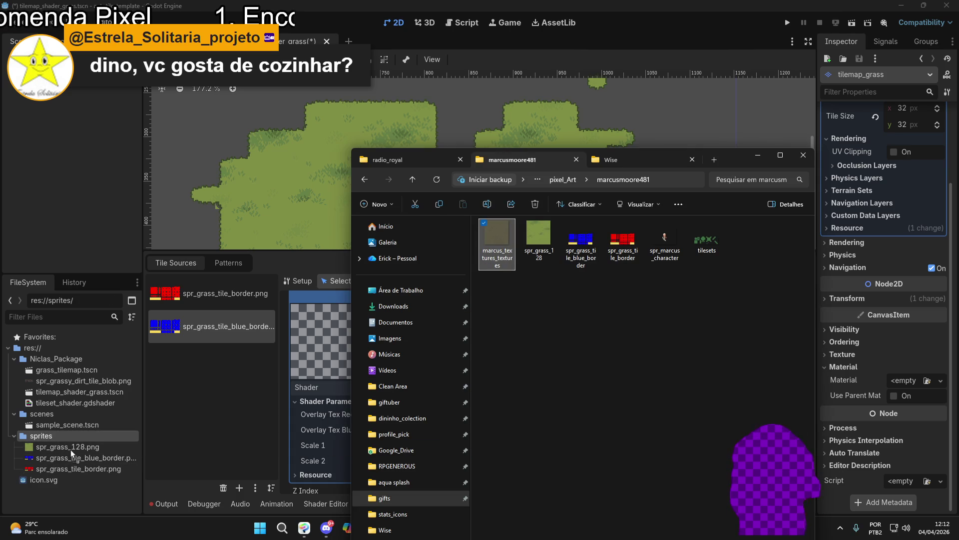
- In Godot, clear the tilemap selection and select spr_grass_tile_blue_border.png and the sprites folder
{"action": "left_click", "coordinate": [62, 437]}
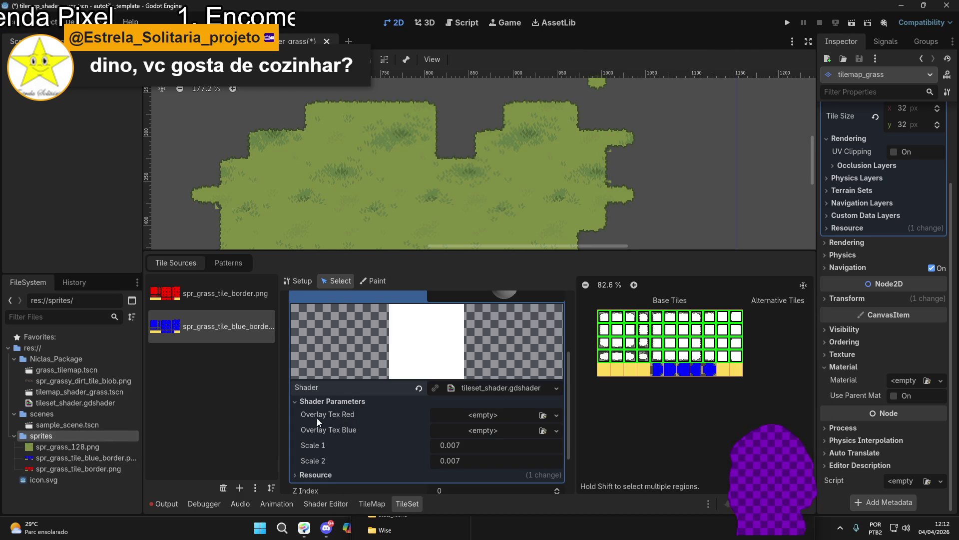
{"action": "left_click", "coordinate": [86, 179]}
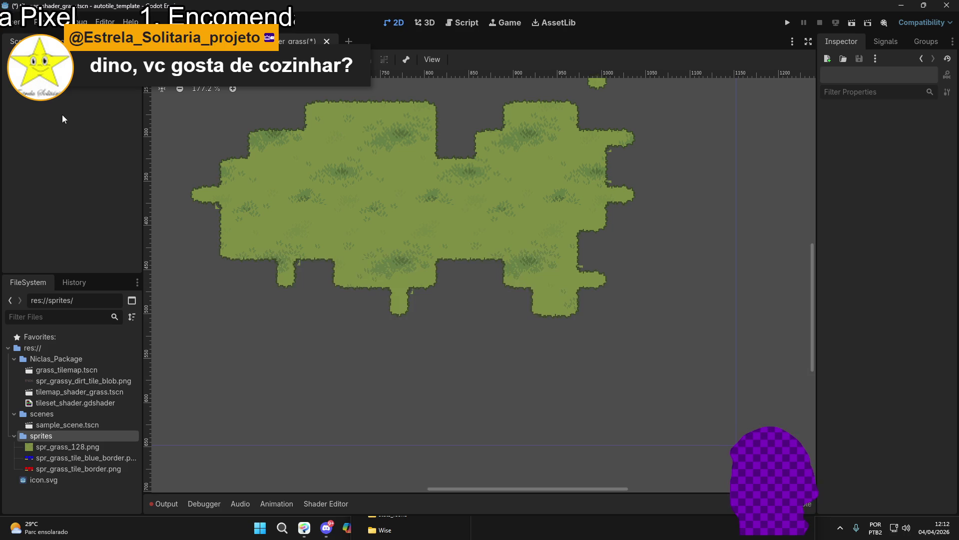
{"action": "left_click", "coordinate": [60, 458]}
{"action": "left_click", "coordinate": [14, 359]}
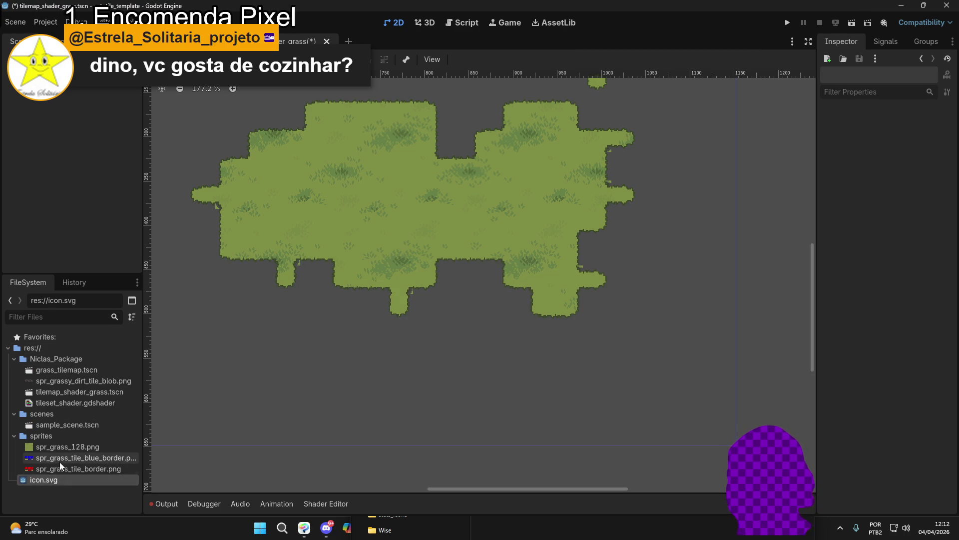
{"action": "left_click", "coordinate": [65, 437]}
- Open marcus_textures_textures from the marcusmoore481 folder in Aseprite
{"action": "left_click", "coordinate": [382, 530]}
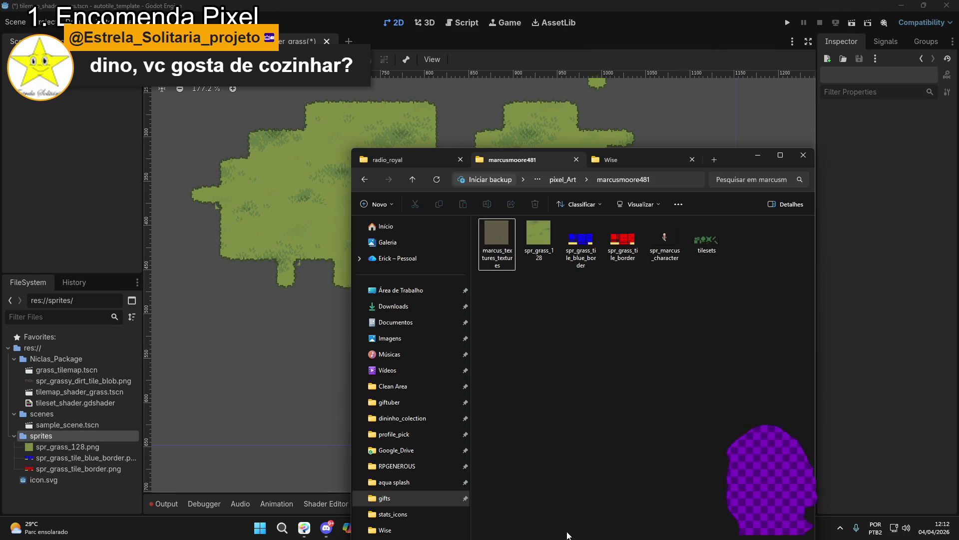
{"action": "double_click", "coordinate": [498, 244]}
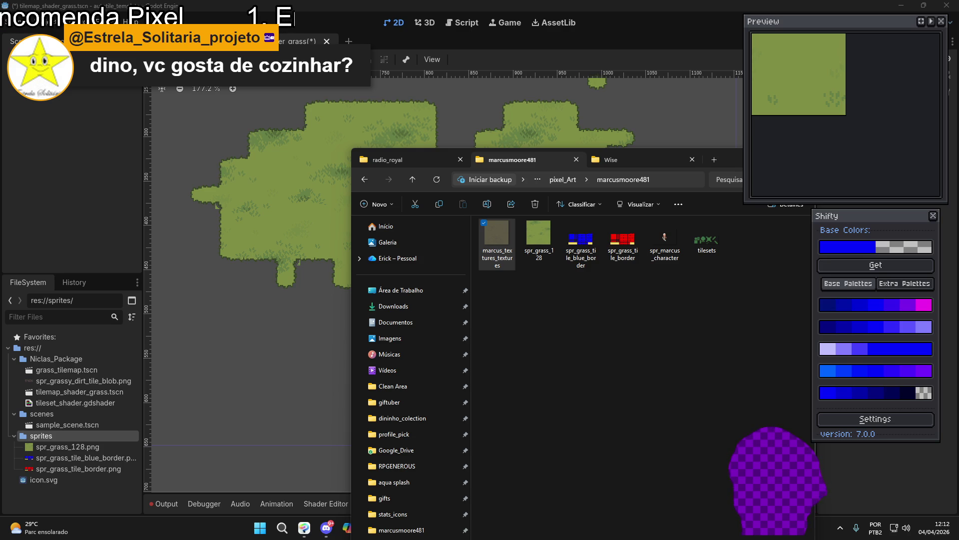
{"action": "left_click", "coordinate": [438, 531]}
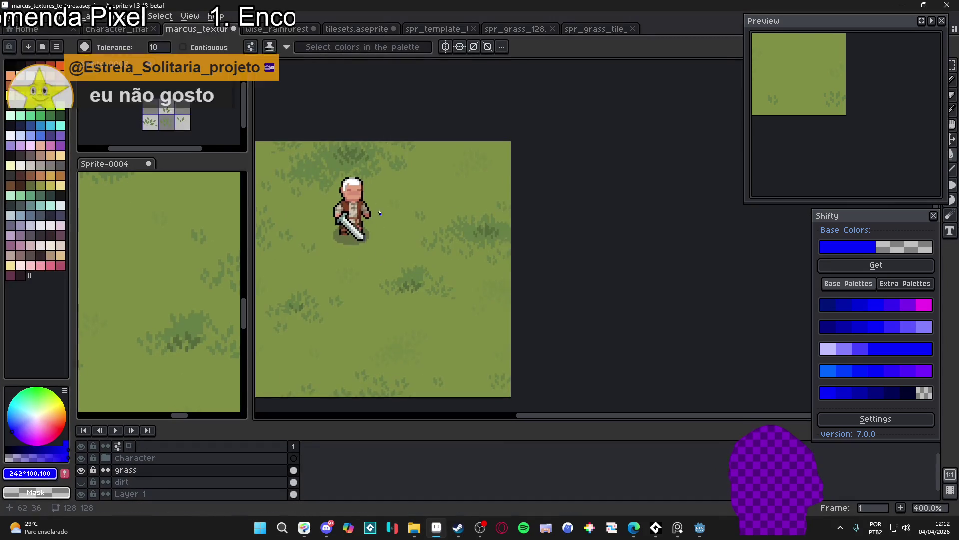
- Hide the grass layer and put the whole dirt layer into a new 128×128 sprite
{"action": "left_click", "coordinate": [82, 469]}
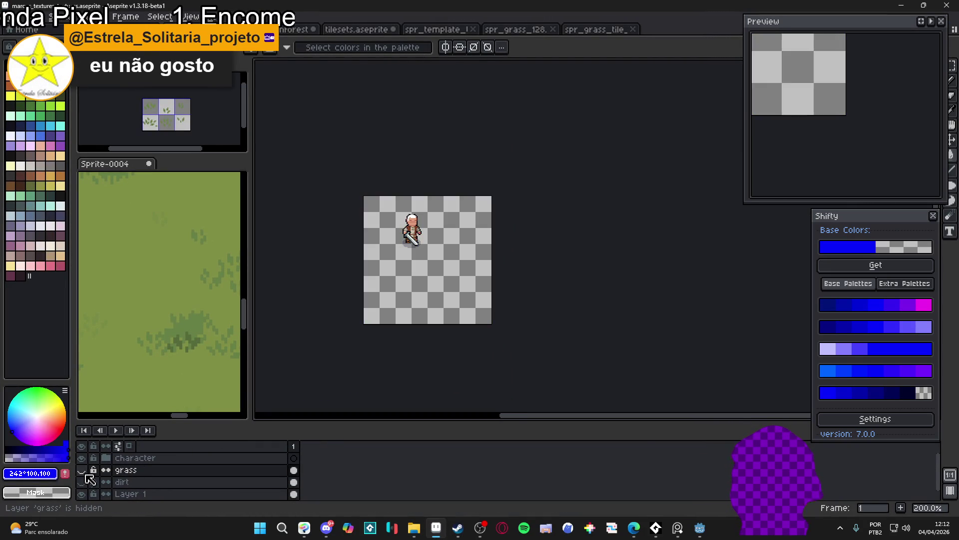
{"action": "left_click", "coordinate": [81, 482]}
{"action": "left_click", "coordinate": [122, 482]}
{"action": "key", "text": "v"}
{"action": "key", "text": "ctrl+a"}
{"action": "left_click", "coordinate": [8, 19]}
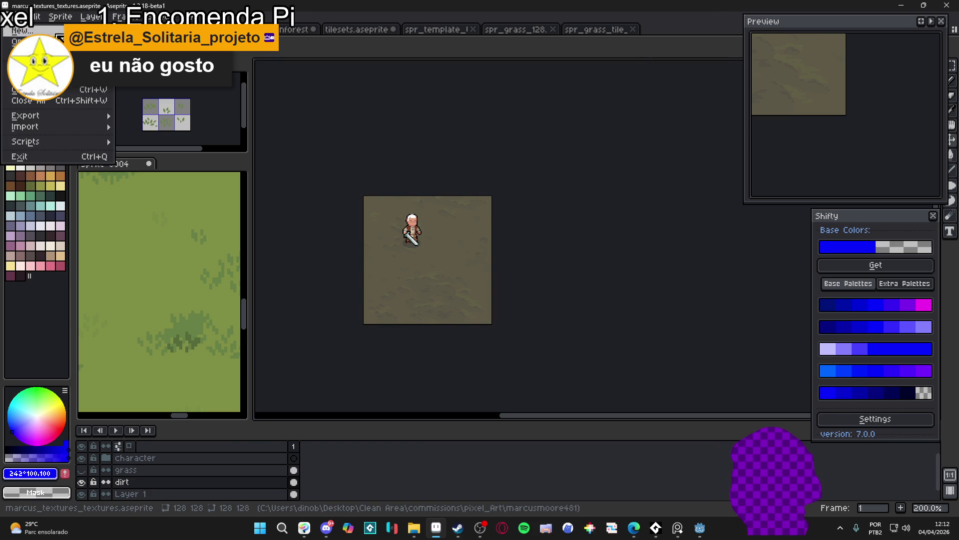
{"action": "left_click", "coordinate": [50, 31]}
{"action": "left_click", "coordinate": [449, 370]}
{"action": "key", "text": "ctrl+v"}
{"action": "scroll", "coordinate": [565, 238], "scroll_direction": "up", "scroll_amount": 2}
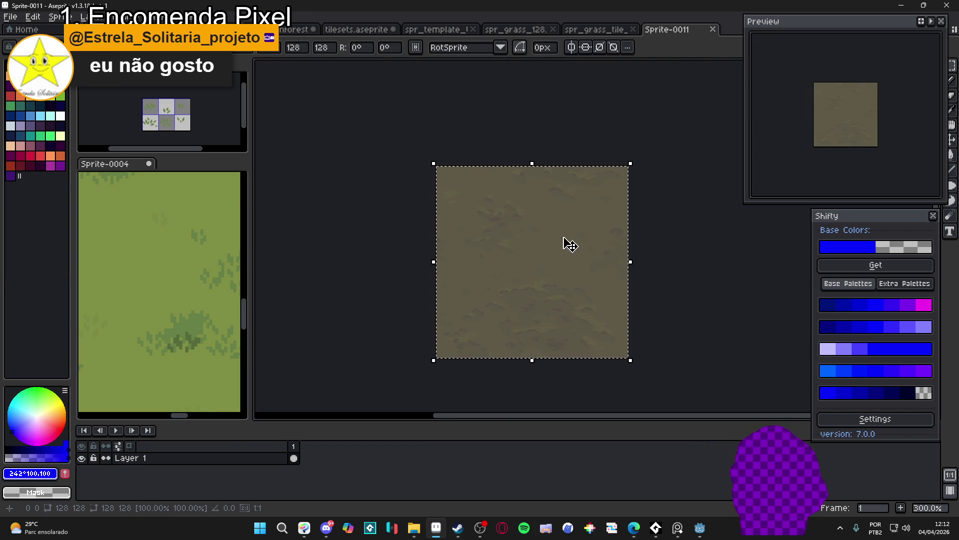
{"action": "key", "text": "Return"}
- Save the new sprite as PNG named spr_dirt_128, then minimize Aseprite
{"action": "left_click", "coordinate": [10, 17]}
{"action": "left_click", "coordinate": [73, 91]}
{"action": "left_click", "coordinate": [630, 437]}
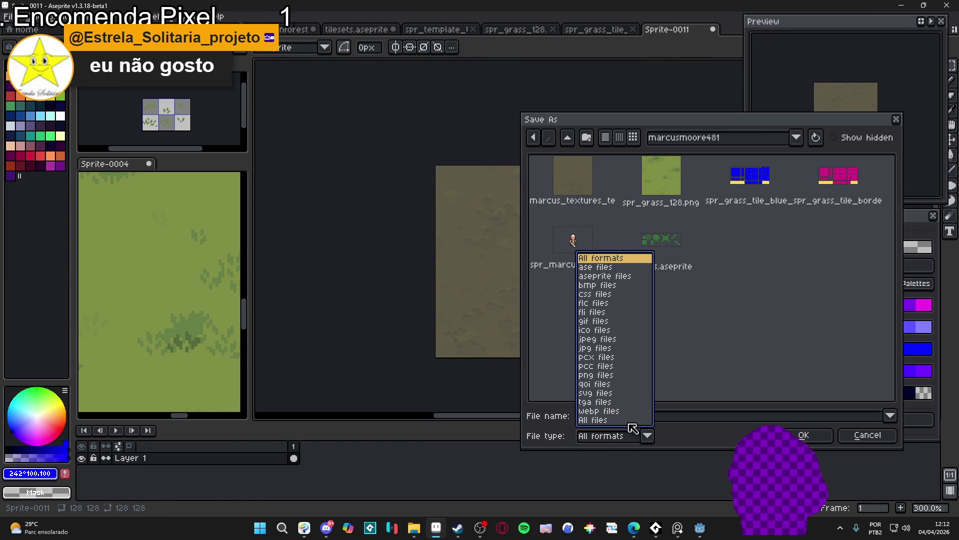
{"action": "left_click", "coordinate": [621, 376]}
{"action": "left_click", "coordinate": [655, 418]}
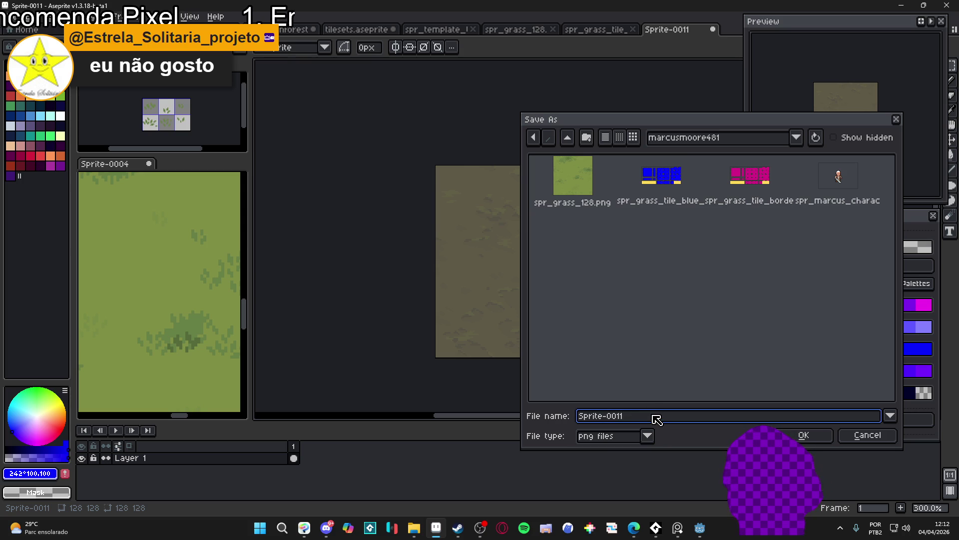
{"action": "key", "text": "ctrl+a"}
{"action": "type", "text": "spr_"}
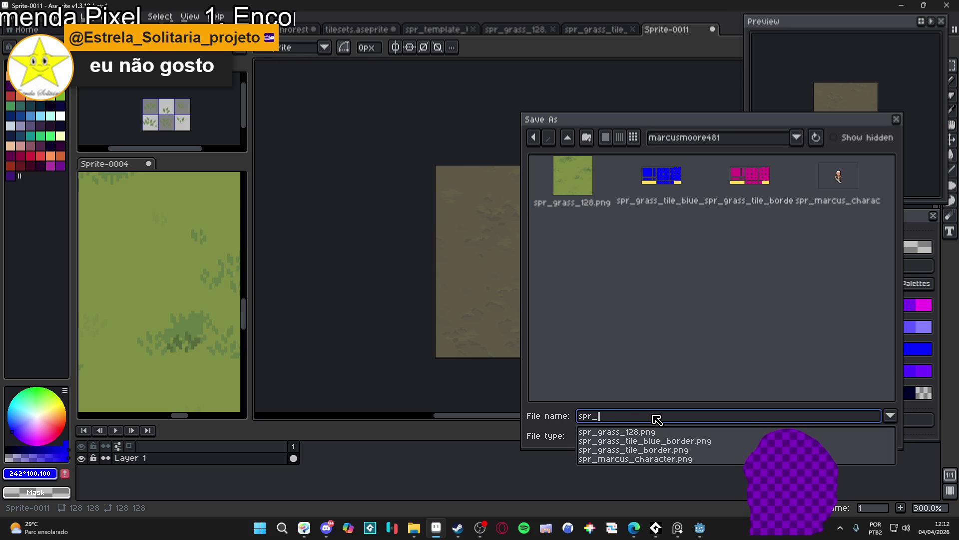
{"action": "type", "text": "dirt_"}
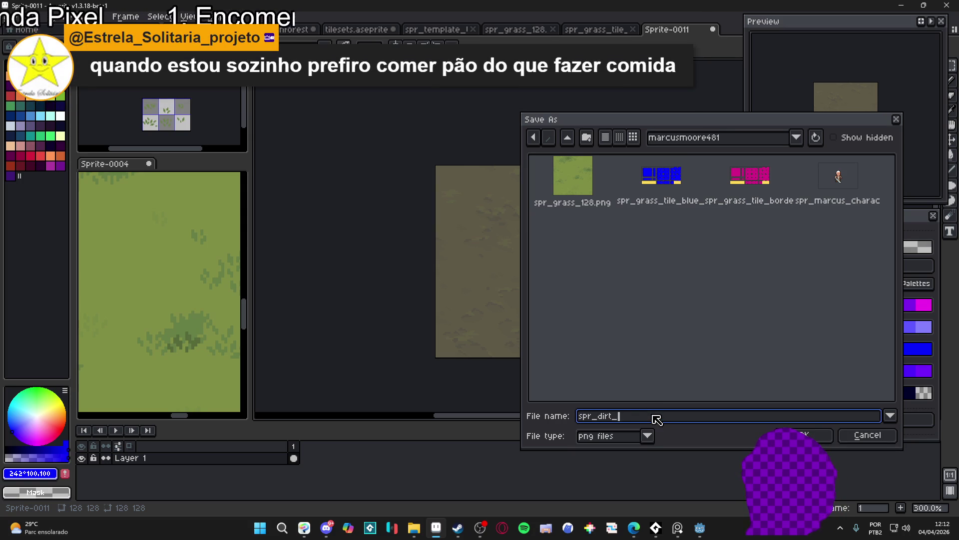
{"action": "type", "text": "128"}
{"action": "key", "text": "Return"}
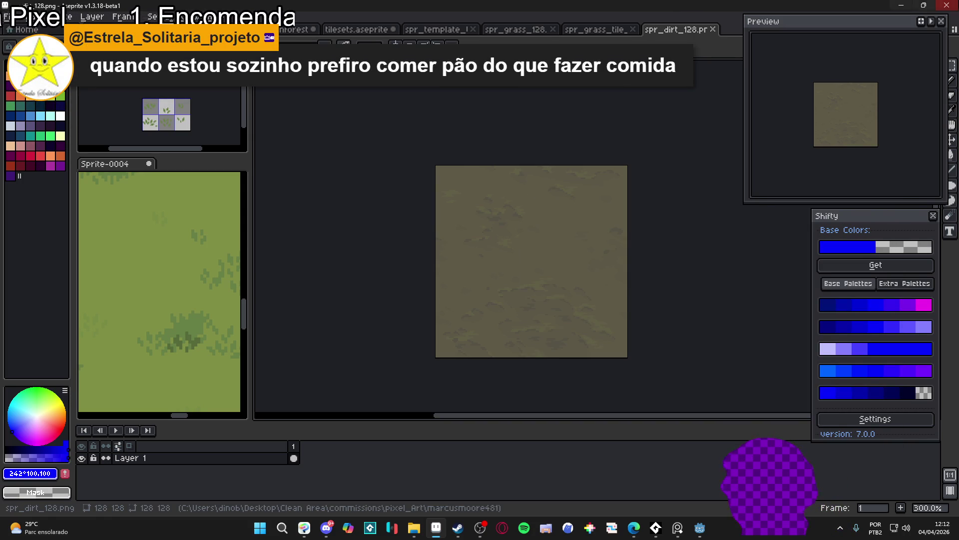
{"action": "left_click", "coordinate": [908, 4]}
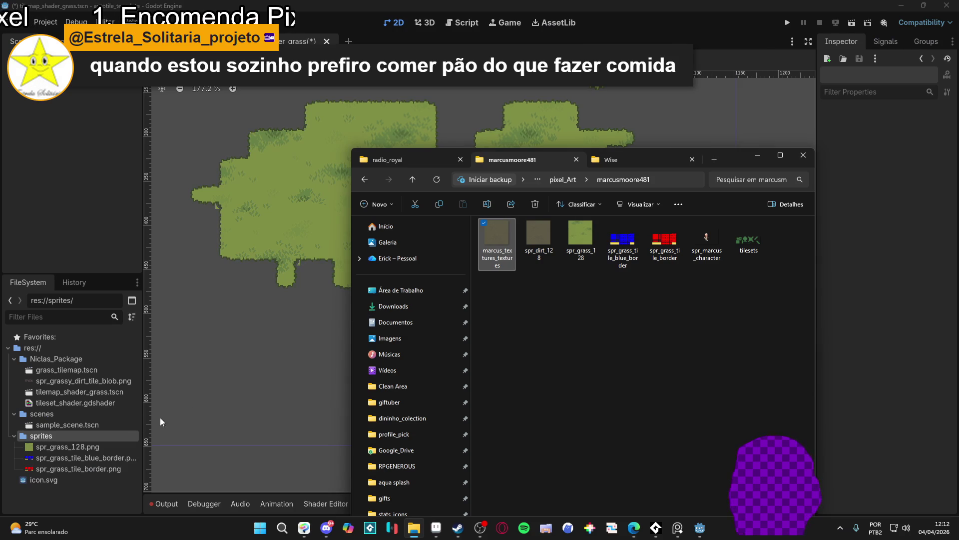
- Drag spr_dirt_128.png from the Explorer folder into Godot's res://sprites/ folder
{"action": "left_click", "coordinate": [82, 438]}
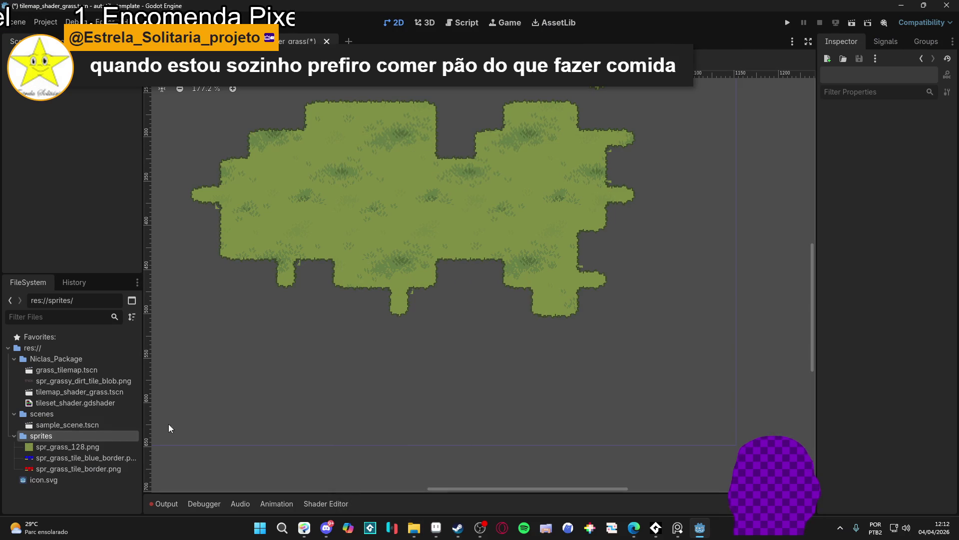
{"action": "left_click", "coordinate": [68, 448]}
{"action": "left_click", "coordinate": [413, 528]}
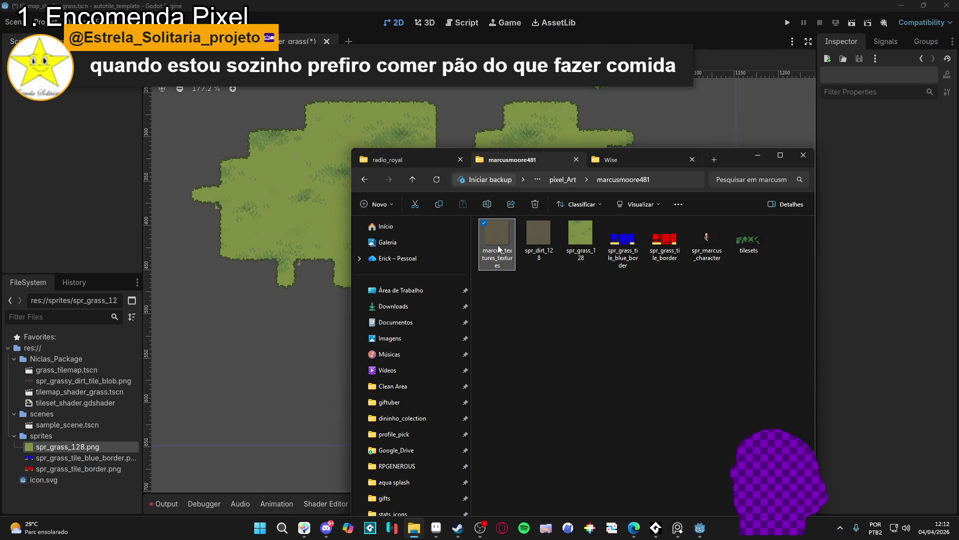
{"action": "left_click", "coordinate": [533, 238]}
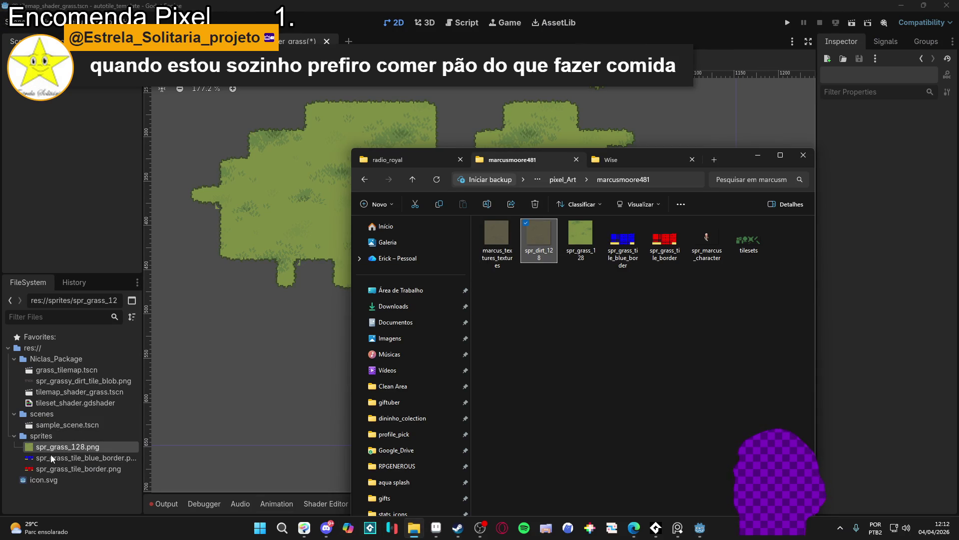
{"action": "left_click_drag", "start_coordinate": [56, 448], "coordinate": [56, 448]}
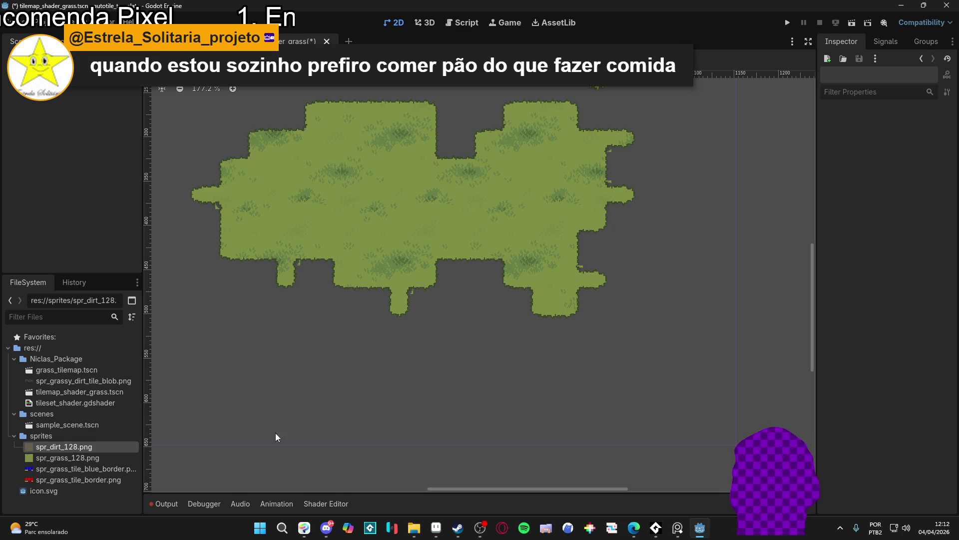
{"action": "left_click", "coordinate": [78, 89]}
- On the blue-border tileset source, drop spr_dirt_128.png into the ShaderMaterial's Overlay Tex slot
{"action": "left_click", "coordinate": [213, 414]}
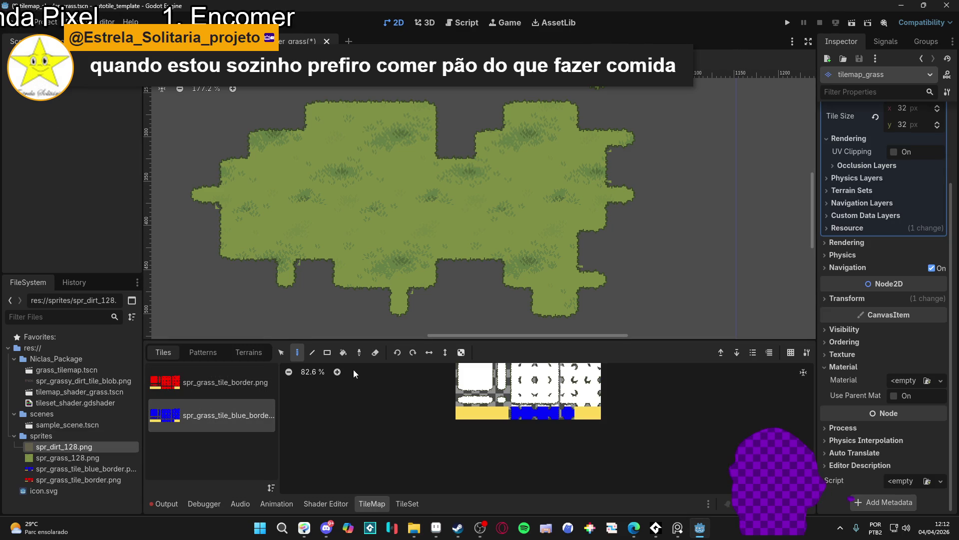
{"action": "left_click", "coordinate": [408, 503]}
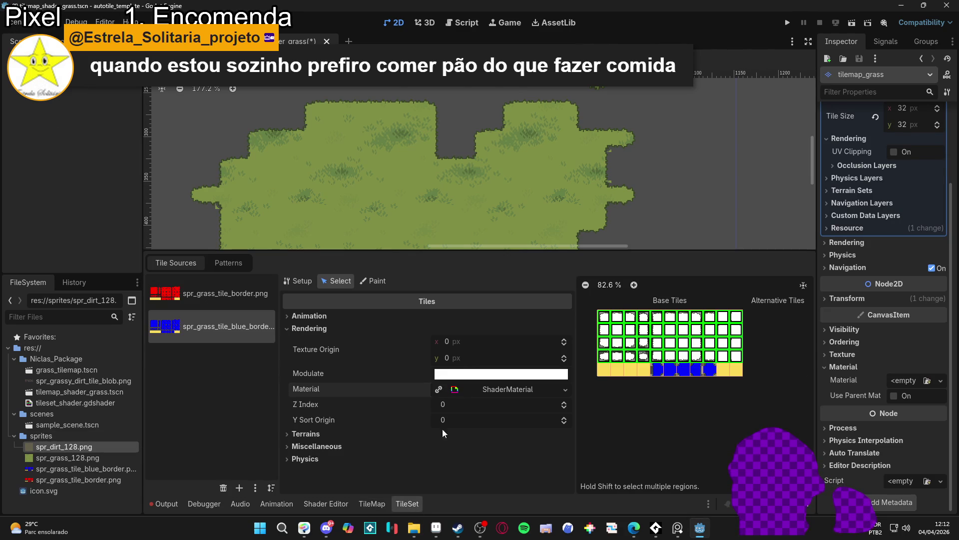
{"action": "left_click", "coordinate": [488, 389]}
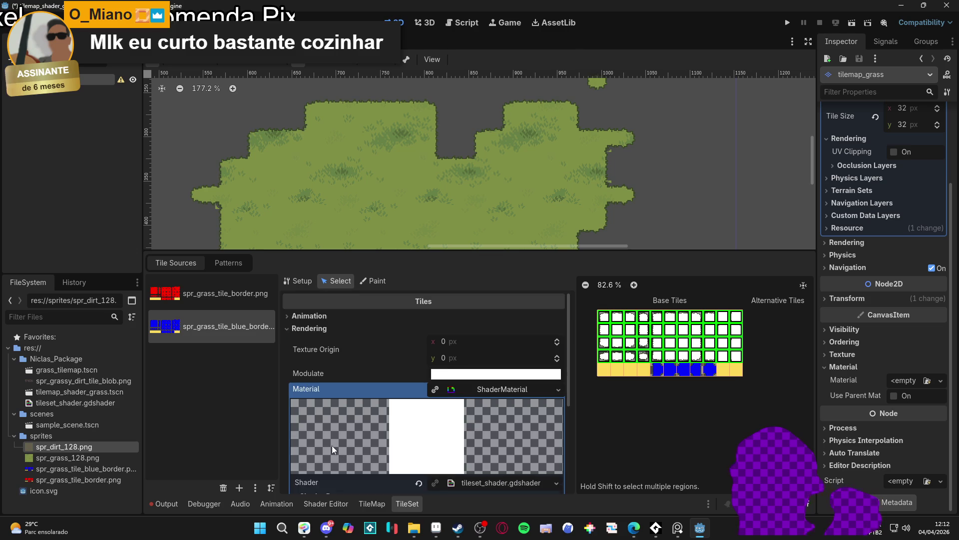
{"action": "scroll", "coordinate": [360, 443], "scroll_direction": "down", "scroll_amount": 4}
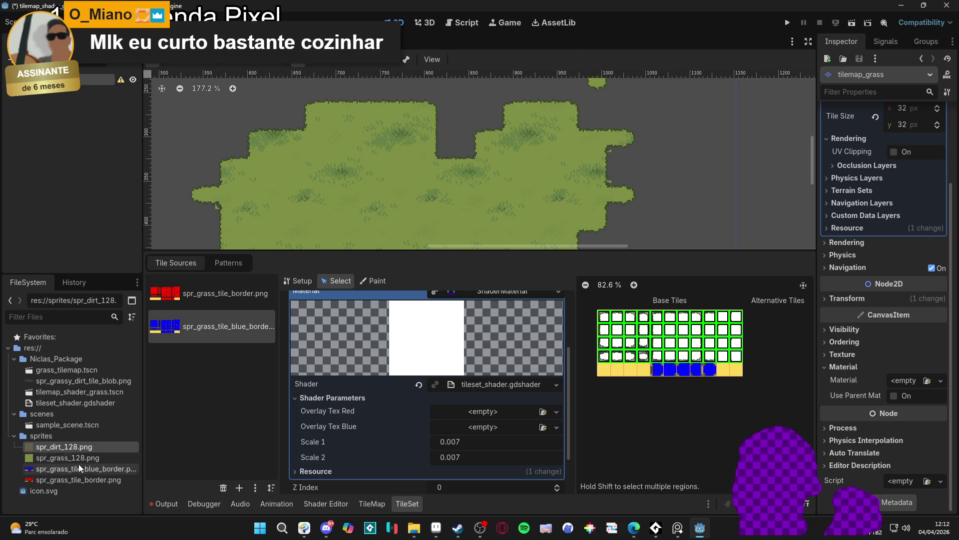
{"action": "left_click_drag", "start_coordinate": [86, 445], "coordinate": [496, 429]}
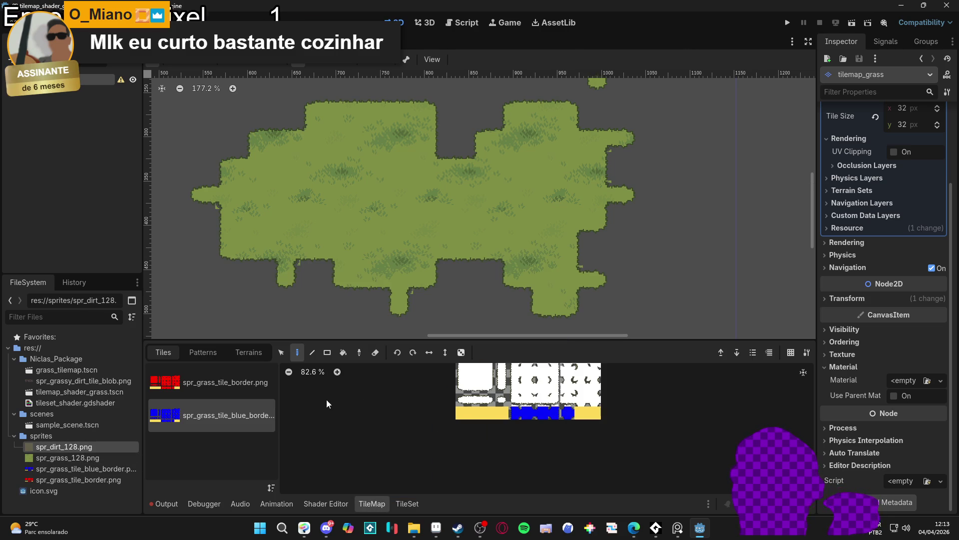
- Browse the TileMap palette tiles, terrain sets and patterns, then return to the TileSet editor
{"action": "left_click", "coordinate": [261, 353]}
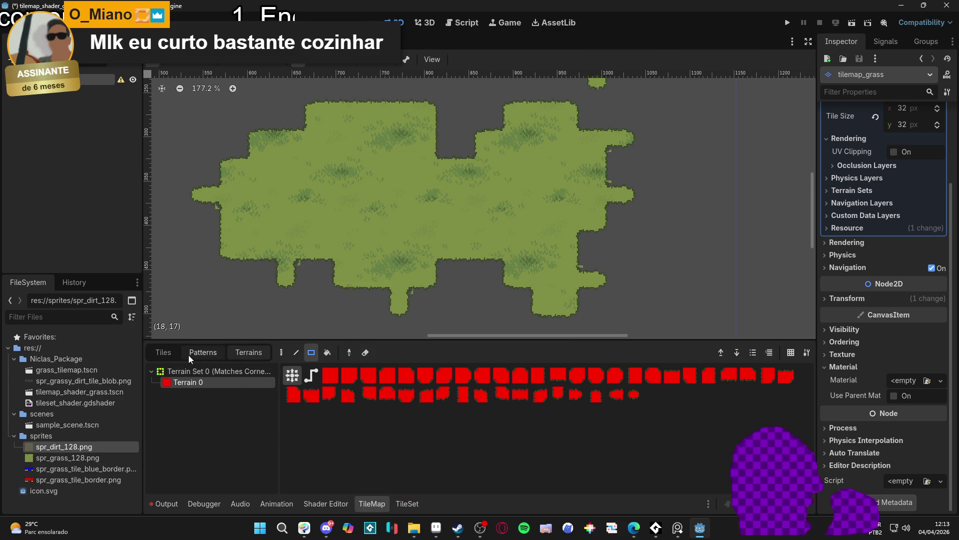
{"action": "left_click", "coordinate": [174, 354]}
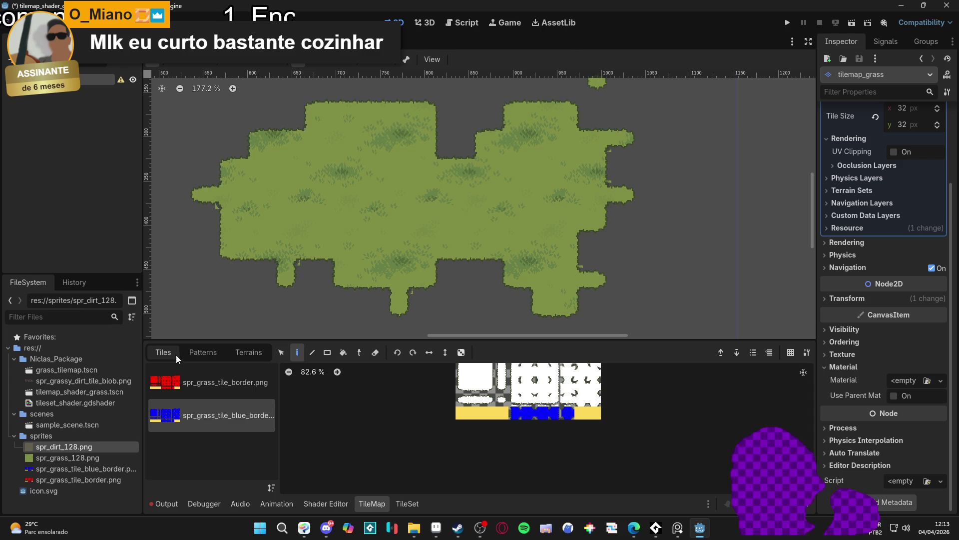
{"action": "left_click", "coordinate": [497, 402]}
{"action": "scroll", "coordinate": [498, 405], "scroll_direction": "down", "scroll_amount": 1}
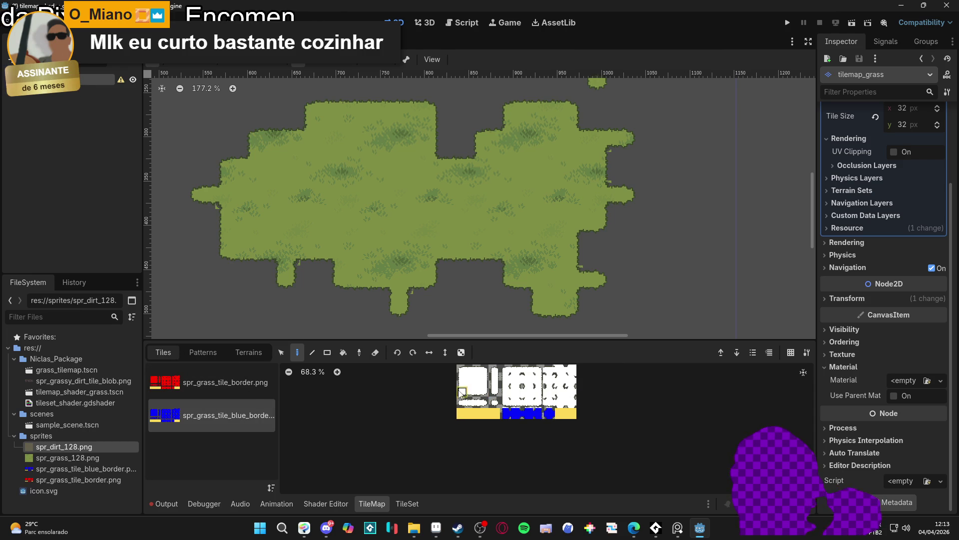
{"action": "scroll", "coordinate": [495, 382], "scroll_direction": "up", "scroll_amount": 1}
{"action": "left_click", "coordinate": [531, 392]}
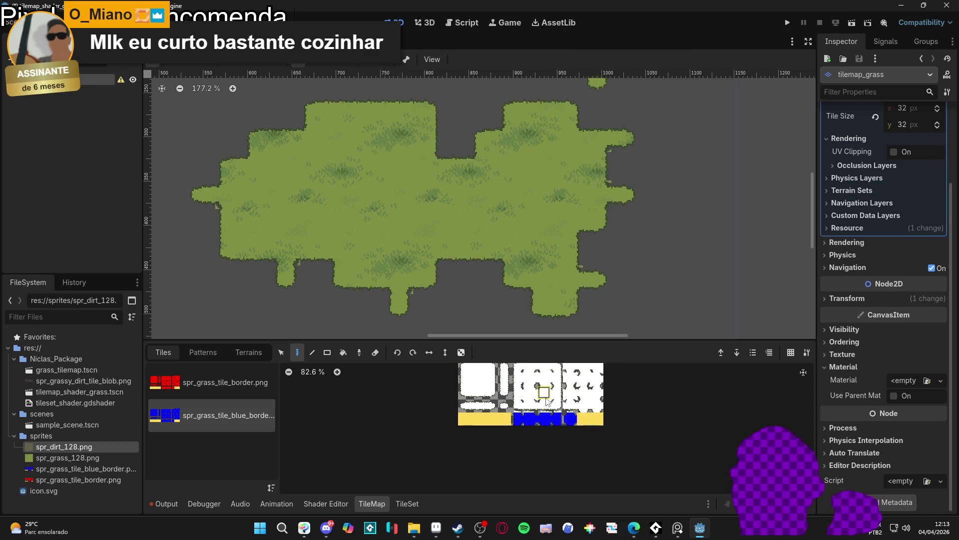
{"action": "scroll", "coordinate": [531, 393], "scroll_direction": "up", "scroll_amount": 8}
{"action": "scroll", "coordinate": [531, 393], "scroll_direction": "down", "scroll_amount": 7}
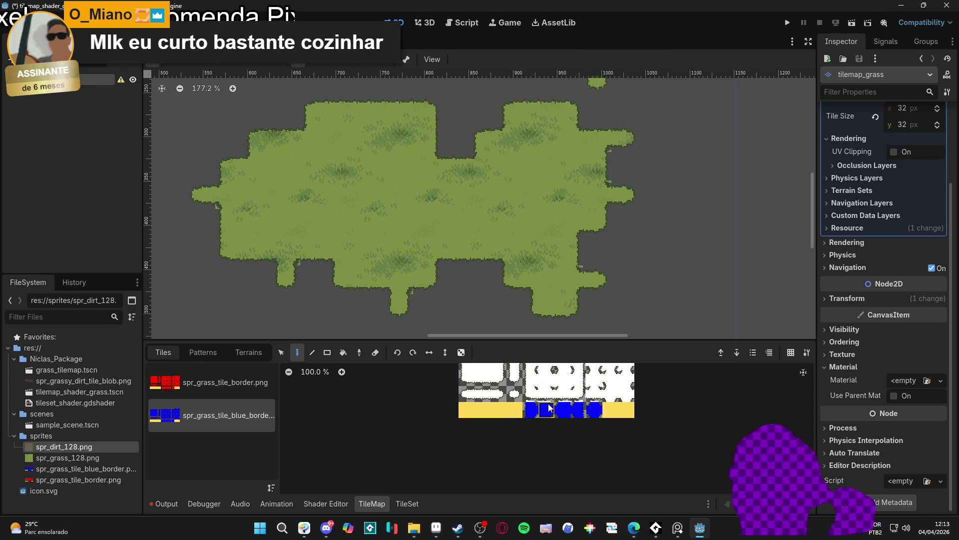
{"action": "left_click", "coordinate": [239, 359]}
{"action": "left_click", "coordinate": [202, 357]}
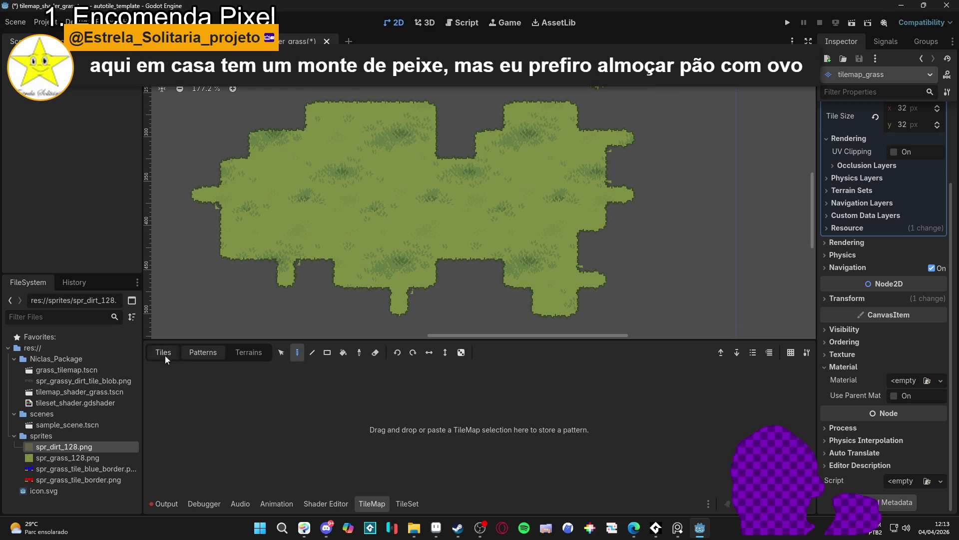
{"action": "left_click", "coordinate": [166, 355]}
{"action": "left_click", "coordinate": [406, 502]}
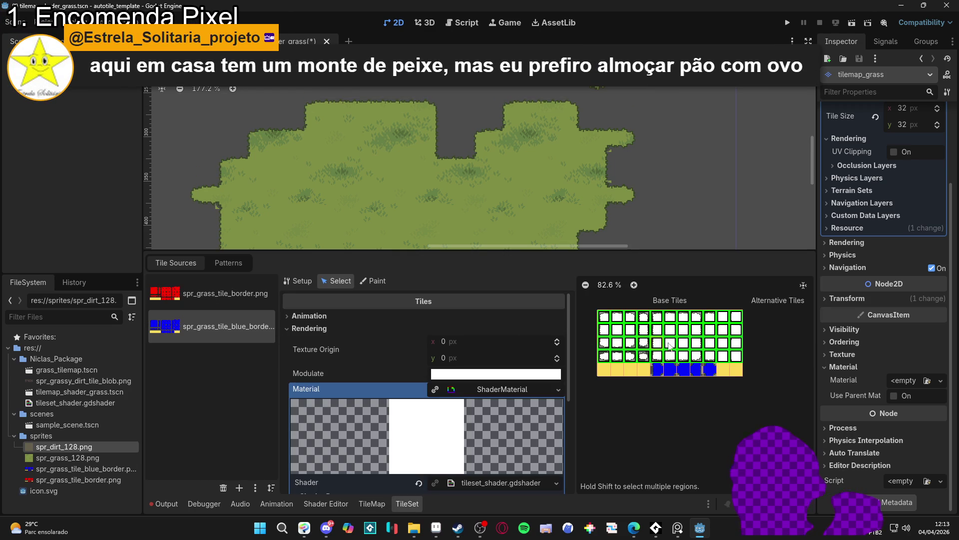
- Inspect several atlas tiles' properties and trial-select the block of tiles from (0,0) to (9,3)
{"action": "left_click", "coordinate": [613, 316]}
{"action": "scroll", "coordinate": [627, 320], "scroll_direction": "up", "scroll_amount": 1}
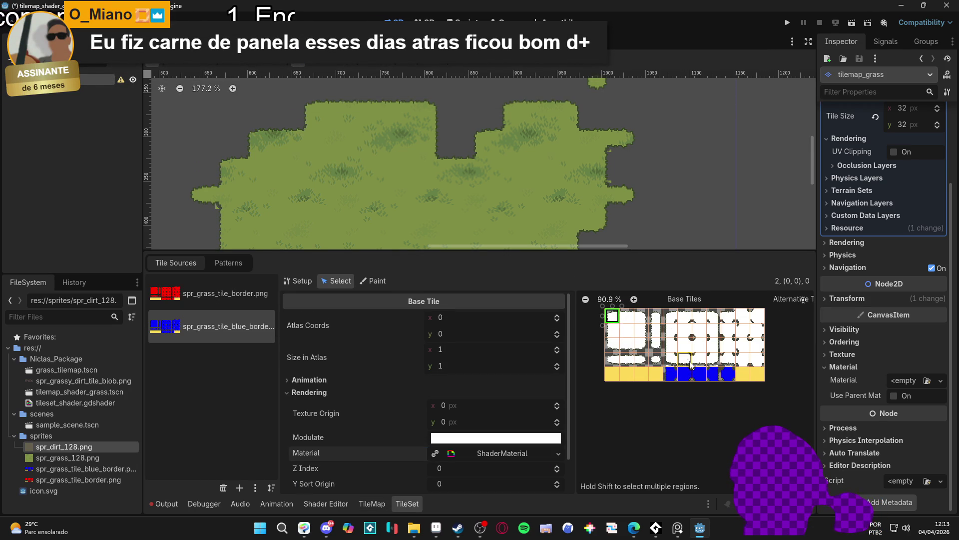
{"action": "left_click", "coordinate": [670, 374]}
{"action": "left_click", "coordinate": [729, 373]}
{"action": "left_click_drag", "start_coordinate": [611, 315], "coordinate": [740, 365]}
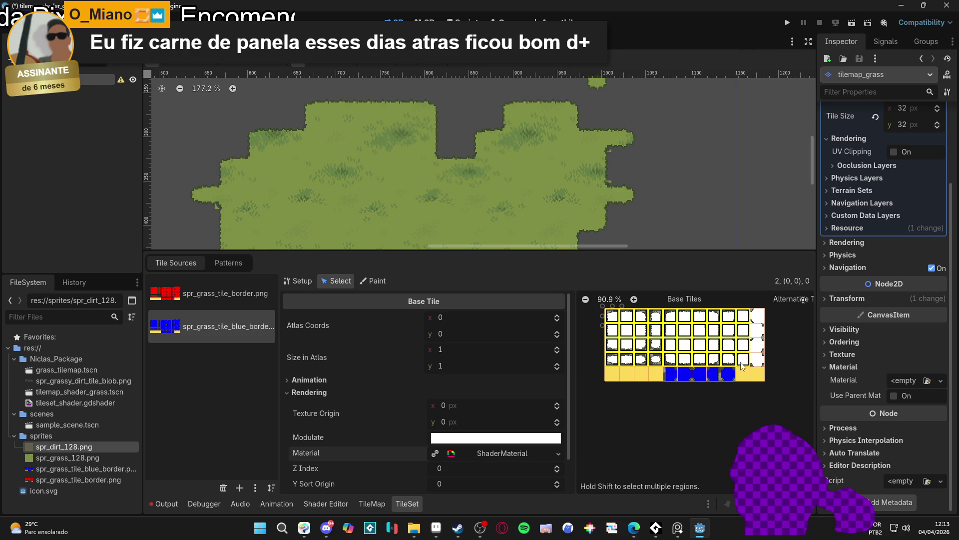
{"action": "left_click", "coordinate": [638, 382]}
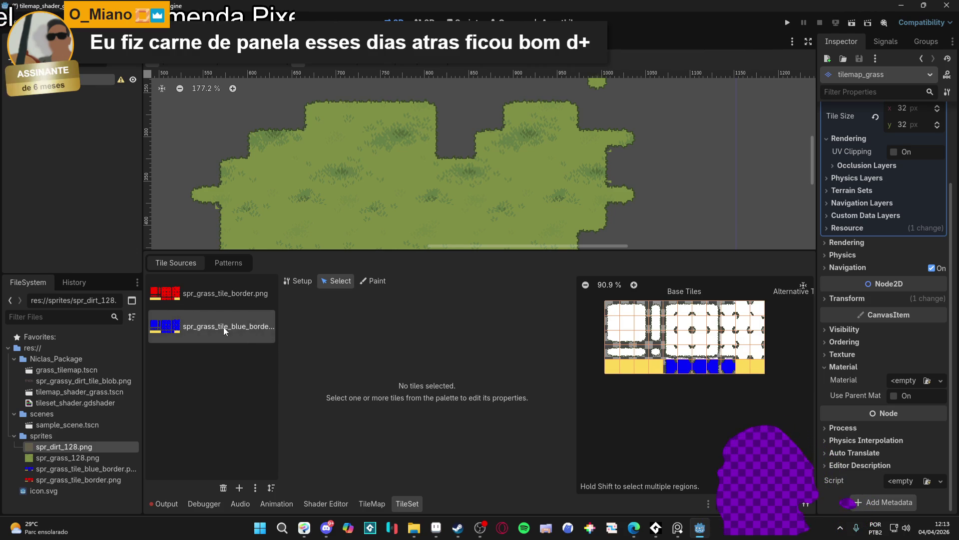
- Select all four rows of white tiles and expand their ShaderMaterial to check Overlay Tex Blue
{"action": "left_click", "coordinate": [309, 281]}
{"action": "left_click", "coordinate": [337, 286]}
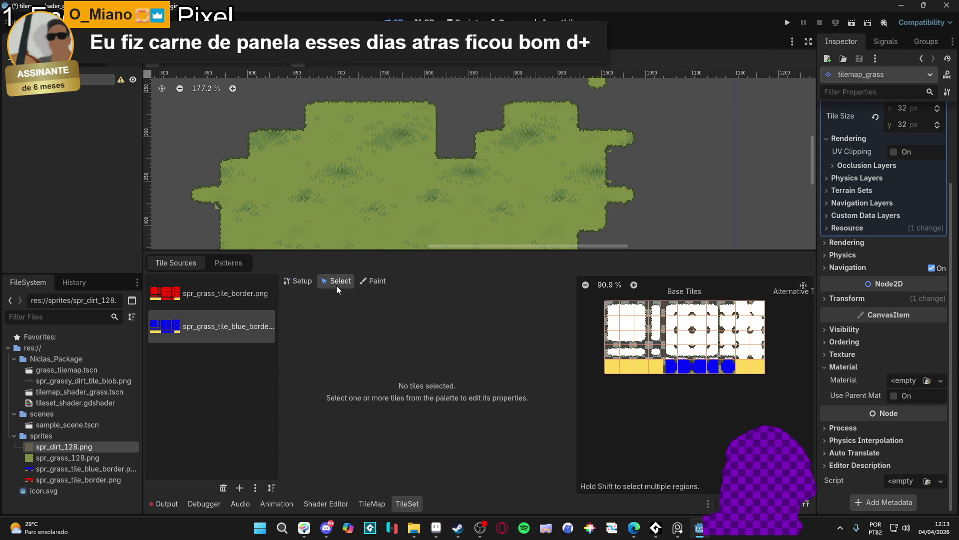
{"action": "left_click", "coordinate": [294, 284]}
{"action": "left_click", "coordinate": [325, 281]}
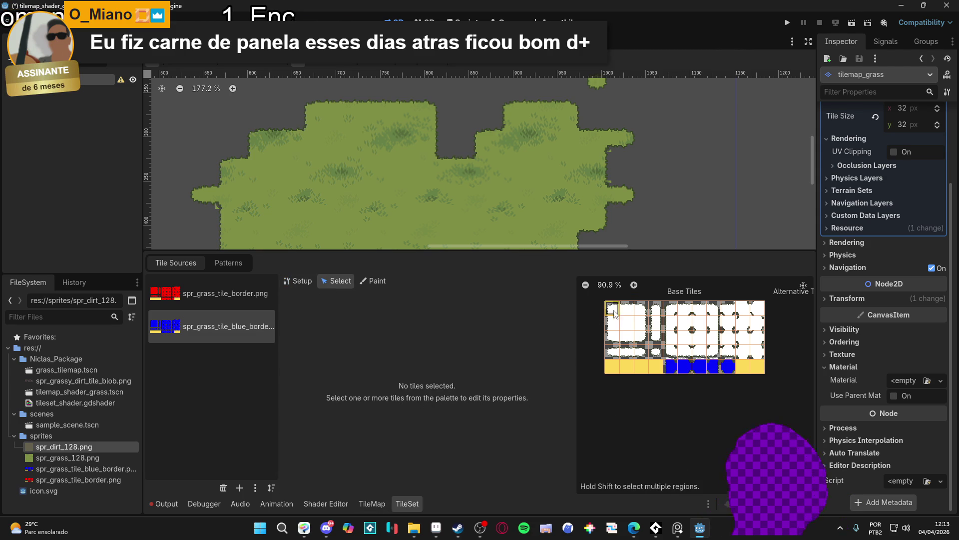
{"action": "left_click_drag", "start_coordinate": [610, 306], "coordinate": [761, 354]}
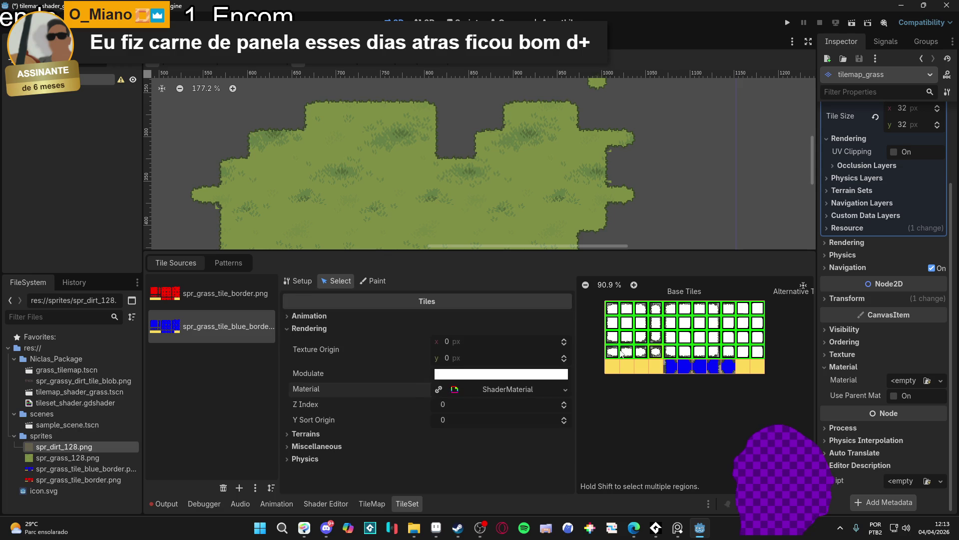
{"action": "left_click", "coordinate": [508, 388]}
{"action": "scroll", "coordinate": [343, 399], "scroll_direction": "down", "scroll_amount": 2}
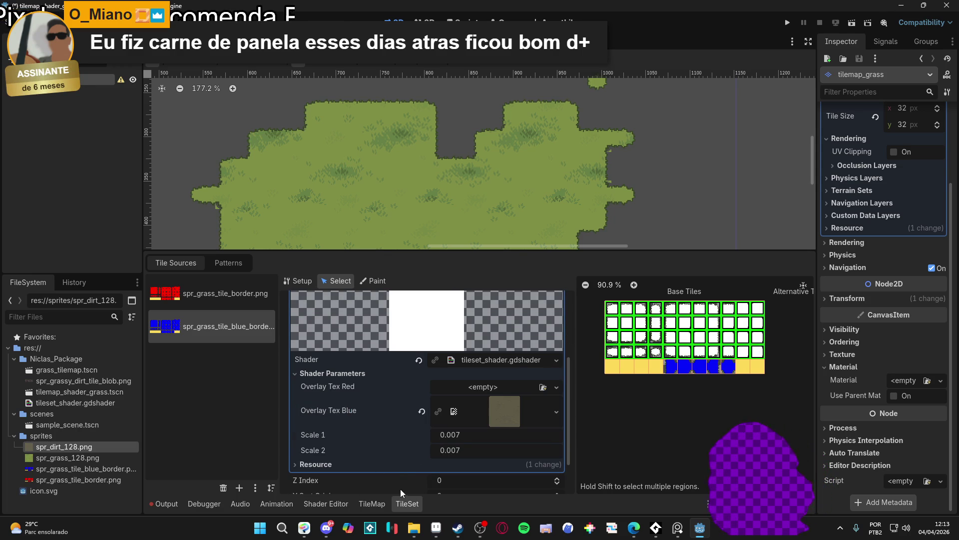
{"action": "scroll", "coordinate": [394, 442], "scroll_direction": "down", "scroll_amount": 1}
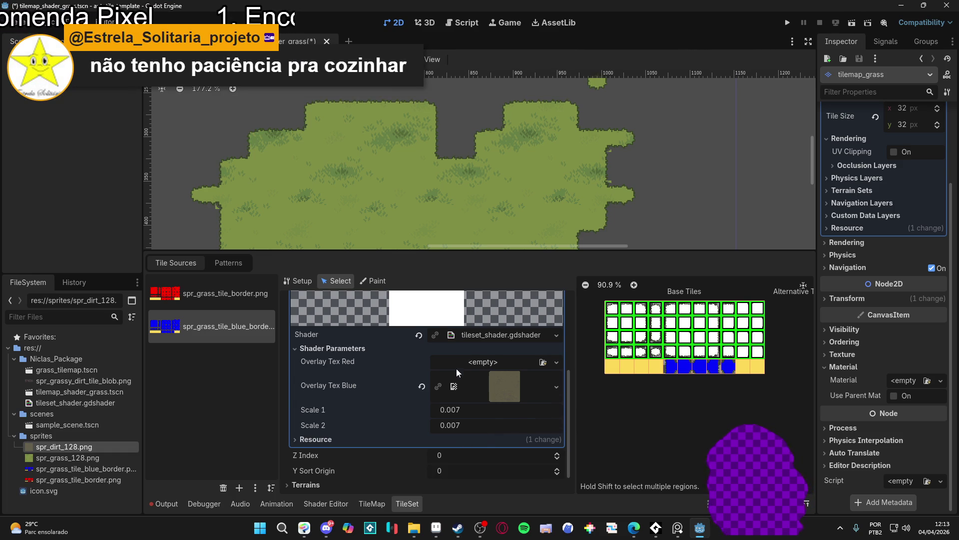
{"action": "scroll", "coordinate": [517, 374], "scroll_direction": "up", "scroll_amount": 1}
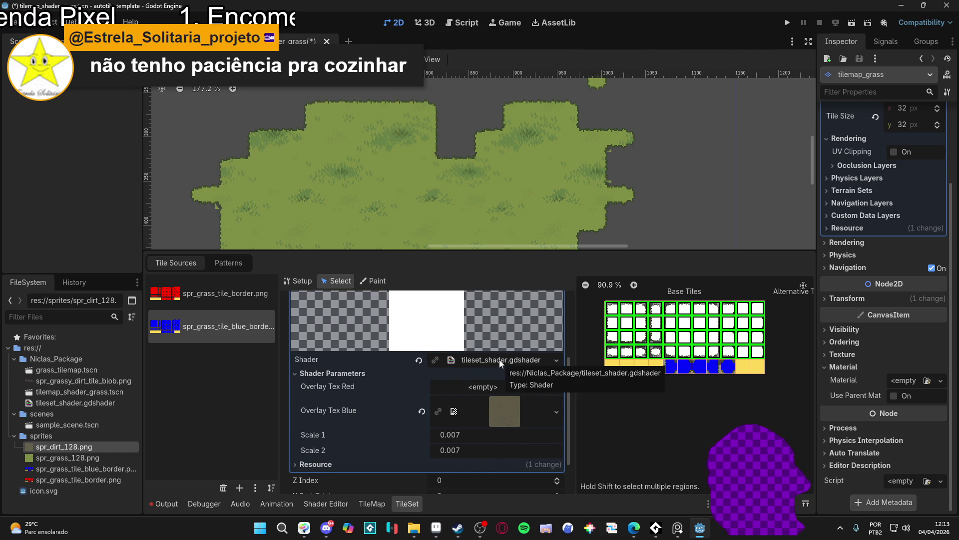
- Check the foreground colour values on the dirt texture in Aseprite, then bring Edge forward
{"action": "left_click", "coordinate": [450, 472]}
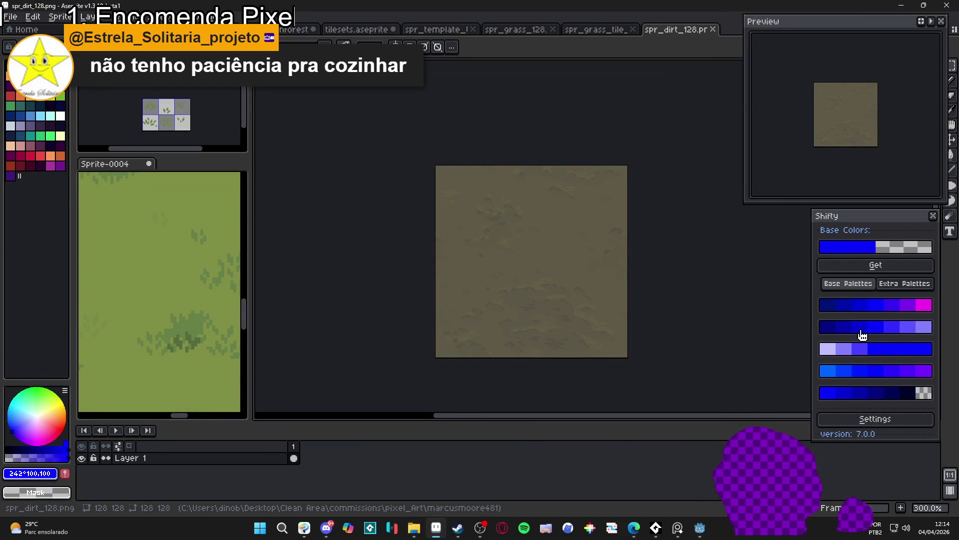
{"action": "left_click", "coordinate": [30, 473]}
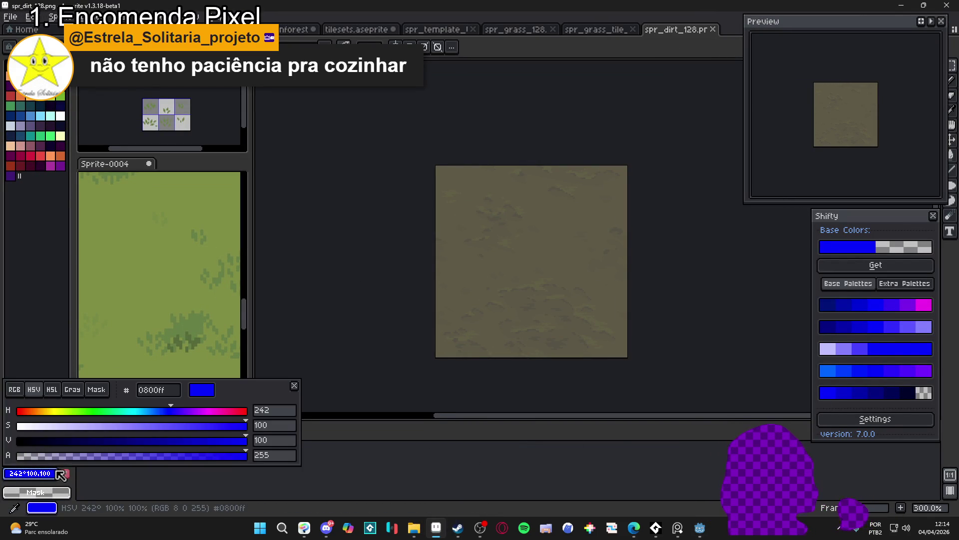
{"action": "left_click", "coordinate": [328, 464]}
{"action": "mouse_move", "coordinate": [637, 526]}
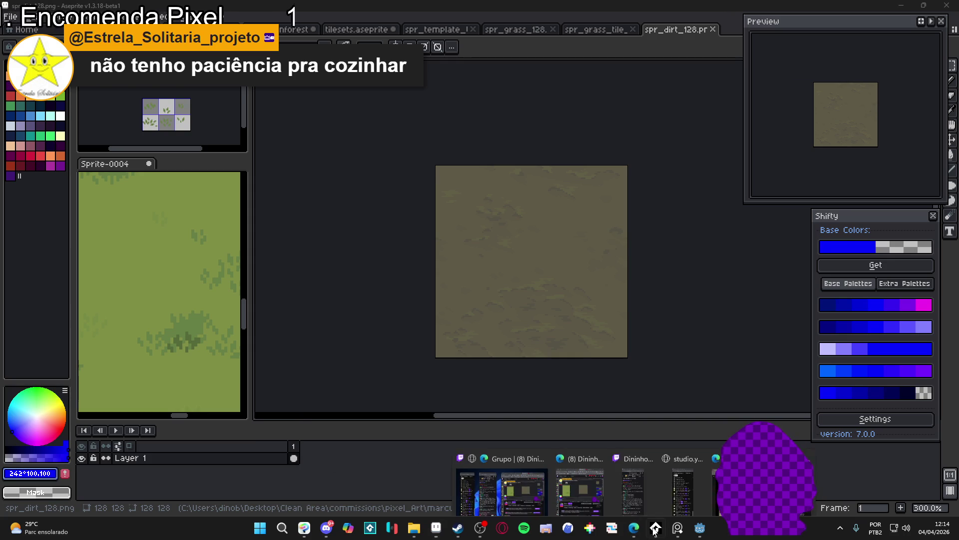
{"action": "left_click", "coordinate": [679, 475]}
- In a new tab, search Google for 'pure blue hash', then refine it to 'pure blue hex'
{"action": "left_click", "coordinate": [250, 10]}
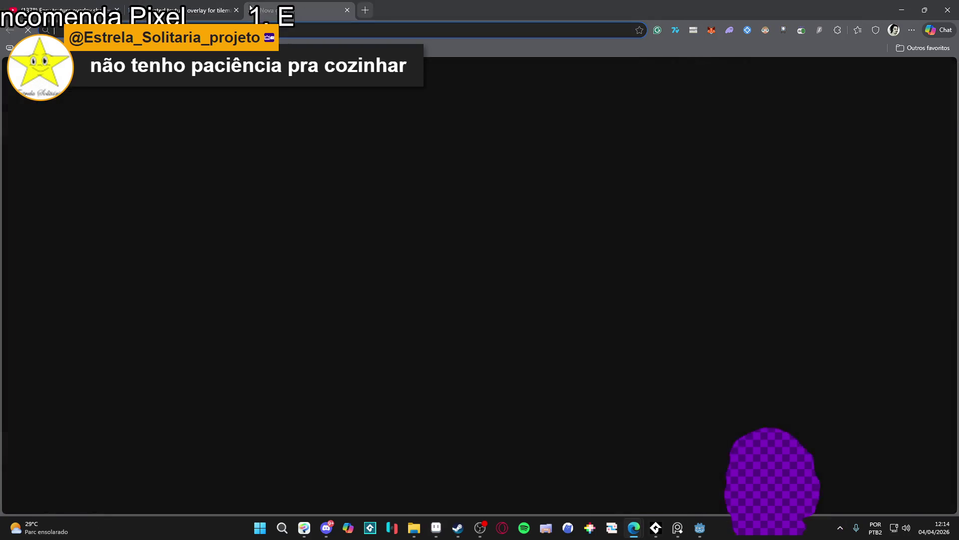
{"action": "type", "text": "pure blue"}
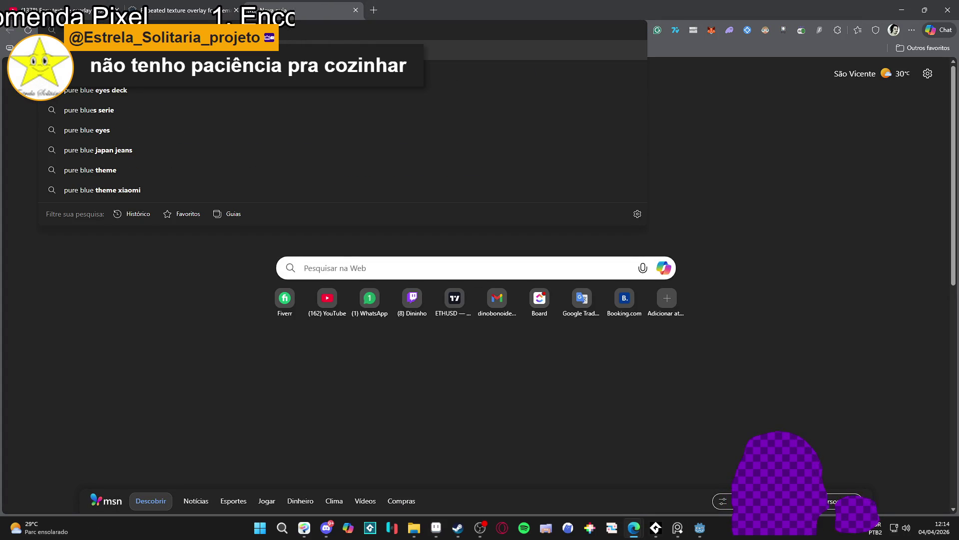
{"action": "type", "text": " hash"}
{"action": "key", "text": "Return"}
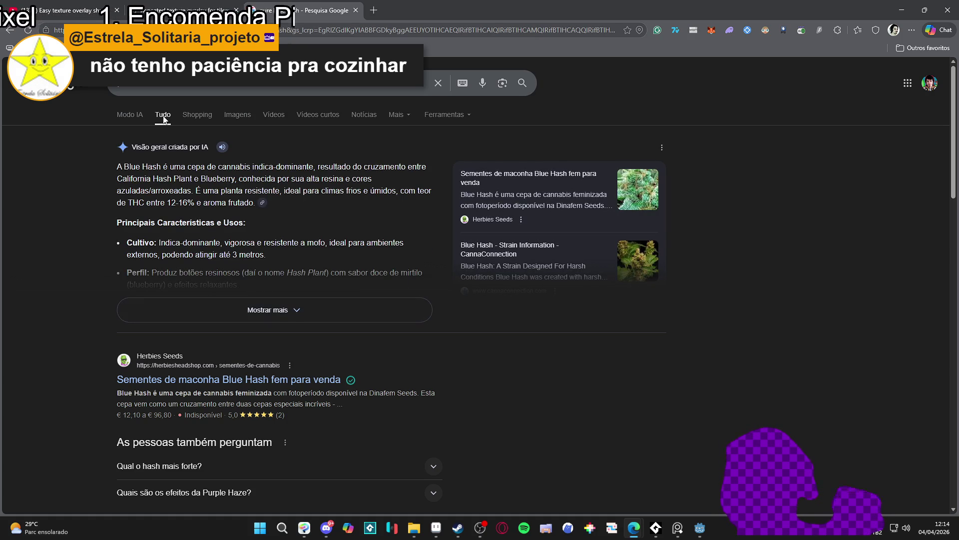
{"action": "left_click", "coordinate": [155, 94]}
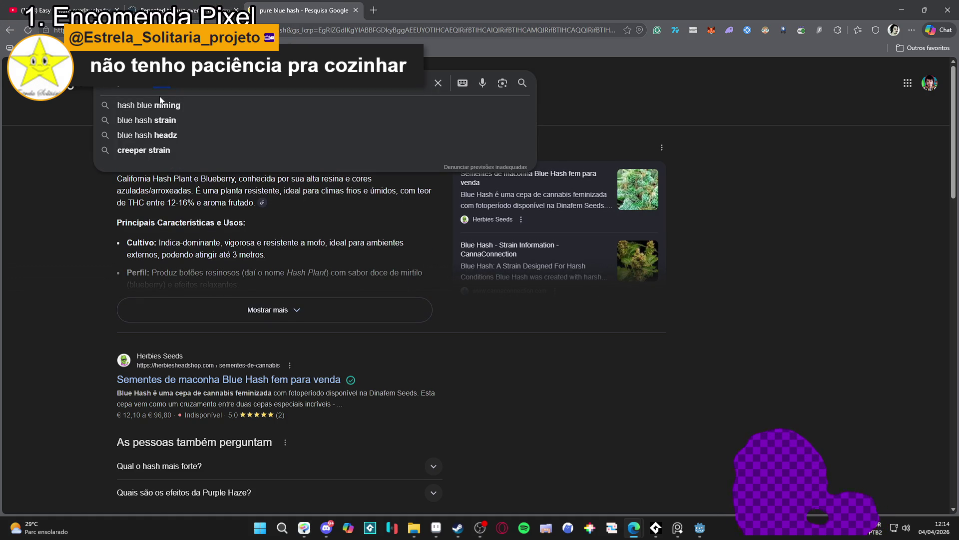
{"action": "key", "text": "BackSpace"}
{"action": "key", "text": "BackSpace"}
{"action": "key", "text": "BackSpace"}
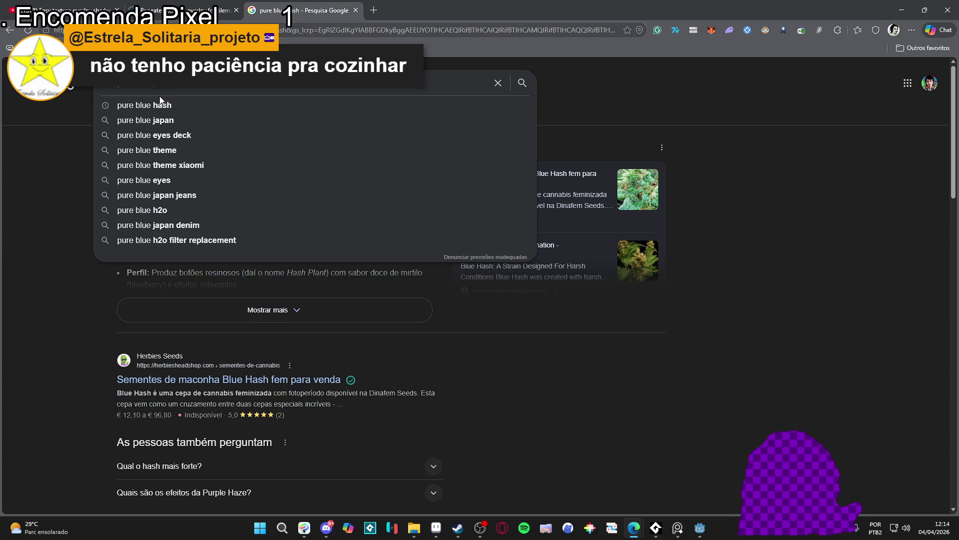
{"action": "type", "text": "hex"}
{"action": "key", "text": "Return"}
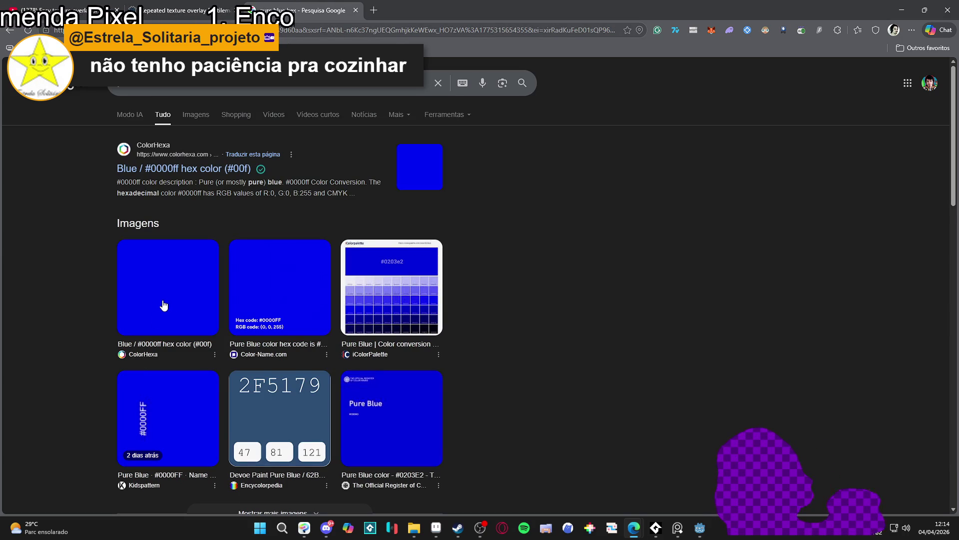
- Open ColorHexa's #0000ff result and select the #0000ff hex code
{"action": "left_click", "coordinate": [180, 170]}
{"action": "double_click", "coordinate": [360, 279]}
{"action": "key", "text": "ctrl+c"}
{"action": "left_click", "coordinate": [341, 281]}
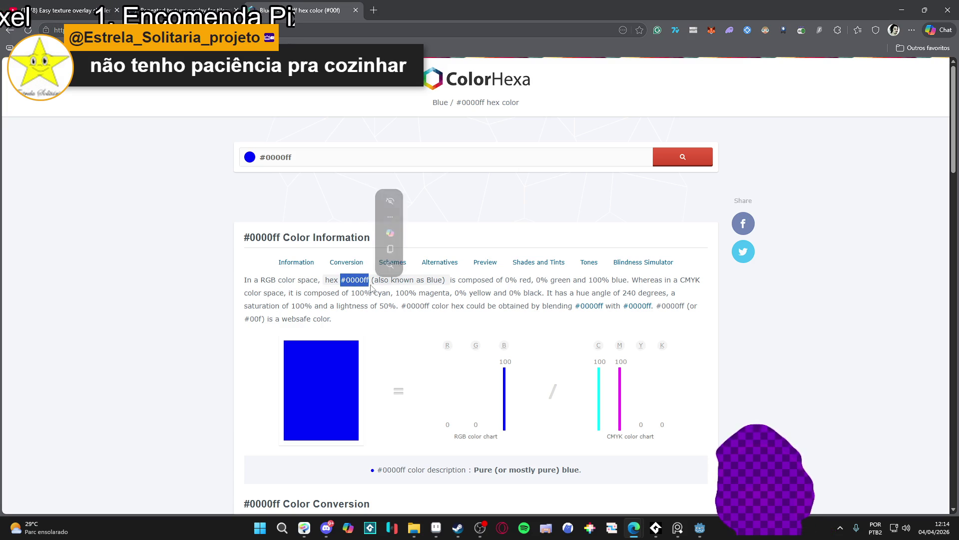
{"action": "key", "text": "alt+Tab"}
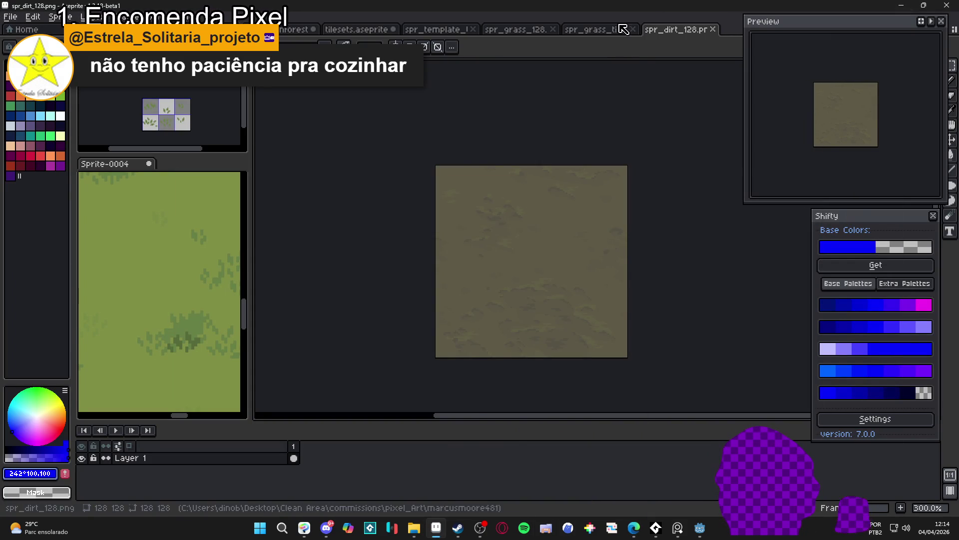
- On spr_grass_tile_blue_border, set the drawing colour to #0000ff, undo a stray fill, and save
{"action": "left_click", "coordinate": [600, 29]}
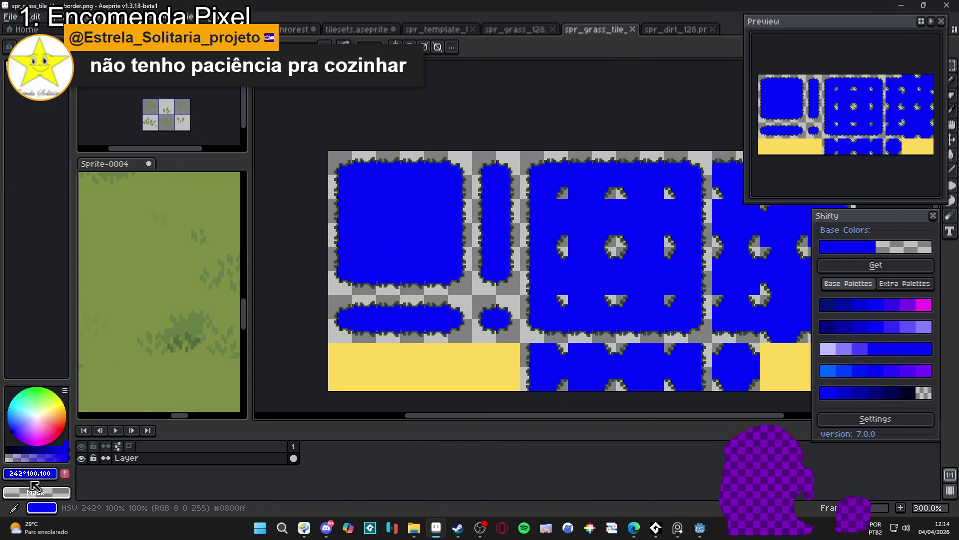
{"action": "left_click", "coordinate": [30, 473]}
{"action": "left_click", "coordinate": [159, 390]}
{"action": "key", "text": "ctrl+v"}
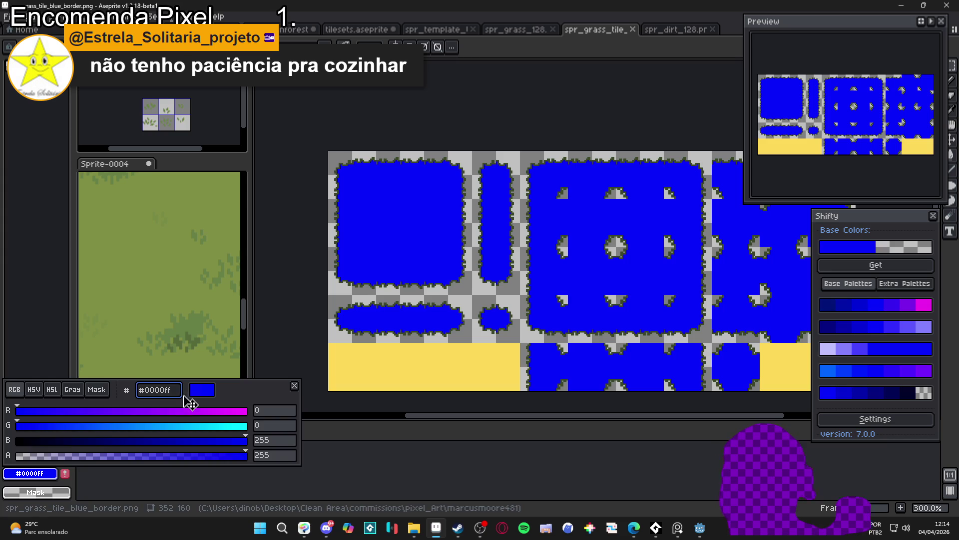
{"action": "key", "text": "Return"}
{"action": "key", "text": "g"}
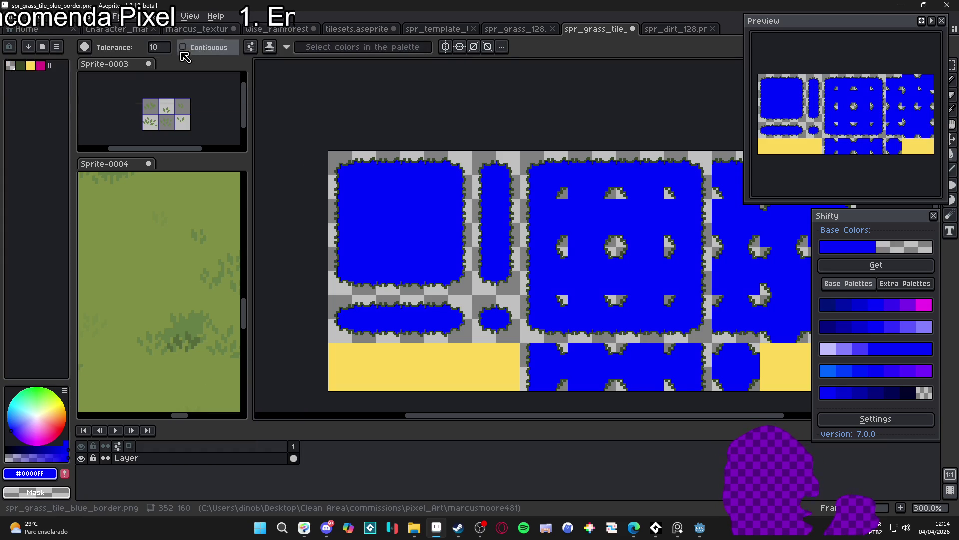
{"action": "key", "text": "ctrl+z"}
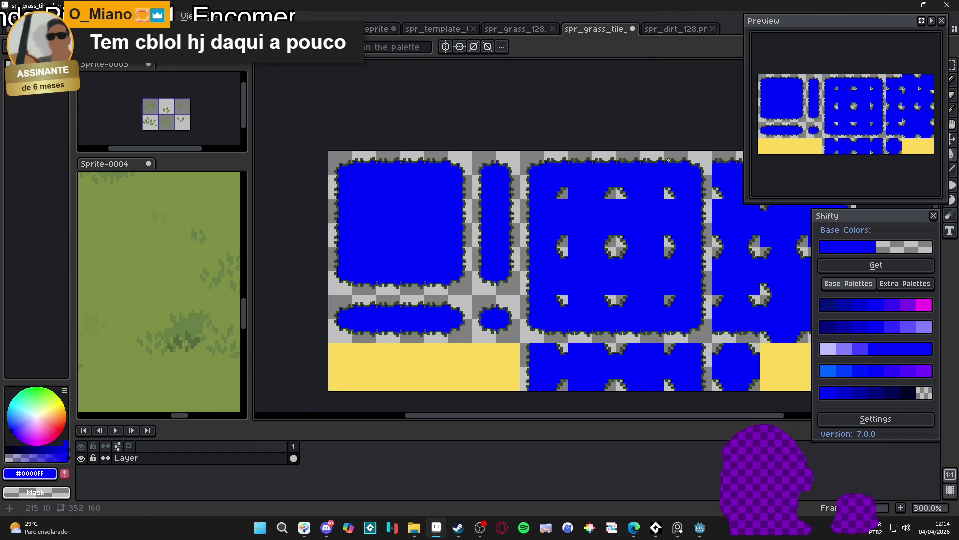
{"action": "key", "text": "ctrl+s"}
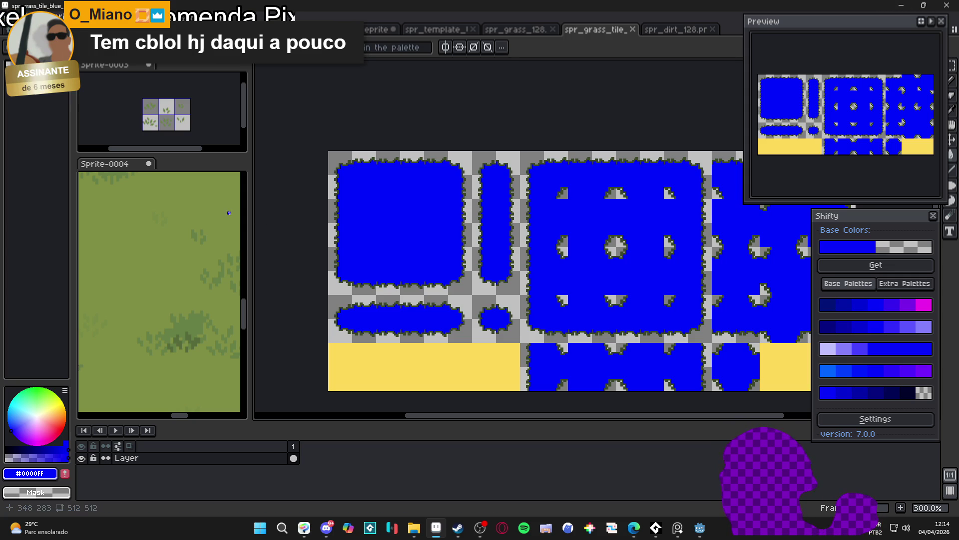
- Sample a colour from the dirt texture, return to the blue-border sheet, and minimize Aseprite
{"action": "left_click", "coordinate": [659, 30]}
{"action": "scroll", "coordinate": [477, 219], "scroll_direction": "up", "scroll_amount": 5}
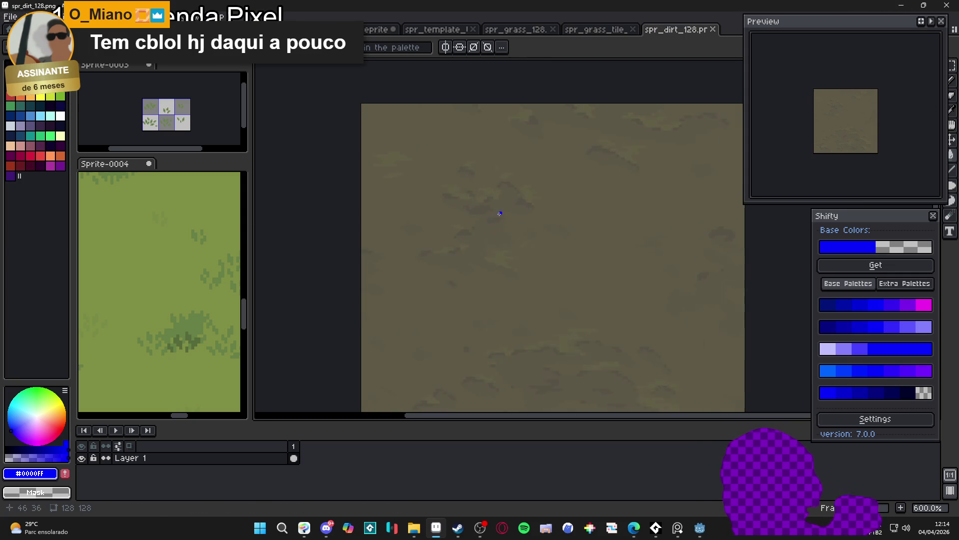
{"action": "left_click", "coordinate": [493, 212], "text": "alt"}
{"action": "left_click", "coordinate": [598, 30]}
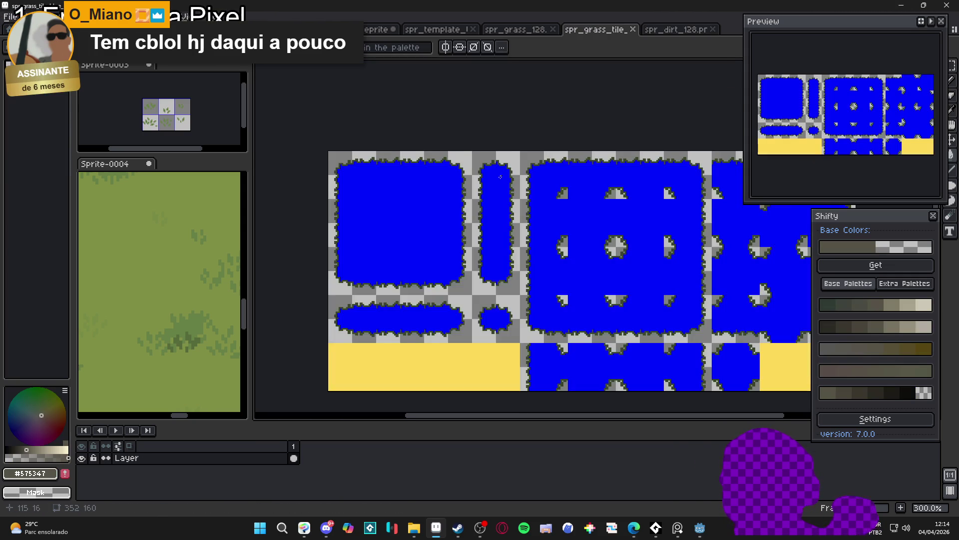
{"action": "scroll", "coordinate": [467, 190], "scroll_direction": "up", "scroll_amount": 1}
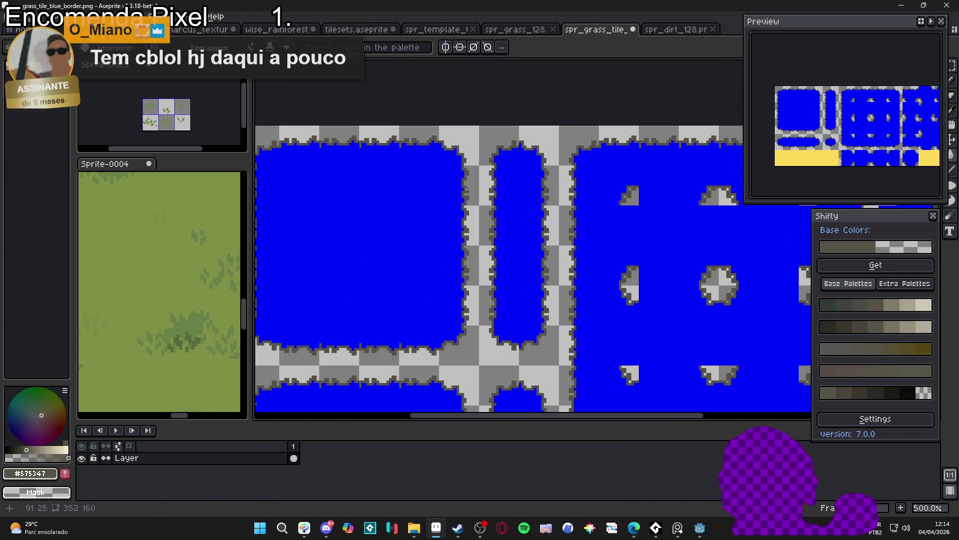
{"action": "left_click", "coordinate": [902, 5]}
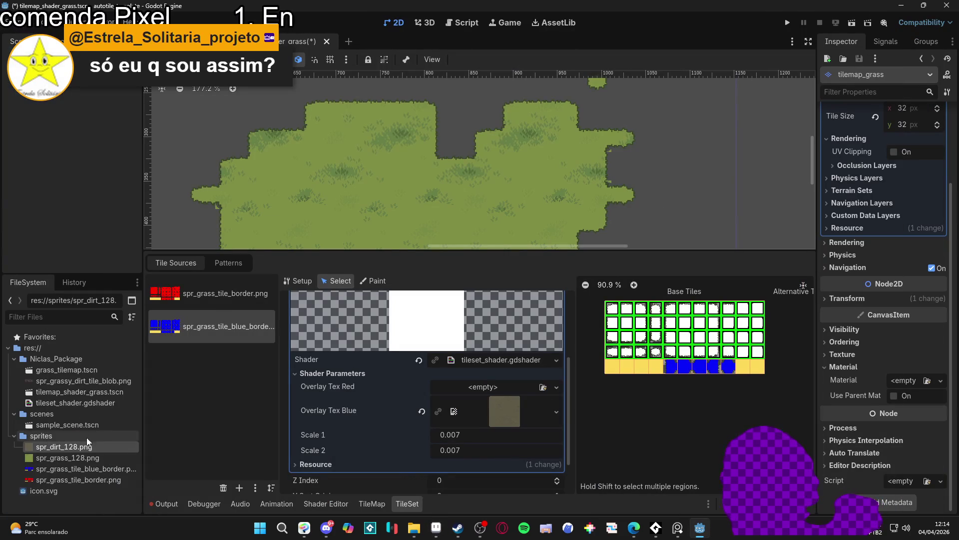
- Copy the updated spr_grass_tile_blue_border.png from Explorer into Godot's sprites folder
{"action": "left_click", "coordinate": [414, 528]}
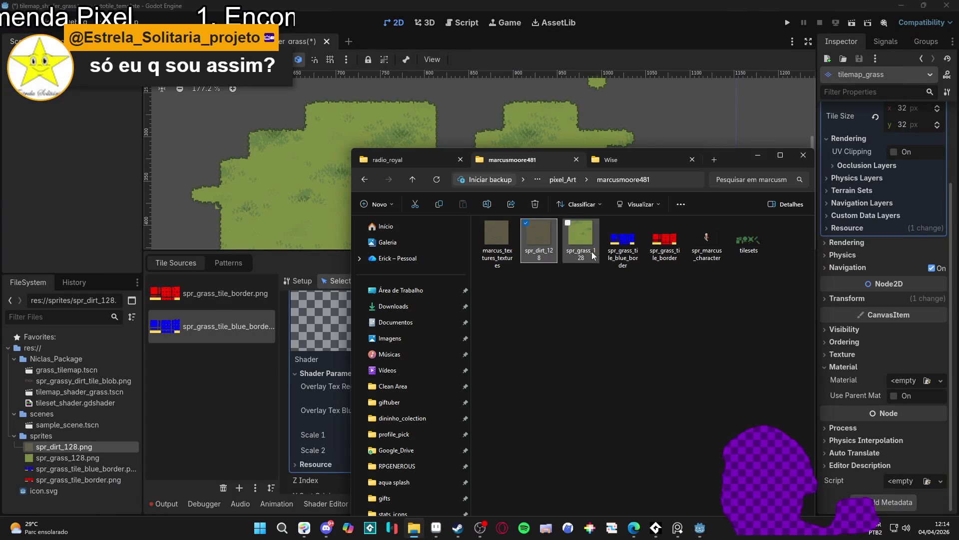
{"action": "left_click", "coordinate": [631, 245]}
{"action": "mouse_move", "coordinate": [481, 323]}
{"action": "left_mouse_down"}
{"action": "mouse_move", "coordinate": [611, 225]}
{"action": "mouse_move", "coordinate": [624, 251]}
{"action": "left_mouse_up"}
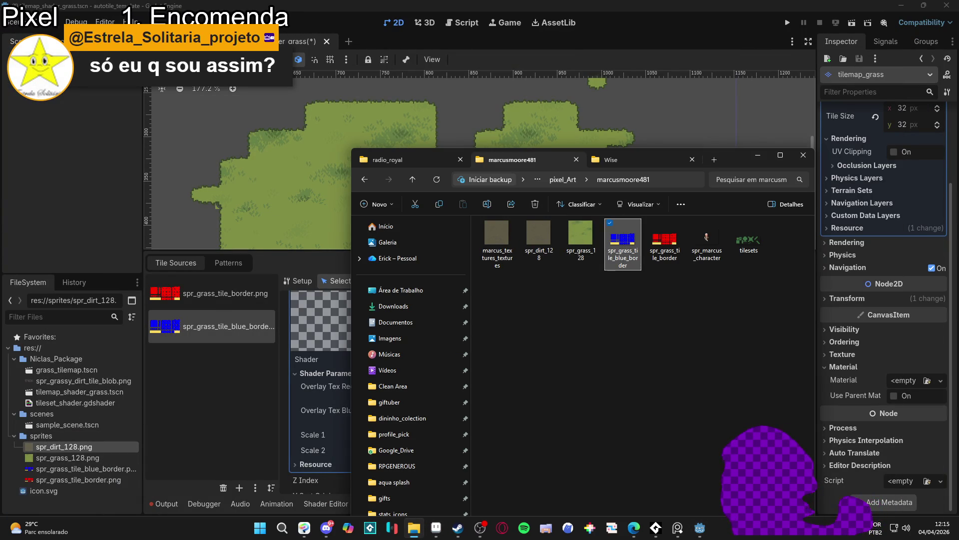
{"action": "left_click_drag", "start_coordinate": [54, 439], "coordinate": [66, 453]}
{"action": "left_click_drag", "start_coordinate": [451, 326], "coordinate": [622, 247]}
{"action": "left_click", "coordinate": [127, 448]}
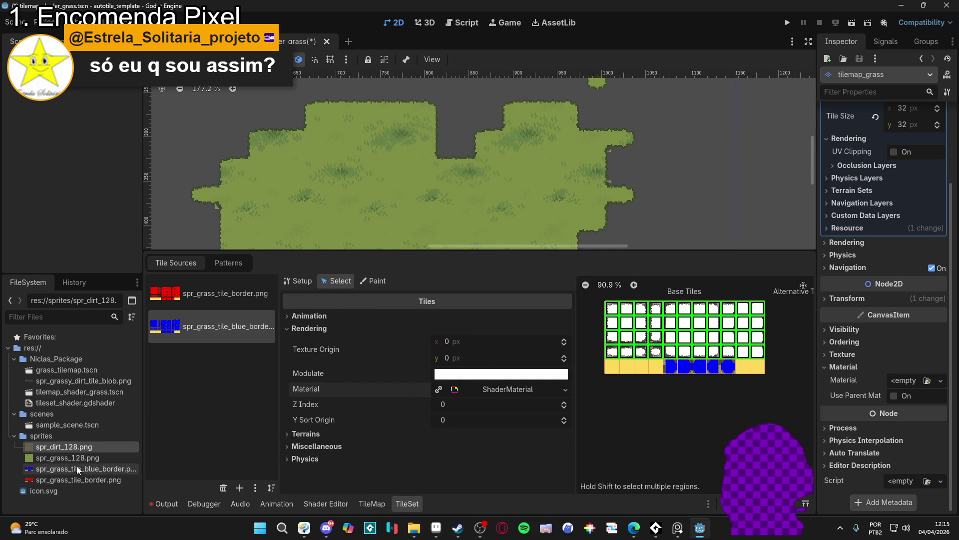
{"action": "left_click", "coordinate": [133, 469]}
{"action": "left_click", "coordinate": [413, 529]}
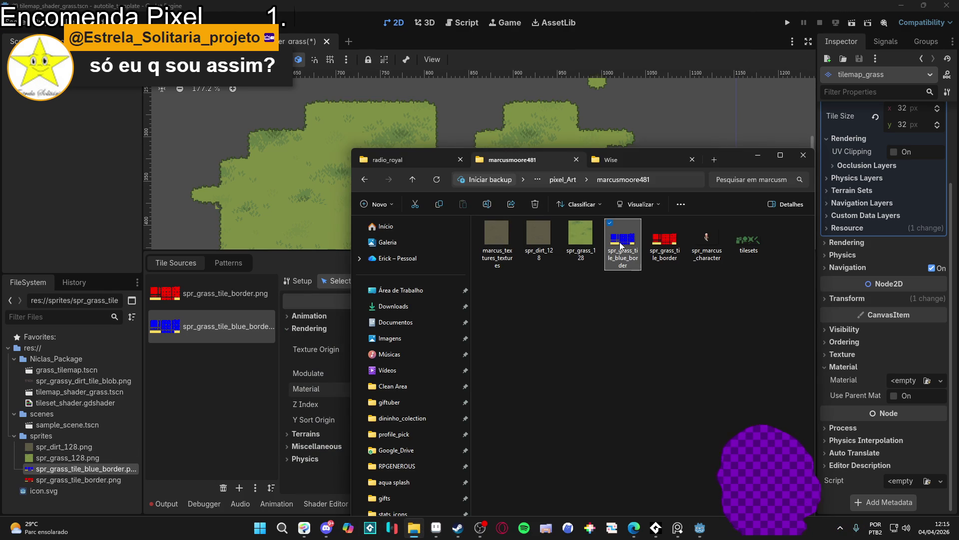
{"action": "mouse_move", "coordinate": [621, 244]}
{"action": "left_mouse_down"}
{"action": "mouse_move", "coordinate": [478, 331]}
{"action": "mouse_move", "coordinate": [73, 469]}
{"action": "left_mouse_up"}
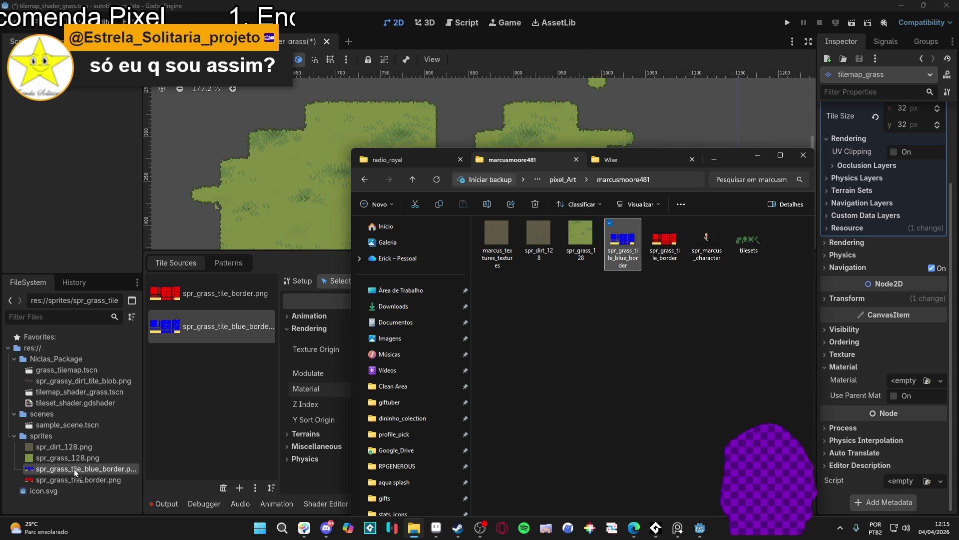
{"action": "left_click", "coordinate": [74, 469]}
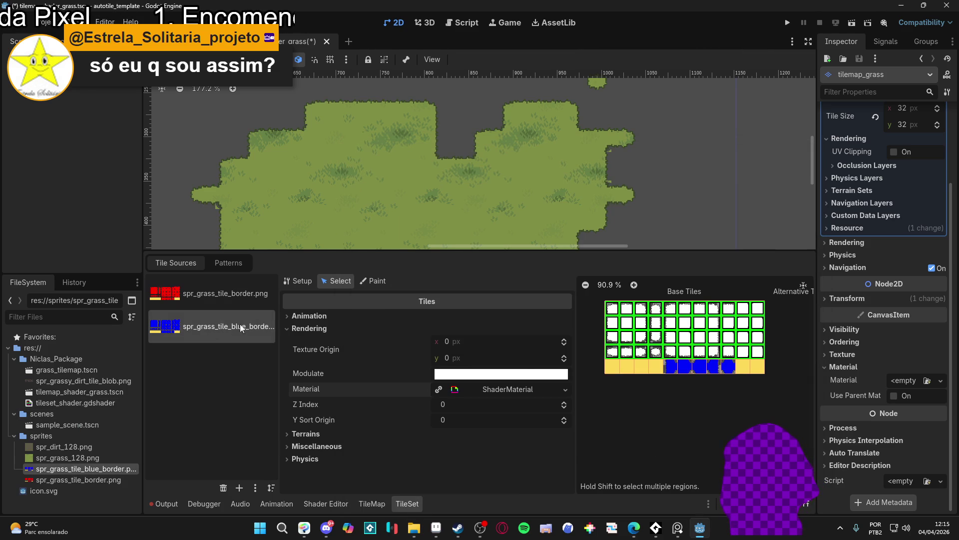
- Expand the blue atlas tiles' ShaderMaterial and open tileset_shader.gdshader in the Shader Editor
{"action": "left_click", "coordinate": [299, 281]}
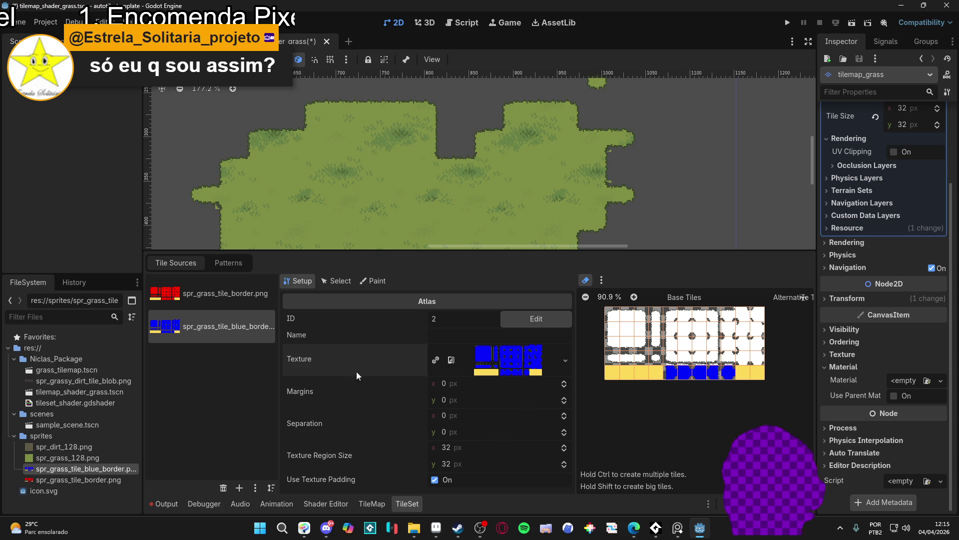
{"action": "left_click", "coordinate": [340, 281]}
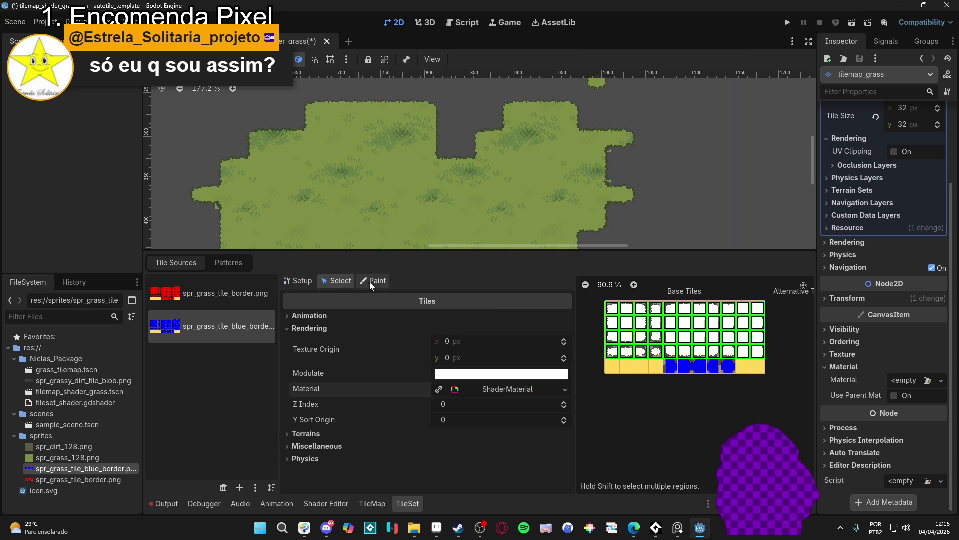
{"action": "left_click", "coordinate": [508, 389]}
{"action": "scroll", "coordinate": [357, 439], "scroll_direction": "down", "scroll_amount": 2}
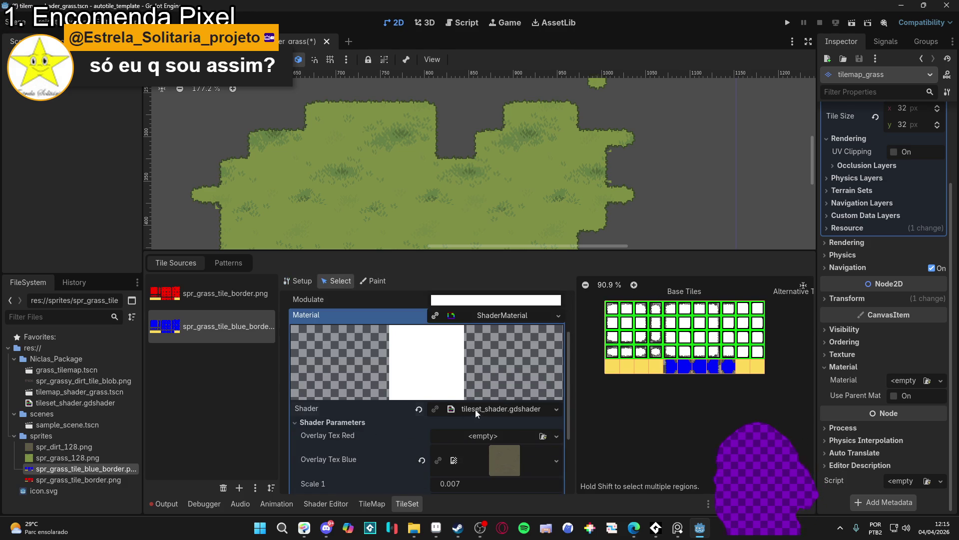
{"action": "left_click", "coordinate": [473, 409]}
{"action": "scroll", "coordinate": [470, 402], "scroll_direction": "down", "scroll_amount": 5}
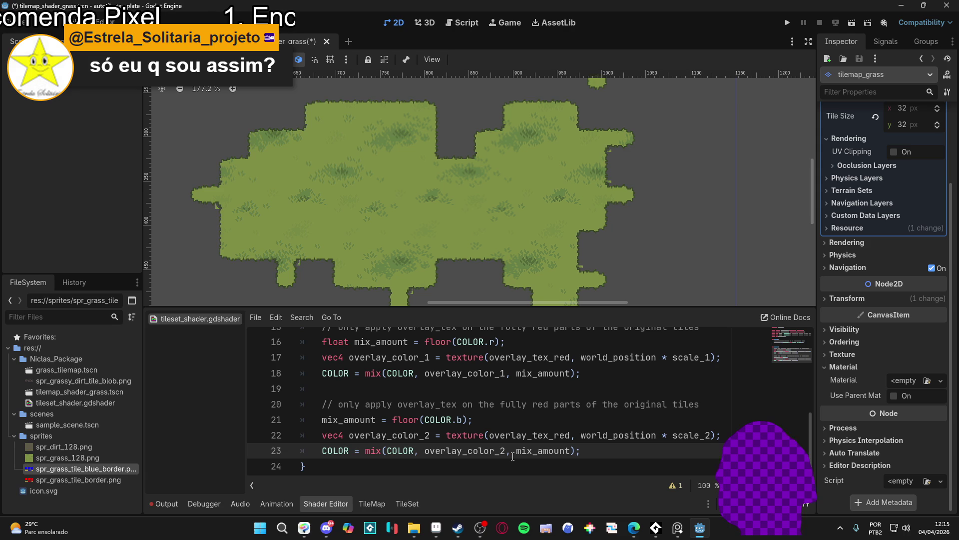
- Change overlay_tex_red to overlay_tex_blue on line 22, save, and show the TileMap panel
{"action": "scroll", "coordinate": [513, 457], "scroll_direction": "up", "scroll_amount": 1}
{"action": "scroll", "coordinate": [512, 456], "scroll_direction": "down", "scroll_amount": 1}
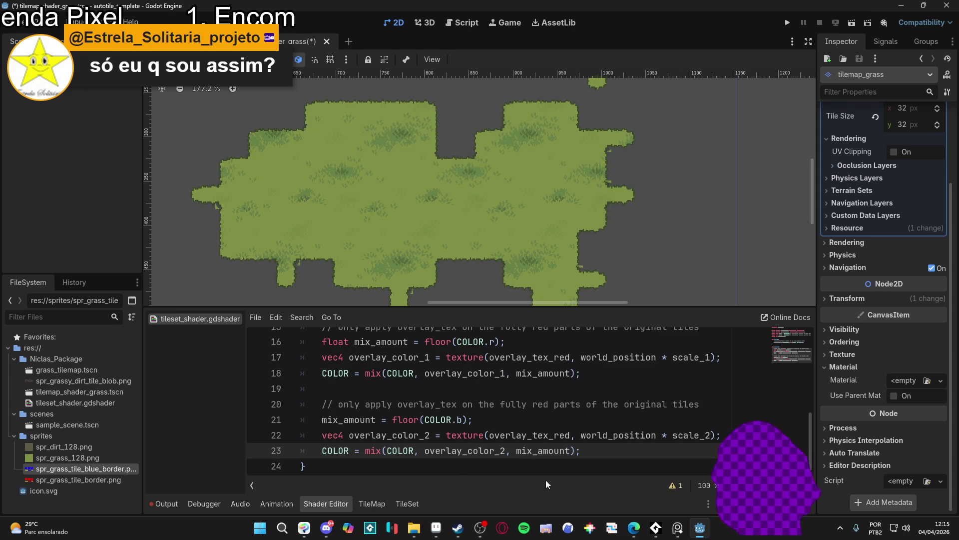
{"action": "left_click", "coordinate": [571, 436]}
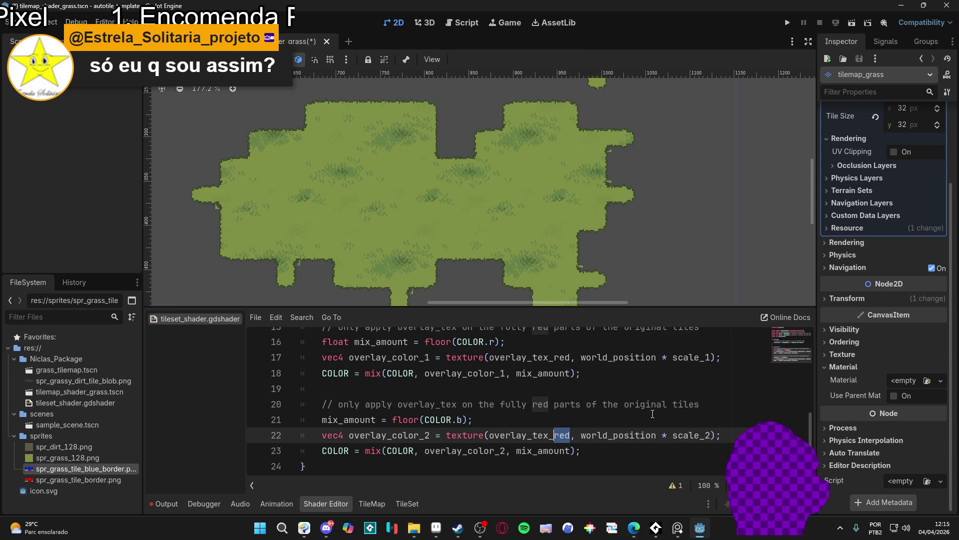
{"action": "type", "text": "blue"}
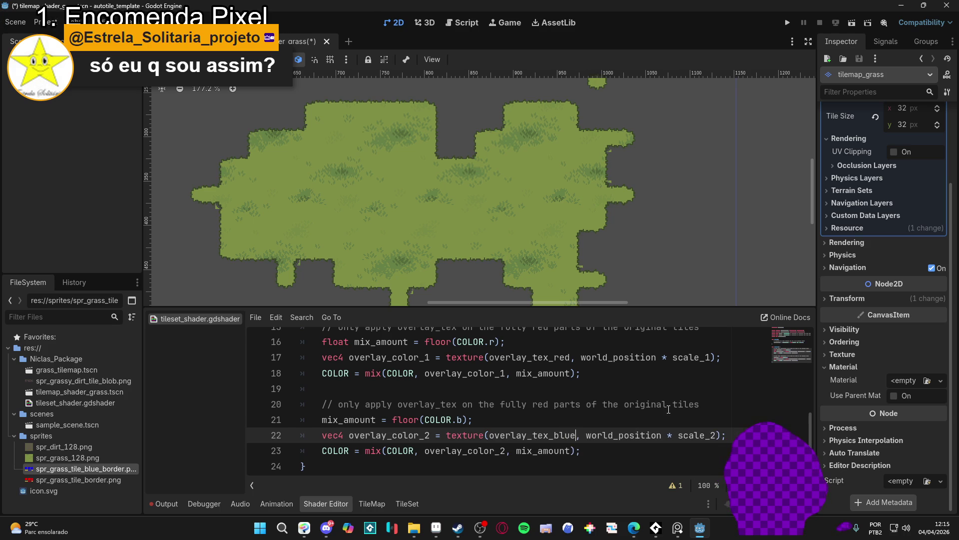
{"action": "scroll", "coordinate": [655, 407], "scroll_direction": "up", "scroll_amount": 1}
{"action": "scroll", "coordinate": [622, 411], "scroll_direction": "up", "scroll_amount": 3}
{"action": "key", "text": "ctrl+s"}
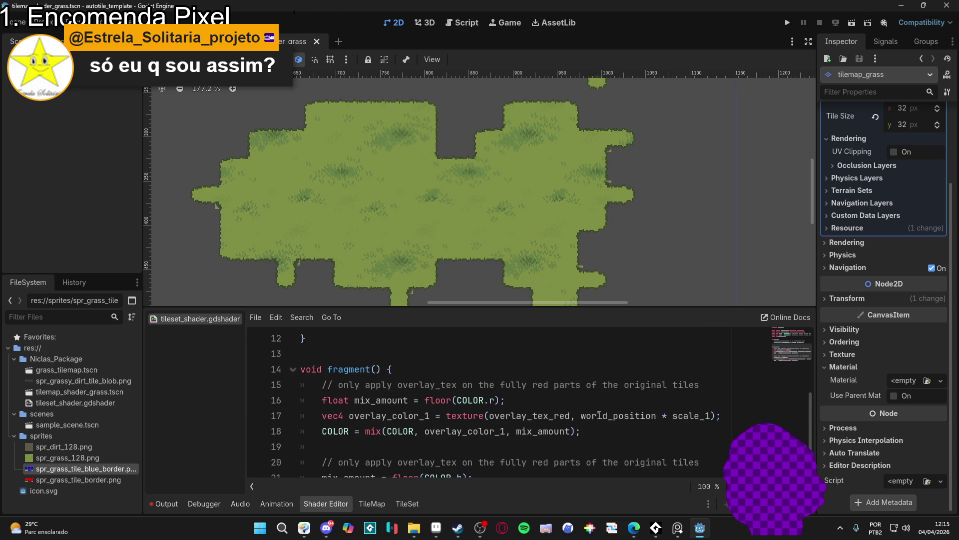
{"action": "scroll", "coordinate": [538, 419], "scroll_direction": "down", "scroll_amount": 4}
{"action": "left_click", "coordinate": [414, 504]}
{"action": "left_click", "coordinate": [371, 505]}
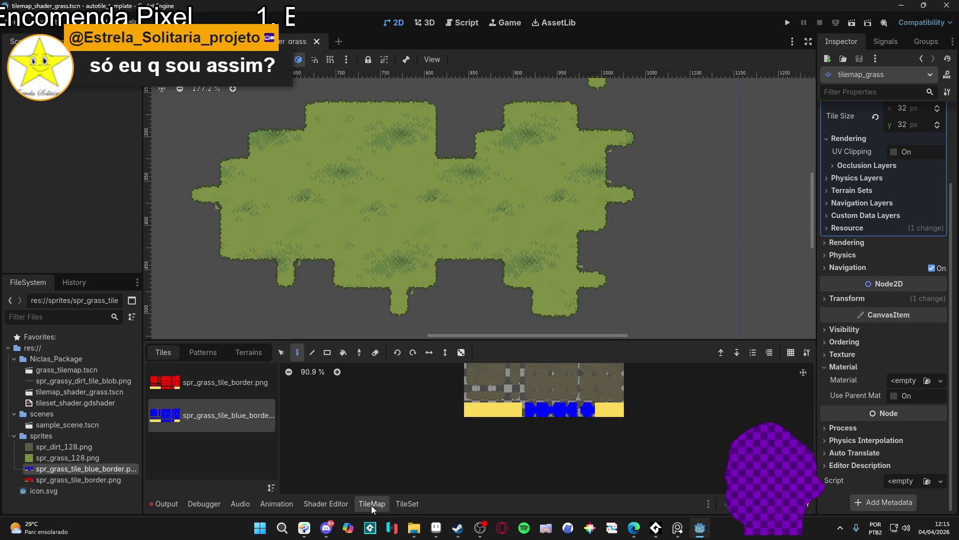
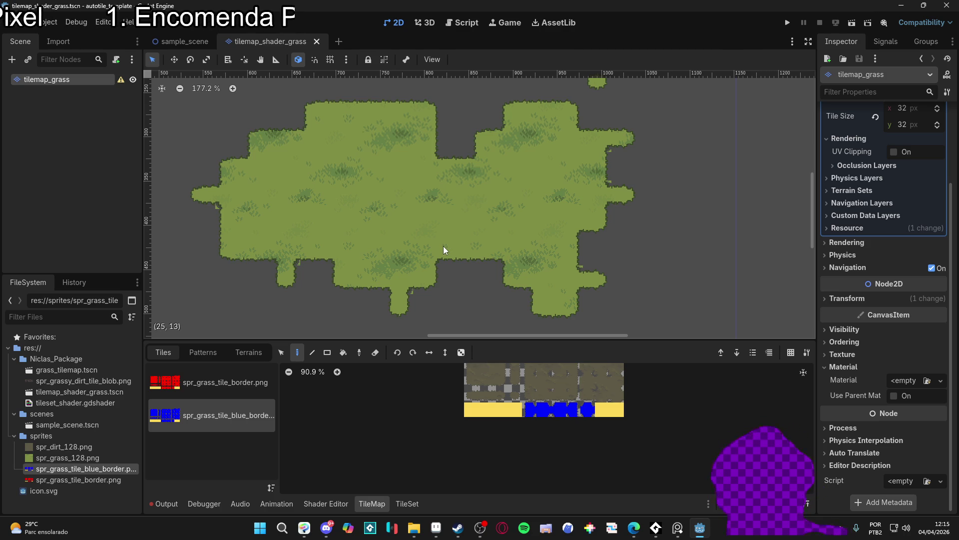
- Show the grass TileSet editor in the bottom panel, then bring up tilemap_grass's context menu
{"action": "scroll", "coordinate": [450, 246], "scroll_direction": "down", "scroll_amount": 5}
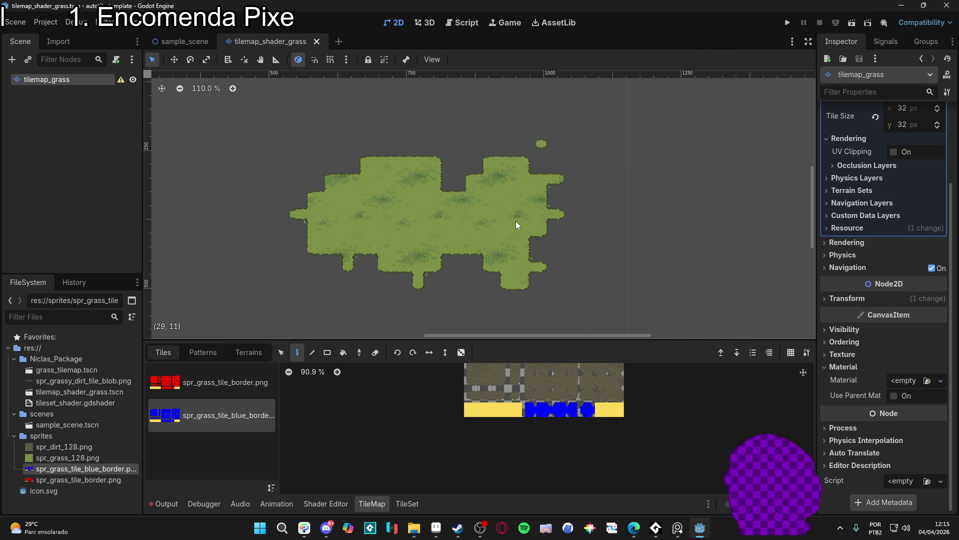
{"action": "scroll", "coordinate": [456, 229], "scroll_direction": "up", "scroll_amount": 2}
{"action": "scroll", "coordinate": [512, 390], "scroll_direction": "up", "scroll_amount": 3}
{"action": "scroll", "coordinate": [512, 391], "scroll_direction": "down", "scroll_amount": 4}
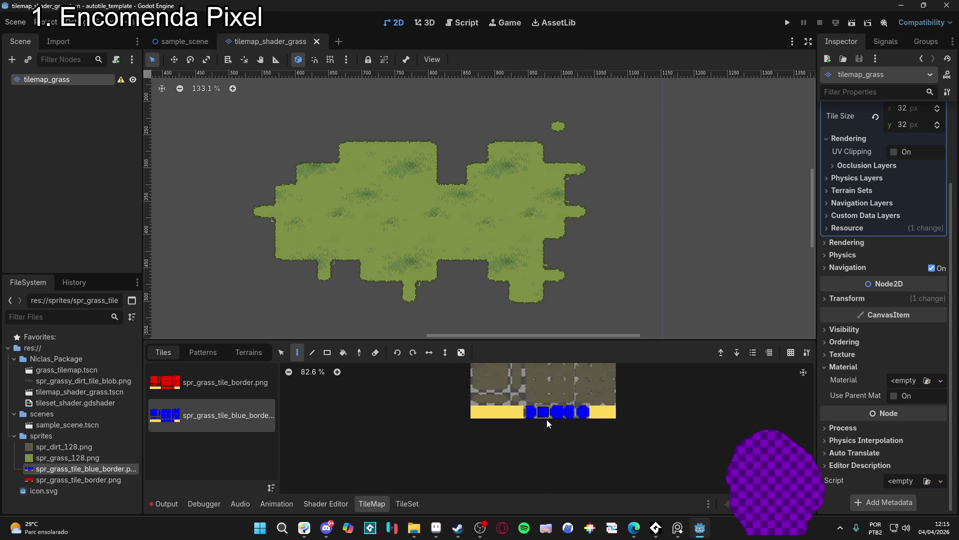
{"action": "left_click", "coordinate": [420, 505]}
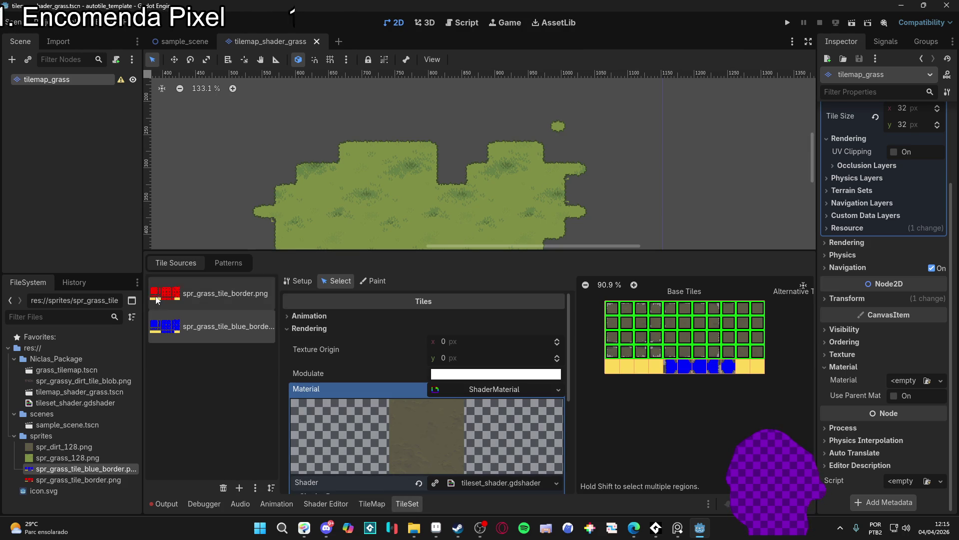
{"action": "mouse_move", "coordinate": [476, 179]}
{"action": "left_mouse_down"}
{"action": "mouse_move", "coordinate": [514, 145]}
{"action": "mouse_move", "coordinate": [499, 122]}
{"action": "mouse_move", "coordinate": [505, 135]}
{"action": "mouse_move", "coordinate": [474, 122]}
{"action": "left_mouse_up"}
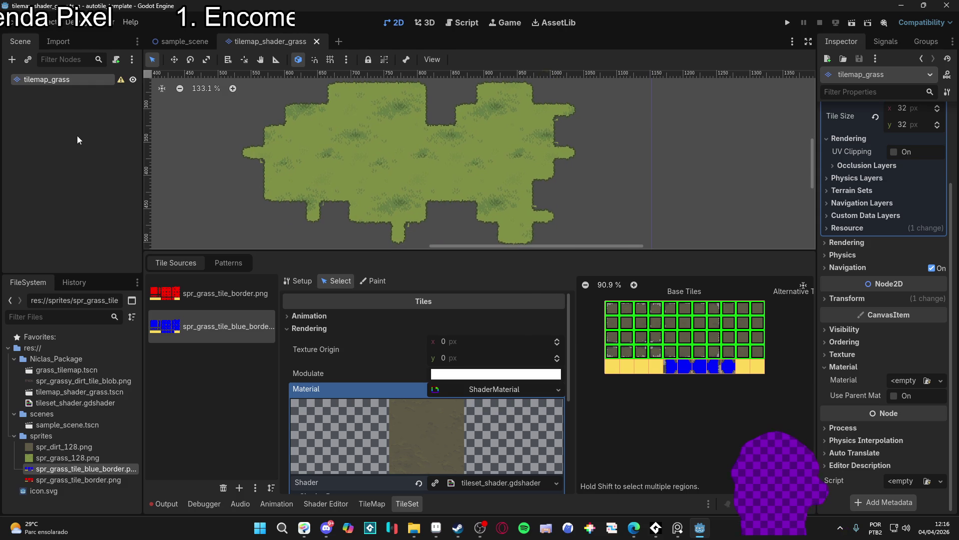
{"action": "right_click", "coordinate": [71, 80]}
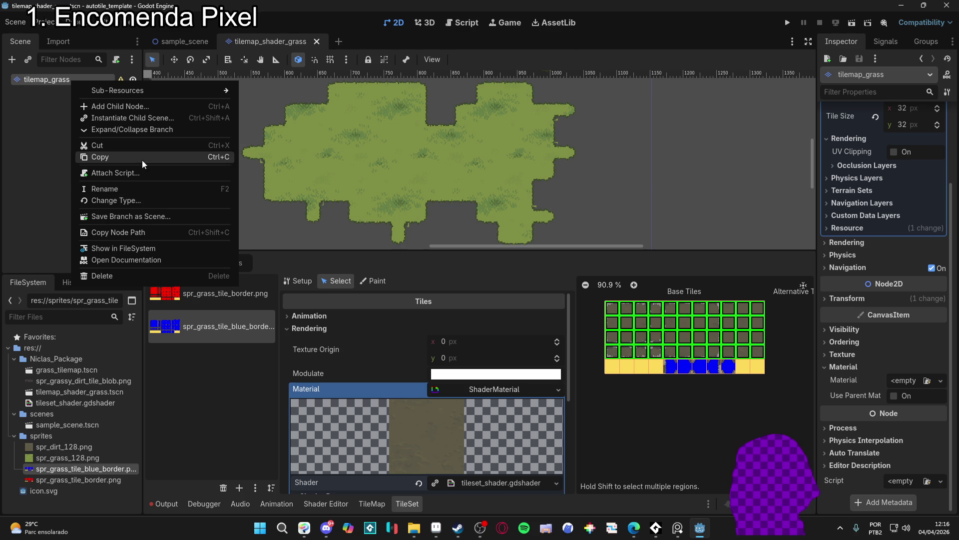
- Try duplicating the root tilemap_grass node and dismiss the can't-on-tree-root alert
{"action": "key", "text": "Escape"}
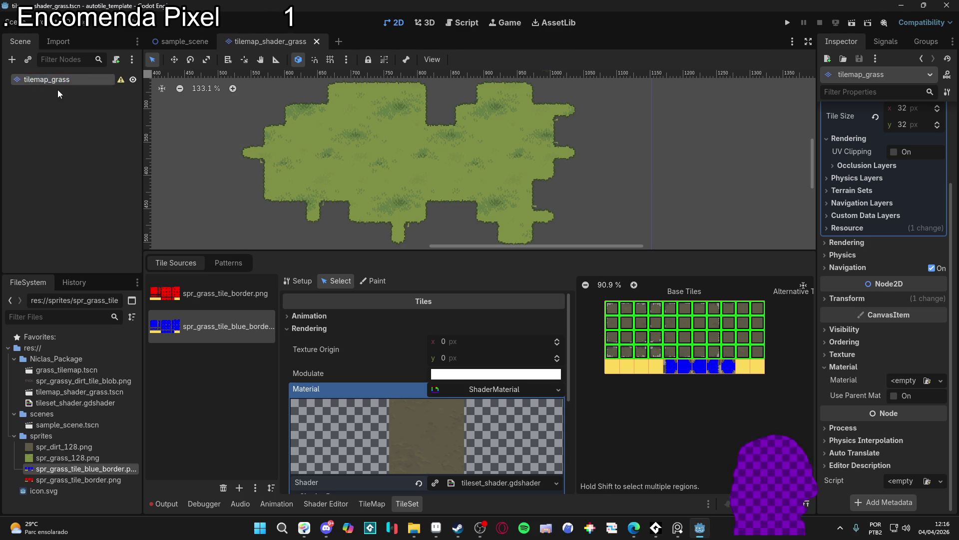
{"action": "right_click", "coordinate": [58, 80]}
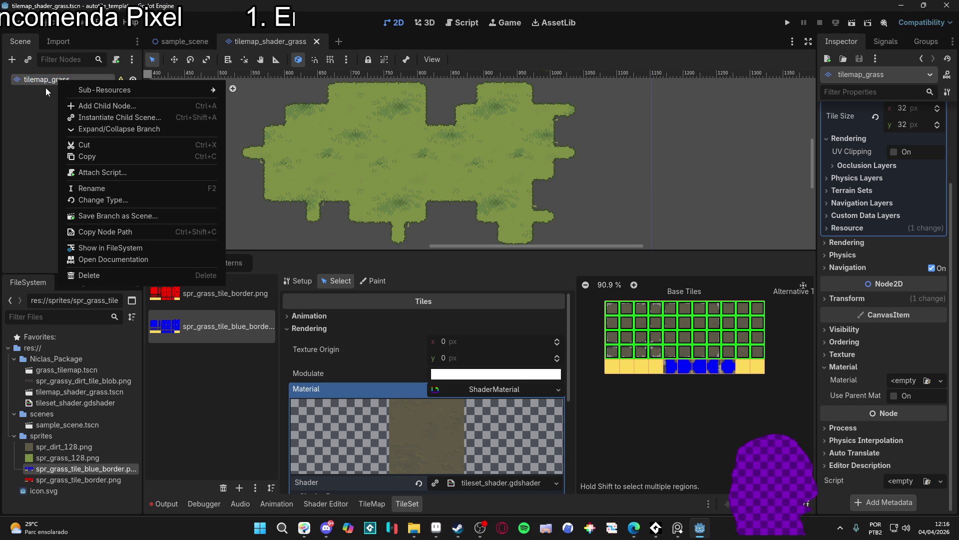
{"action": "left_click", "coordinate": [45, 89]}
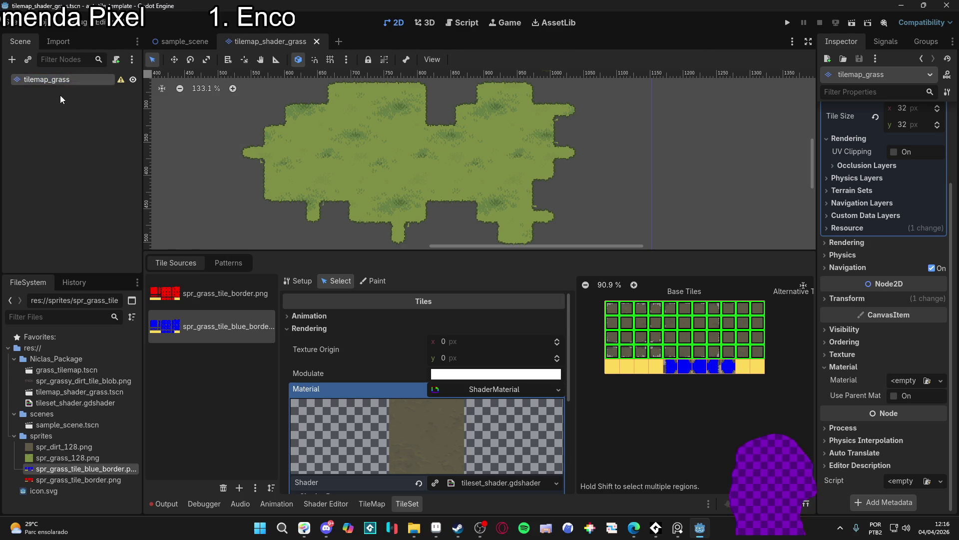
{"action": "left_click", "coordinate": [75, 102]}
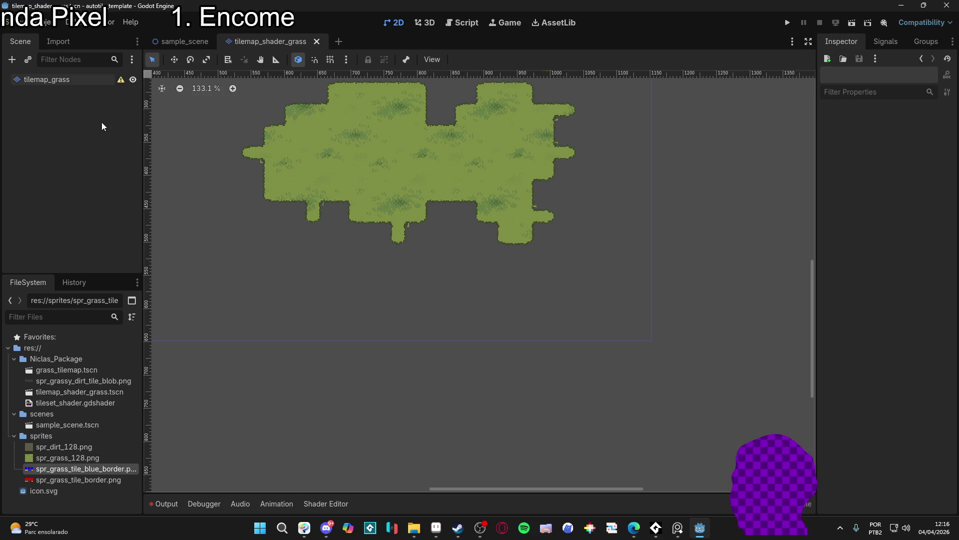
{"action": "left_click", "coordinate": [75, 80]}
{"action": "key", "text": "ctrl+d"}
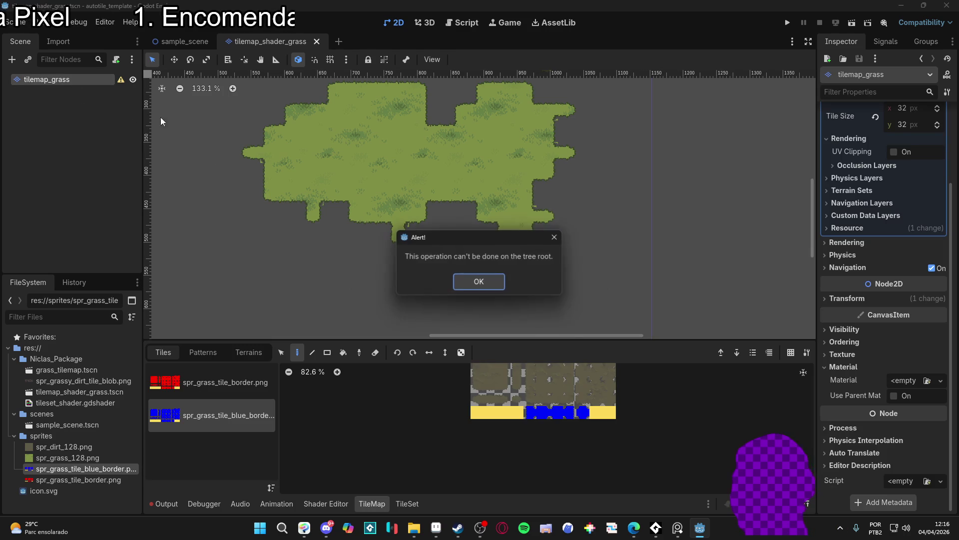
{"action": "left_click", "coordinate": [494, 286]}
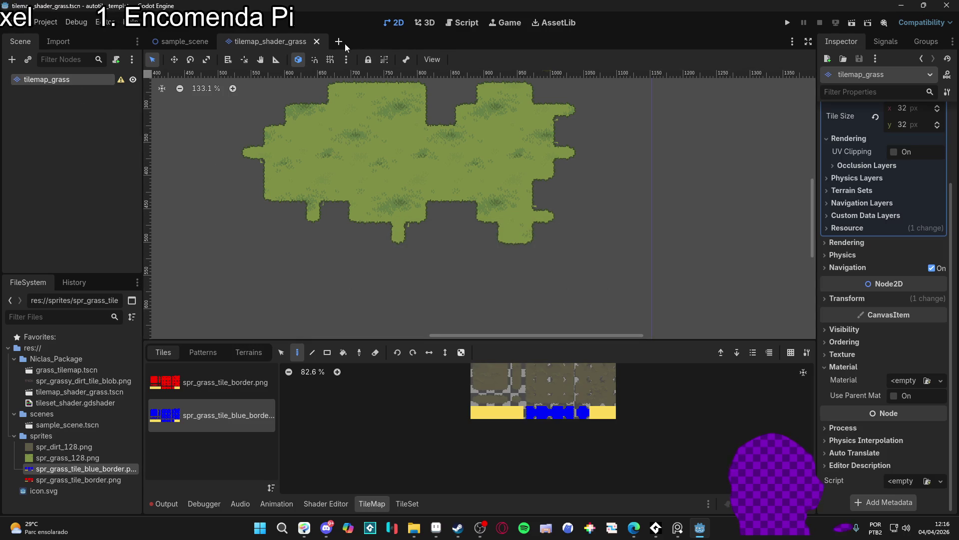
- Start a new empty scene tab and pick grass_tilemap.tscn in the FileSystem
{"action": "left_click", "coordinate": [339, 42]}
{"action": "left_click", "coordinate": [72, 370]}
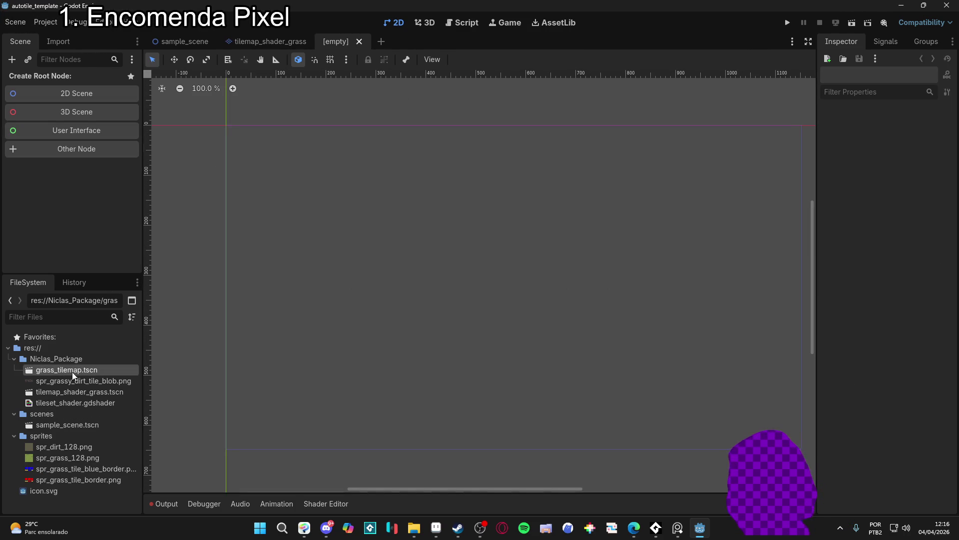
- Create a Node2D root, instance grass_tilemap.tscn, then delete that tilemap_grass instance
{"action": "left_click", "coordinate": [95, 93]}
{"action": "mouse_move", "coordinate": [67, 370]}
{"action": "left_mouse_down"}
{"action": "mouse_move", "coordinate": [62, 165]}
{"action": "mouse_move", "coordinate": [72, 92]}
{"action": "left_mouse_up"}
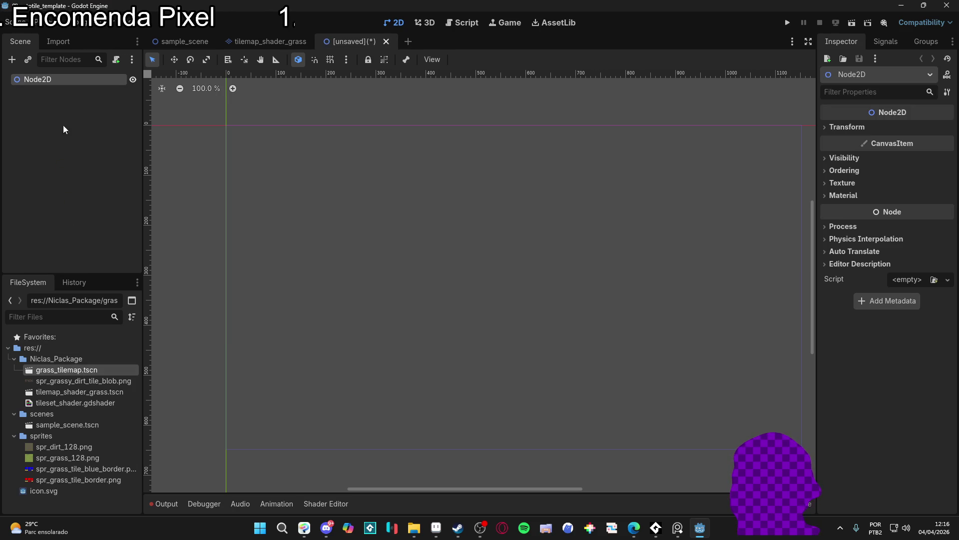
{"action": "left_click_drag", "start_coordinate": [70, 370], "coordinate": [60, 79]}
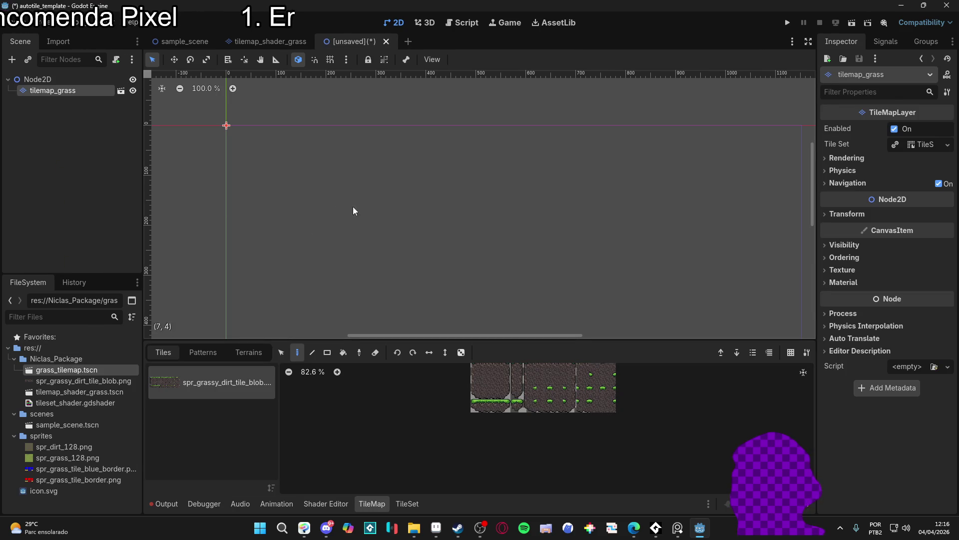
{"action": "left_click", "coordinate": [60, 92]}
{"action": "key", "text": "Delete"}
{"action": "left_click", "coordinate": [449, 279]}
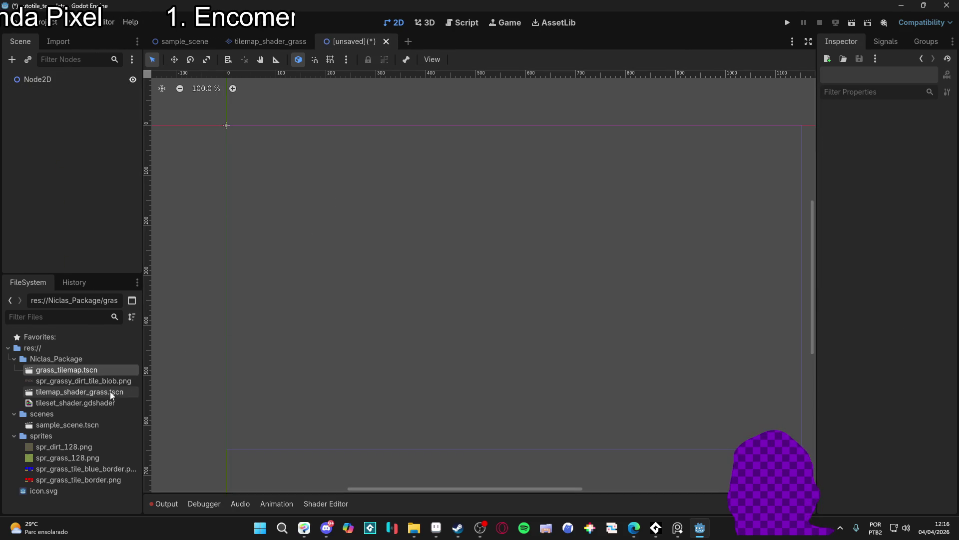
- Add two tilemap_shader_grass.tscn instances under Node2D and make tilemap_grass2 local
{"action": "mouse_move", "coordinate": [95, 392]}
{"action": "left_mouse_down"}
{"action": "mouse_move", "coordinate": [72, 83]}
{"action": "mouse_move", "coordinate": [78, 88]}
{"action": "left_mouse_up"}
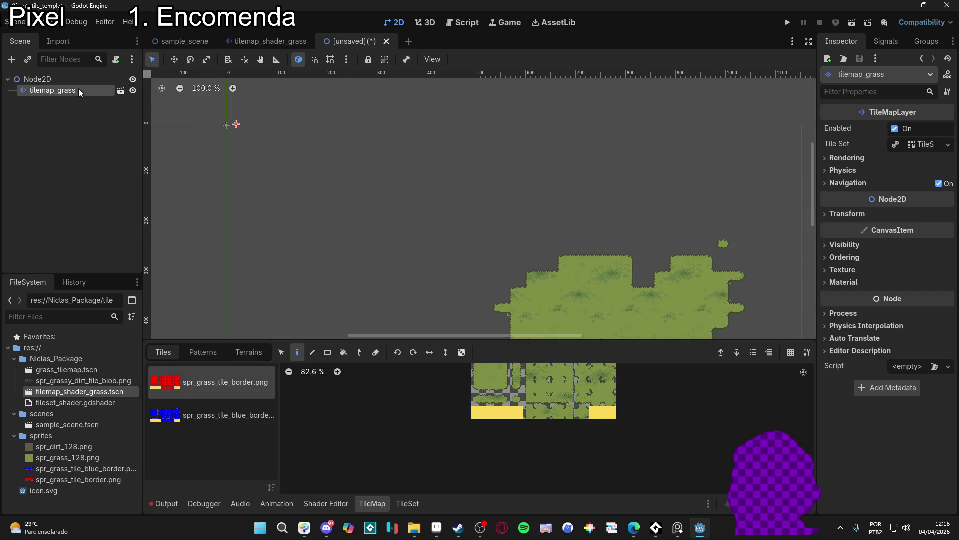
{"action": "key", "text": "f"}
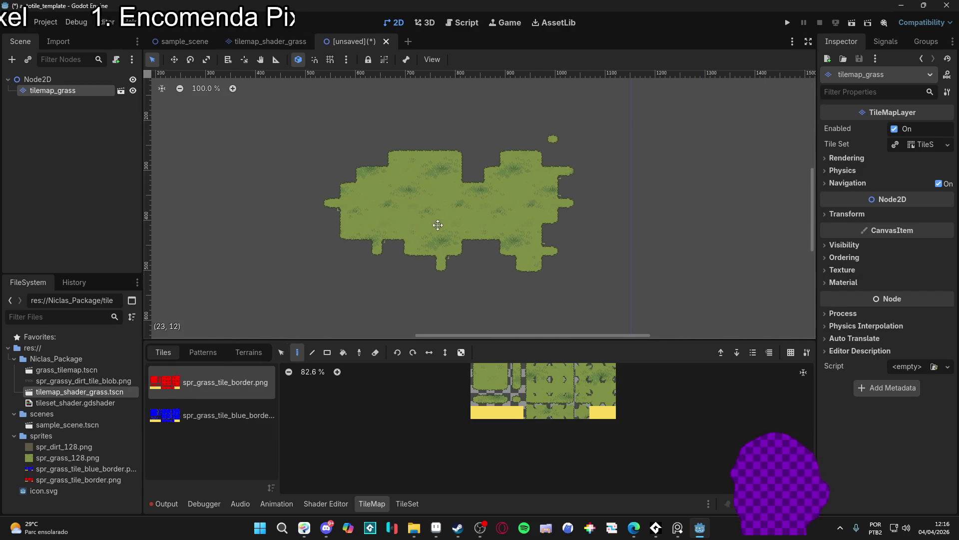
{"action": "left_click_drag", "start_coordinate": [71, 389], "coordinate": [80, 93]}
{"action": "left_click", "coordinate": [94, 116]}
{"action": "left_click", "coordinate": [83, 101]}
{"action": "right_click", "coordinate": [88, 101]}
{"action": "left_click", "coordinate": [83, 103]}
{"action": "right_click", "coordinate": [82, 102]}
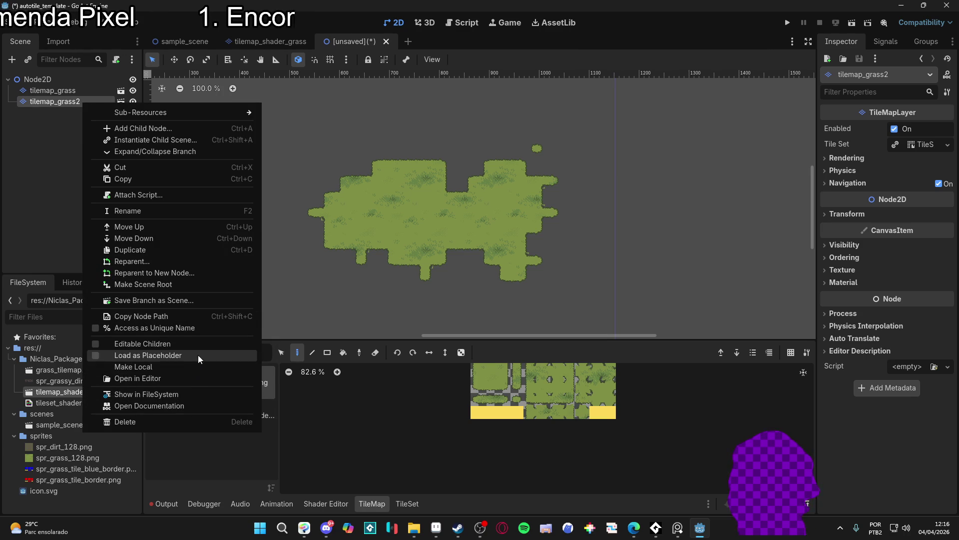
{"action": "left_click", "coordinate": [202, 367]}
- Erase the grass tiles of tilemap_grass2 with the eraser, then select tilemap_grass
{"action": "left_click", "coordinate": [98, 118]}
{"action": "left_click", "coordinate": [83, 101]}
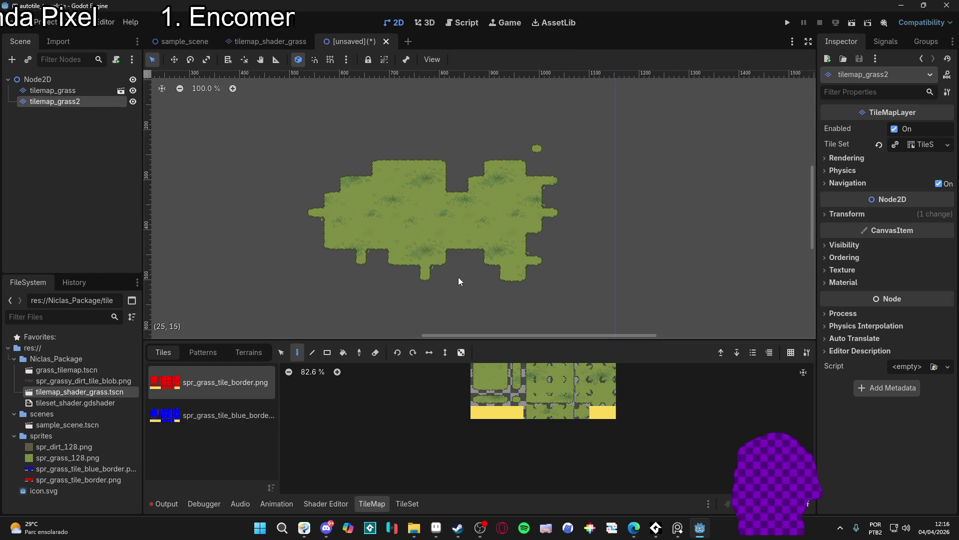
{"action": "left_click", "coordinate": [133, 91]}
{"action": "mouse_move", "coordinate": [402, 217]}
{"action": "left_mouse_down"}
{"action": "mouse_move", "coordinate": [466, 293]}
{"action": "mouse_move", "coordinate": [620, 179]}
{"action": "mouse_move", "coordinate": [590, 220]}
{"action": "mouse_move", "coordinate": [434, 234]}
{"action": "mouse_move", "coordinate": [408, 178]}
{"action": "mouse_move", "coordinate": [438, 165]}
{"action": "mouse_move", "coordinate": [410, 157]}
{"action": "mouse_move", "coordinate": [467, 239]}
{"action": "left_mouse_up"}
{"action": "left_click", "coordinate": [98, 91]}
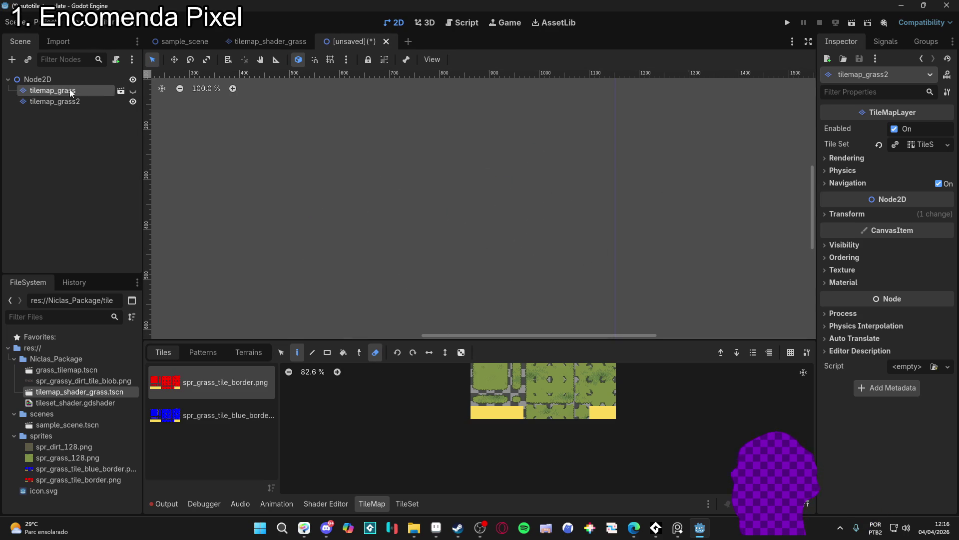
- Unhide tilemap_grass, select tilemap_grass2 and browse the tile set's sources and patterns
{"action": "left_click", "coordinate": [134, 91]}
{"action": "left_click", "coordinate": [90, 100]}
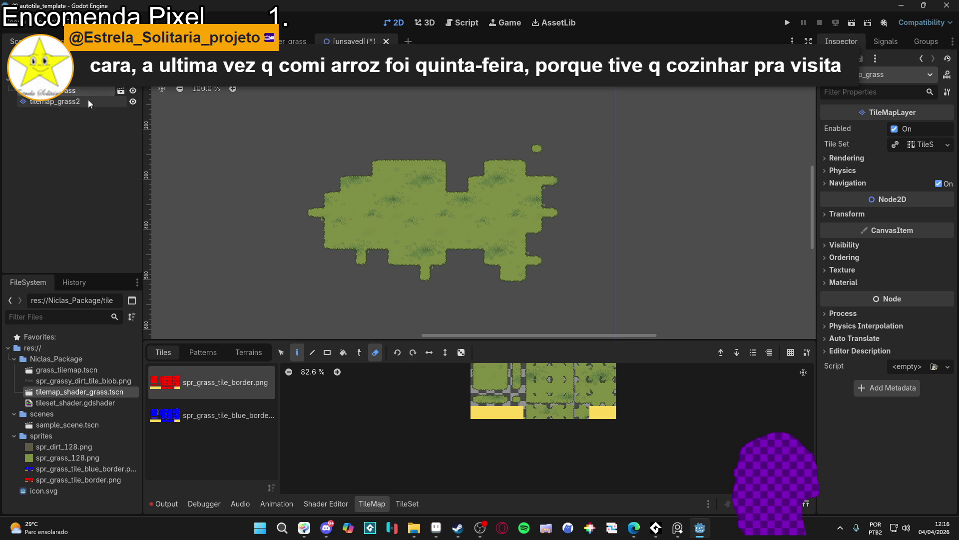
{"action": "left_click", "coordinate": [407, 504]}
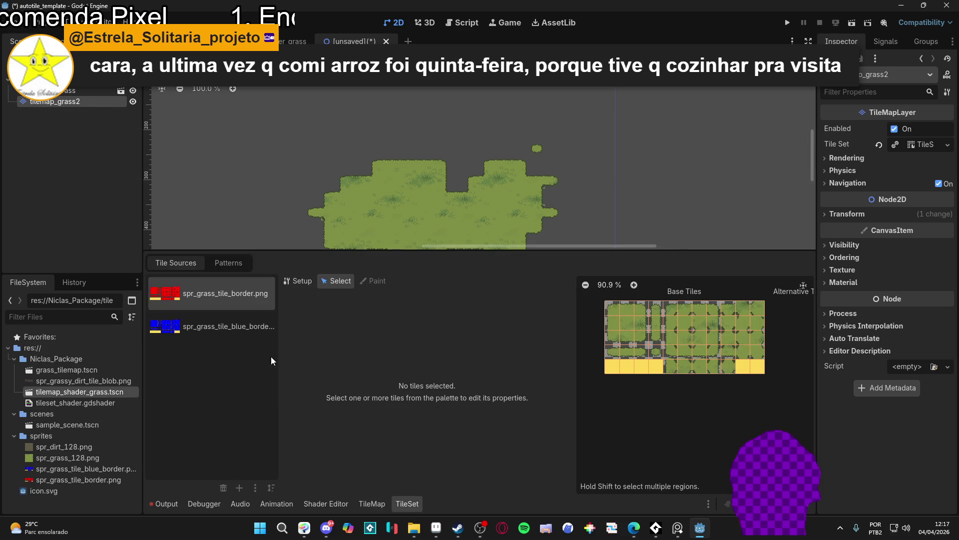
{"action": "left_click", "coordinate": [220, 263]}
{"action": "left_click", "coordinate": [176, 262]}
{"action": "left_click", "coordinate": [373, 504]}
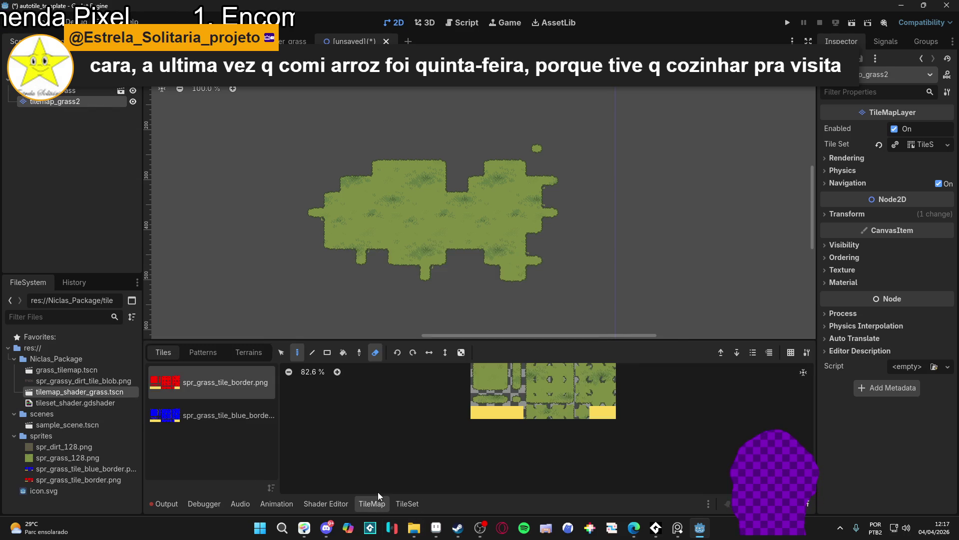
- Look through the TileMap panel's terrains, Terrain 0, tiles and patterns lists
{"action": "left_click", "coordinate": [234, 351]}
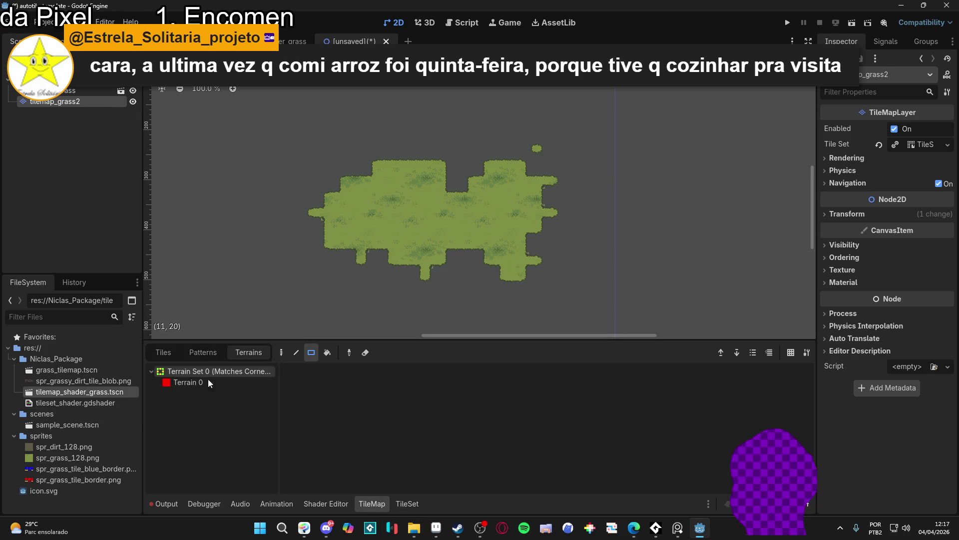
{"action": "left_click", "coordinate": [188, 382]}
{"action": "left_click", "coordinate": [163, 352]}
{"action": "left_click", "coordinate": [197, 353]}
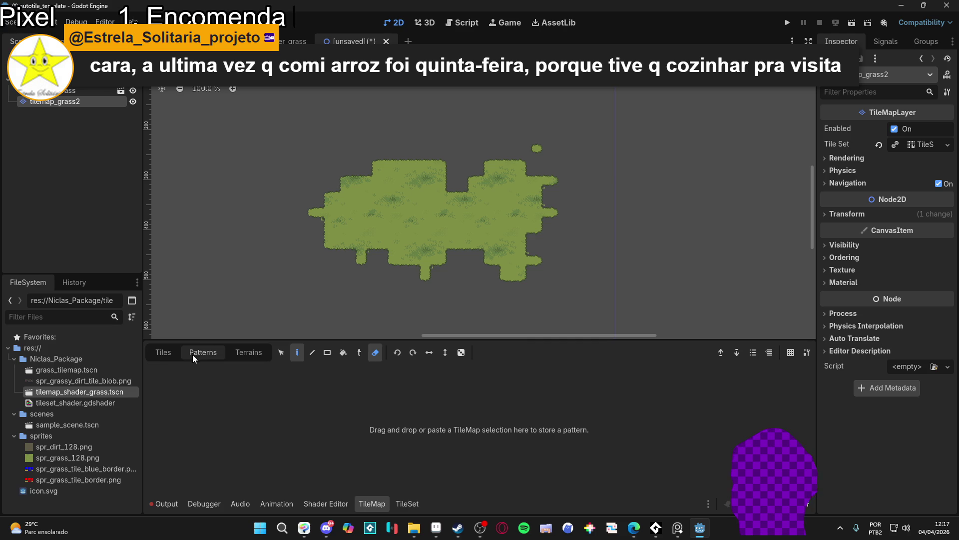
{"action": "left_click", "coordinate": [248, 353]}
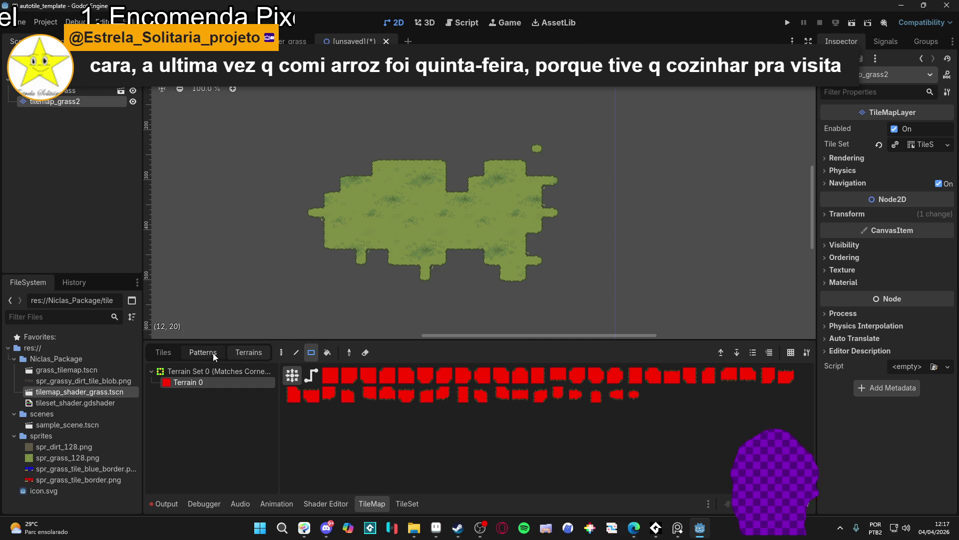
{"action": "left_click", "coordinate": [170, 352]}
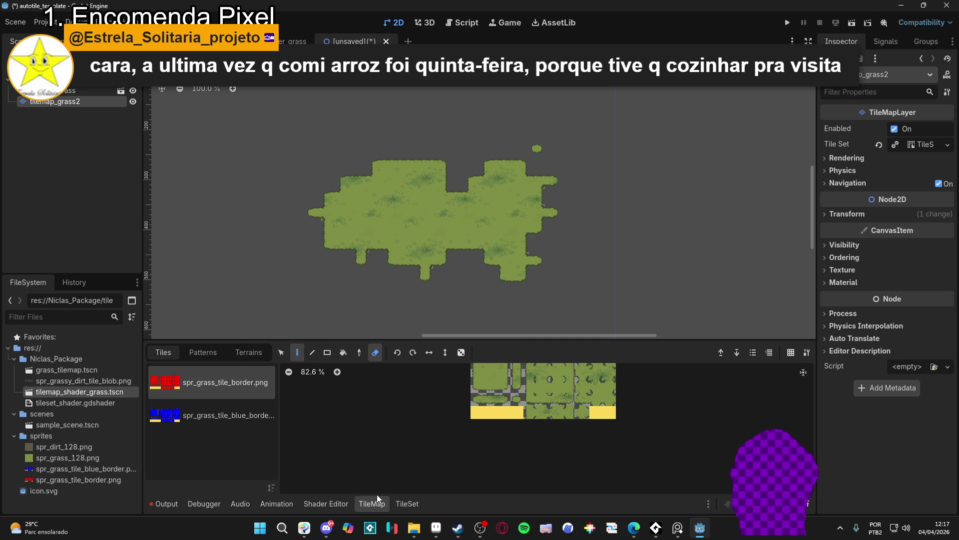
- Inspect the blue border atlas source in the tile set editor's tile selection mode
{"action": "left_click", "coordinate": [415, 504]}
{"action": "left_click", "coordinate": [208, 328]}
{"action": "left_click", "coordinate": [242, 265]}
{"action": "left_click", "coordinate": [179, 268]}
{"action": "left_click", "coordinate": [297, 281]}
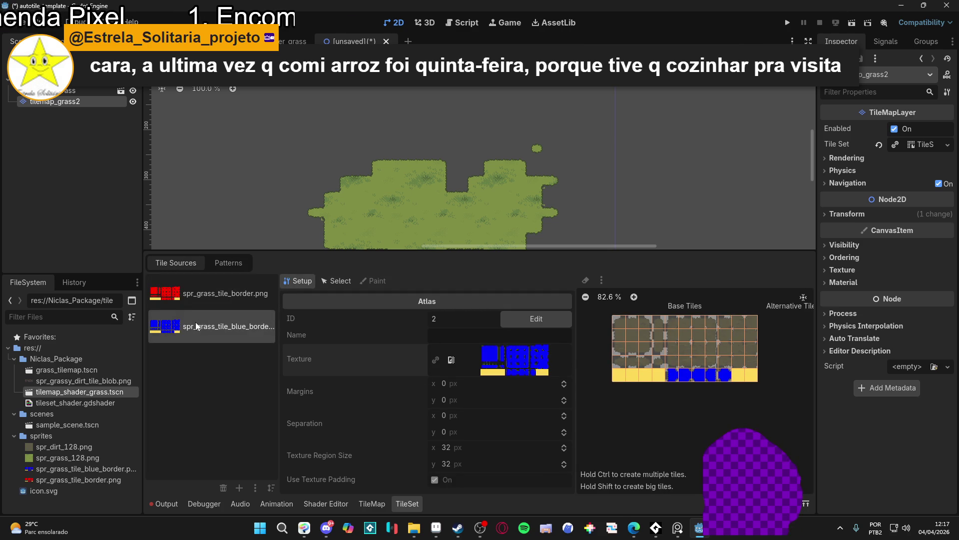
{"action": "left_click", "coordinate": [345, 284]}
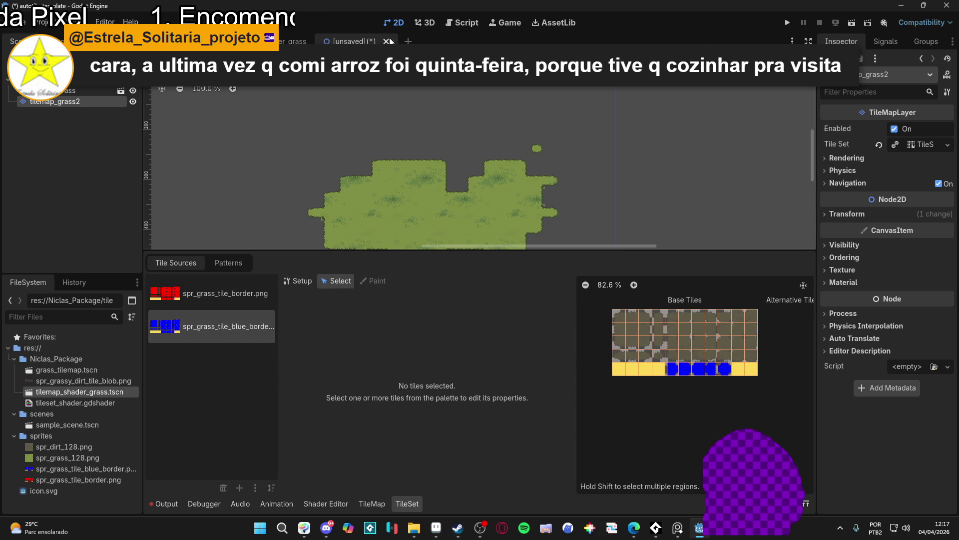
- Cancel the save dialog, delete tilemap_grass2 and switch to the tilemap_shader_grass scene
{"action": "key", "text": "ctrl+s"}
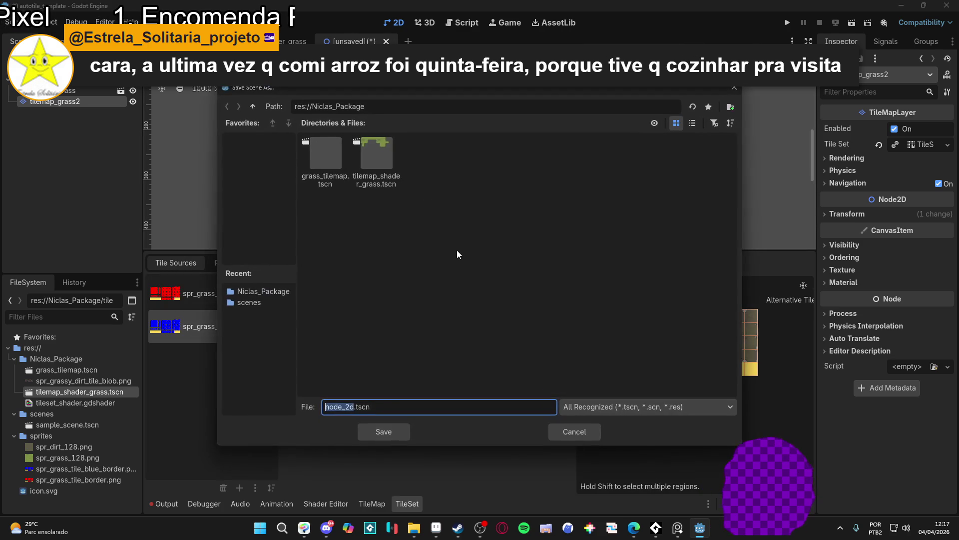
{"action": "left_click", "coordinate": [576, 430]}
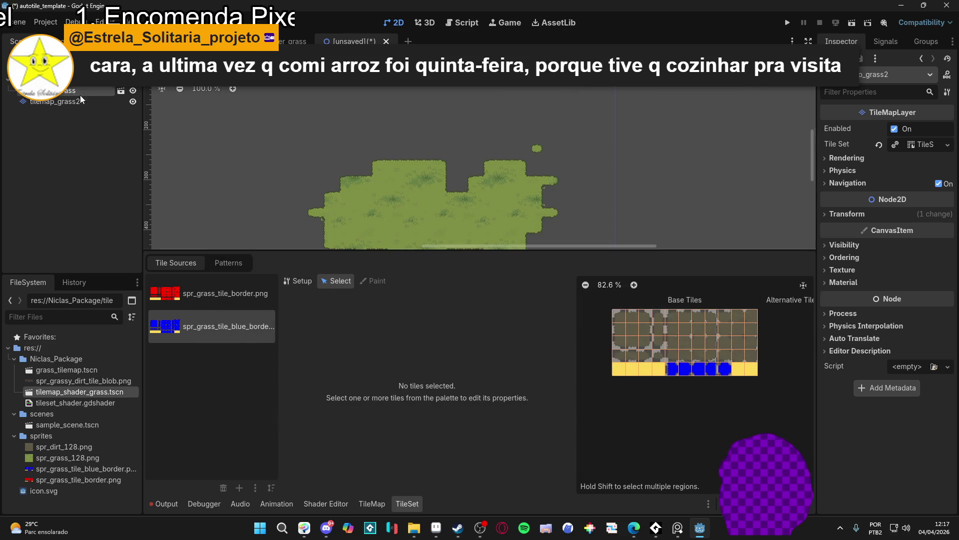
{"action": "left_click", "coordinate": [80, 100]}
{"action": "key", "text": "Delete"}
{"action": "left_click", "coordinate": [451, 279]}
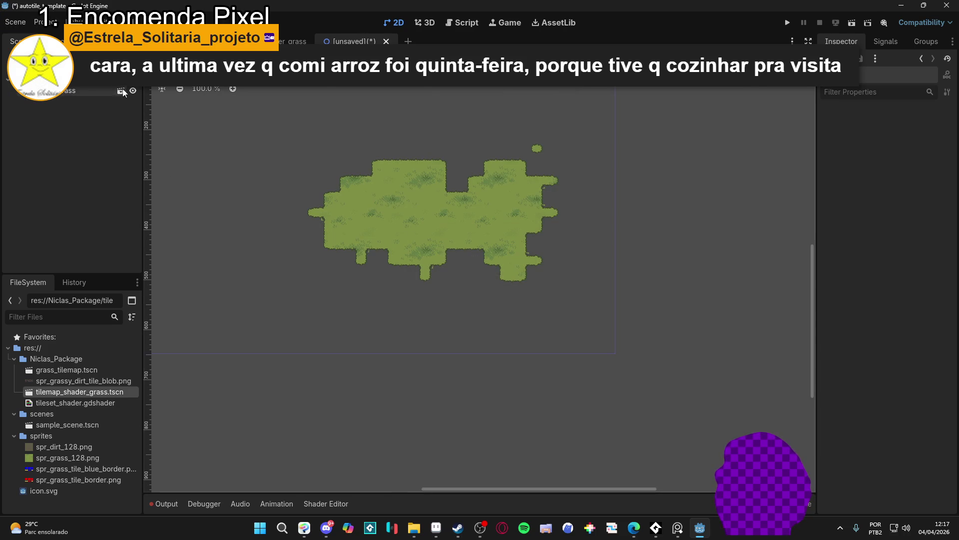
{"action": "left_click", "coordinate": [124, 94]}
- In TileSet Paint mode, add a second terrain set, removing an accidental third one
{"action": "left_click", "coordinate": [406, 504]}
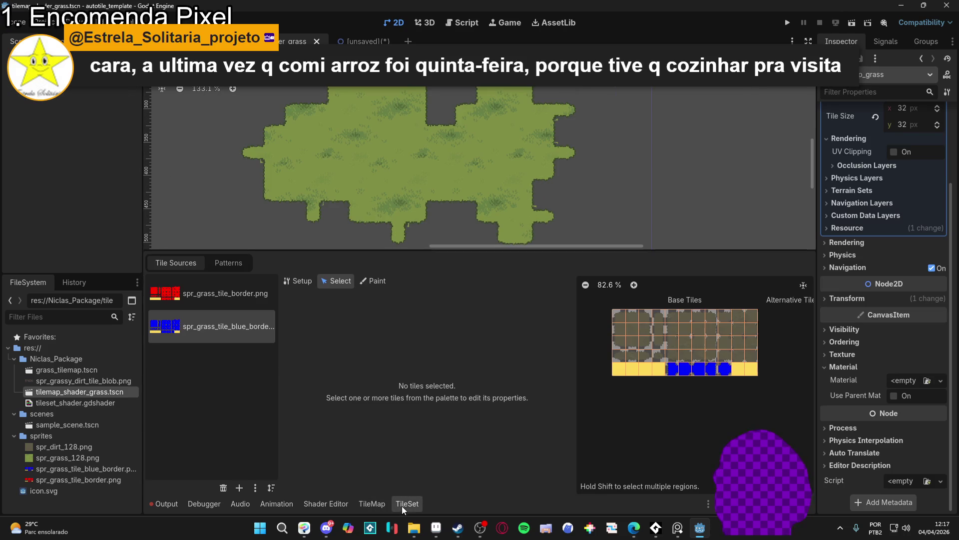
{"action": "left_click", "coordinate": [373, 281]}
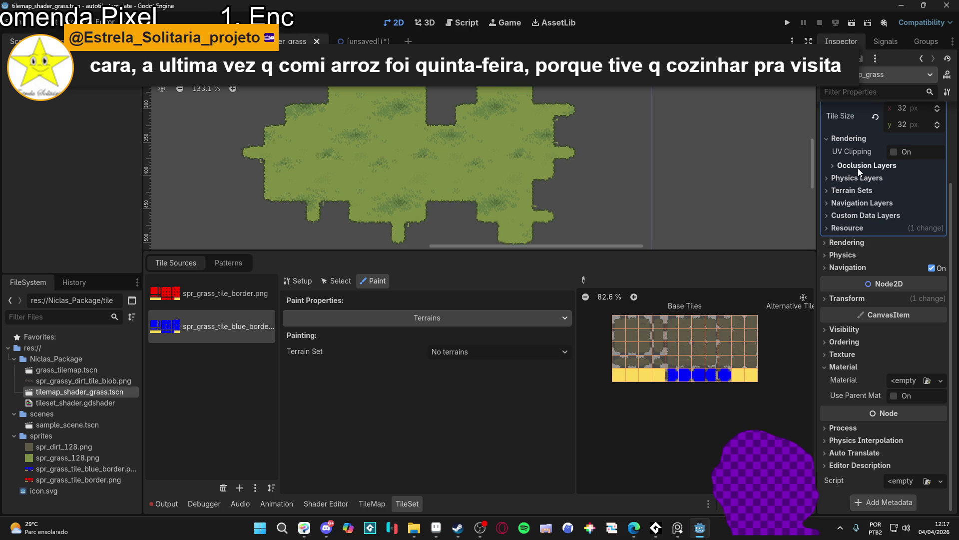
{"action": "left_click", "coordinate": [870, 190]}
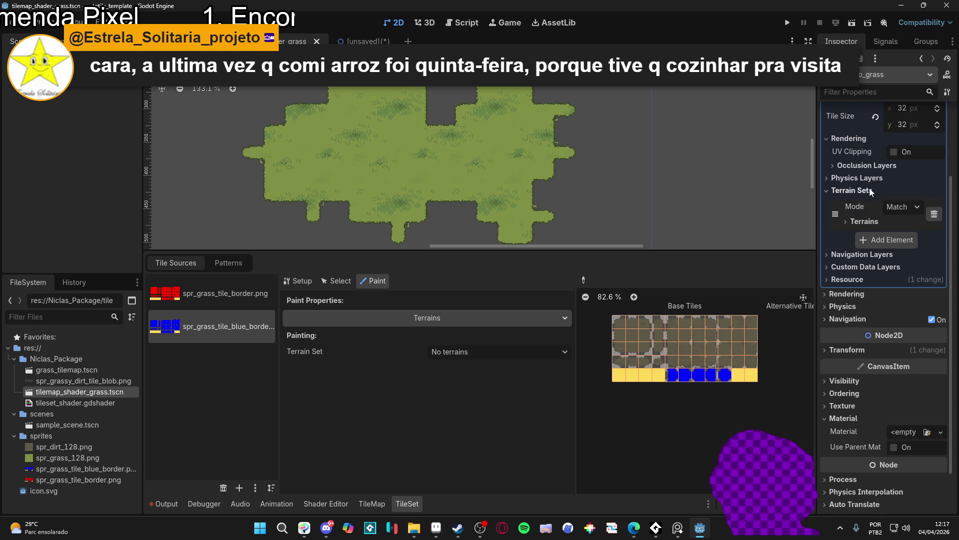
{"action": "left_click", "coordinate": [889, 241]}
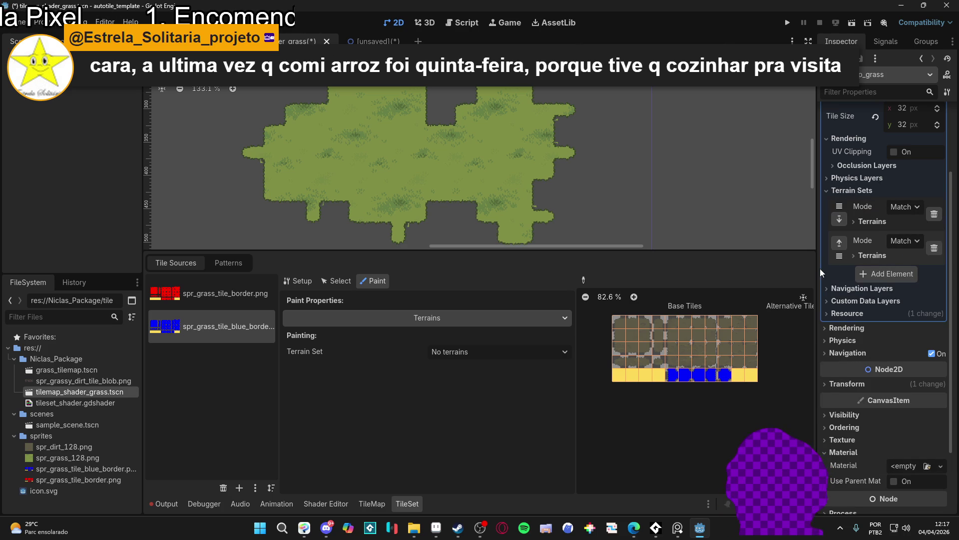
{"action": "left_click", "coordinate": [871, 275]}
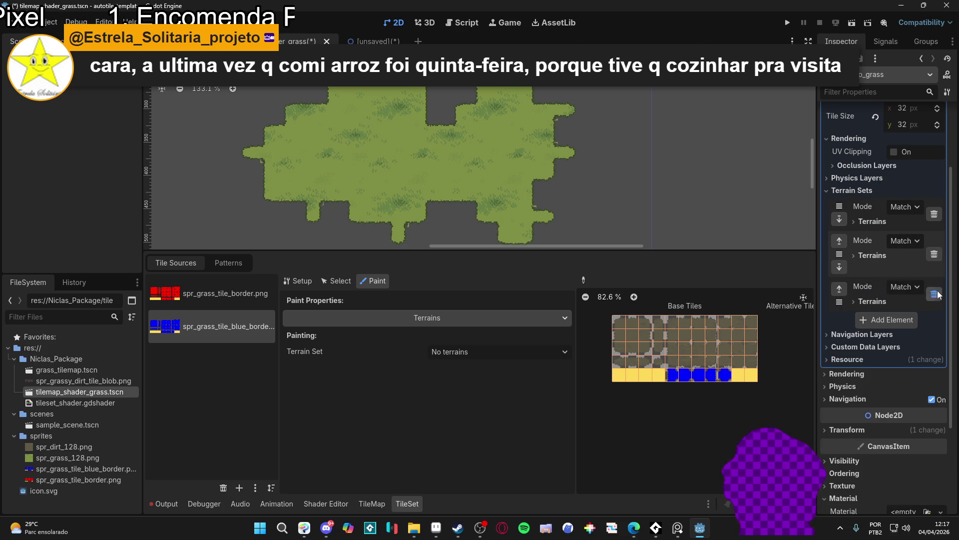
{"action": "left_click", "coordinate": [934, 294]}
- Add a terrain to the second terrain set, rename it 'dirt 0', and check the terrain set list
{"action": "left_click", "coordinate": [883, 256]}
{"action": "left_click", "coordinate": [893, 274]}
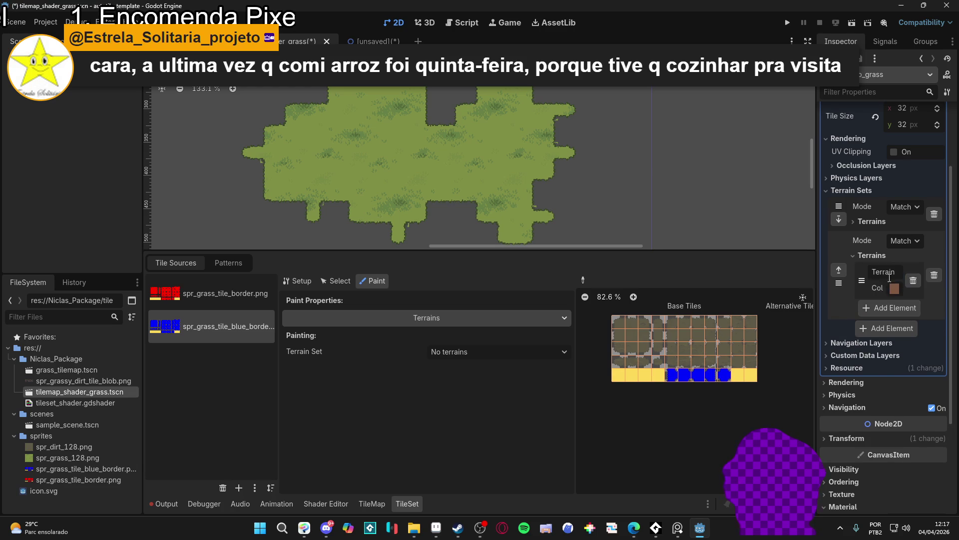
{"action": "double_click", "coordinate": [894, 274]}
{"action": "type", "text": "dirt 0"}
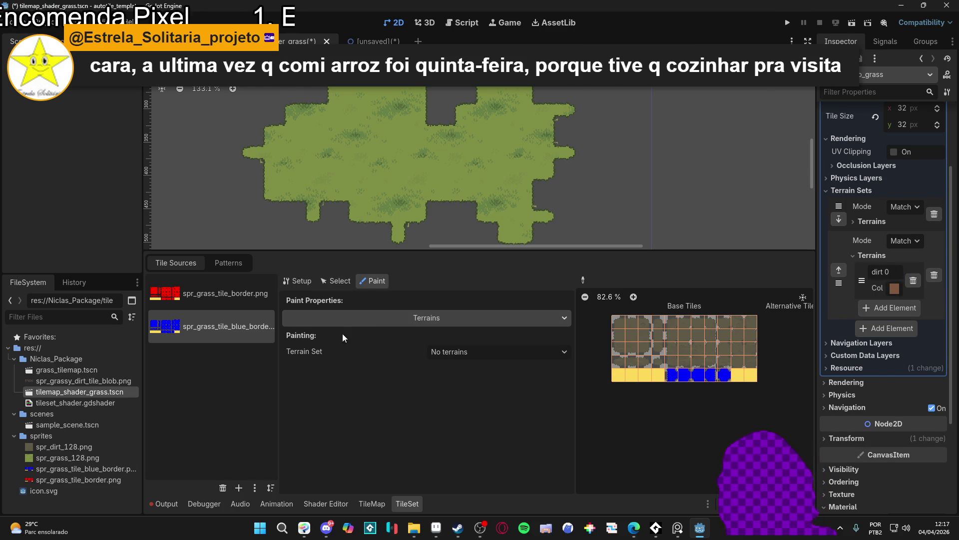
{"action": "left_click", "coordinate": [465, 351]}
{"action": "left_click", "coordinate": [469, 317]}
{"action": "left_click", "coordinate": [470, 316]}
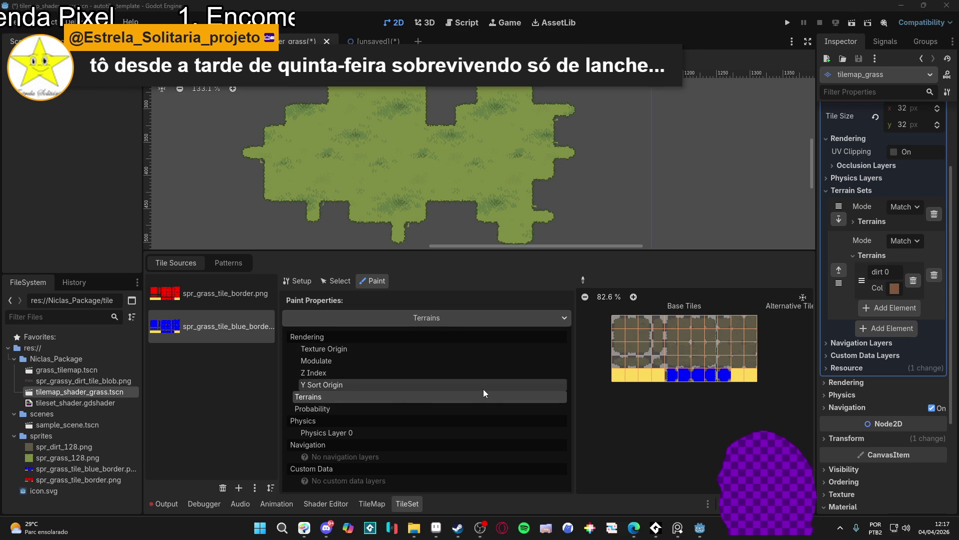
- Paint Terrains with Terrain Set 0 and clear old terrain marks from atlas rows 2–4
{"action": "left_click", "coordinate": [550, 319]}
{"action": "left_click", "coordinate": [506, 350]}
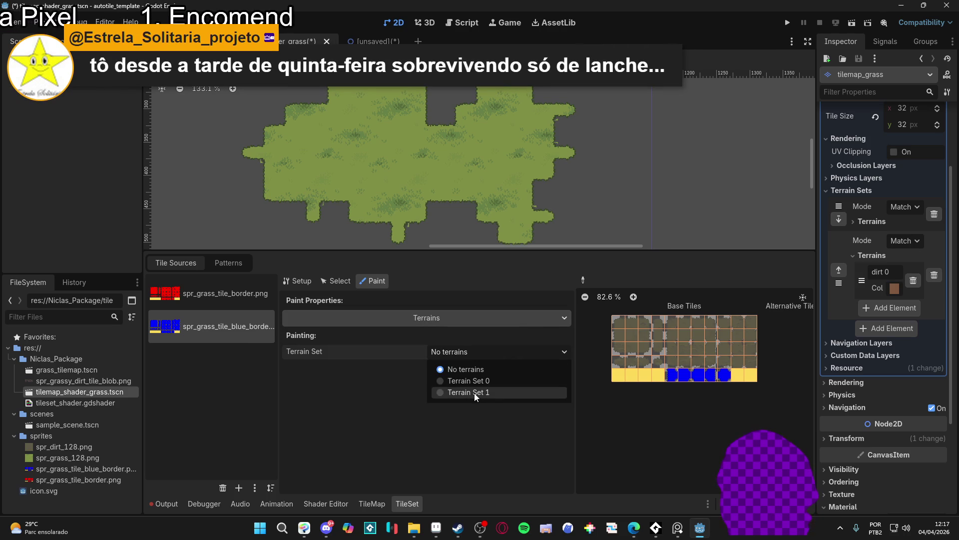
{"action": "left_click", "coordinate": [491, 380]}
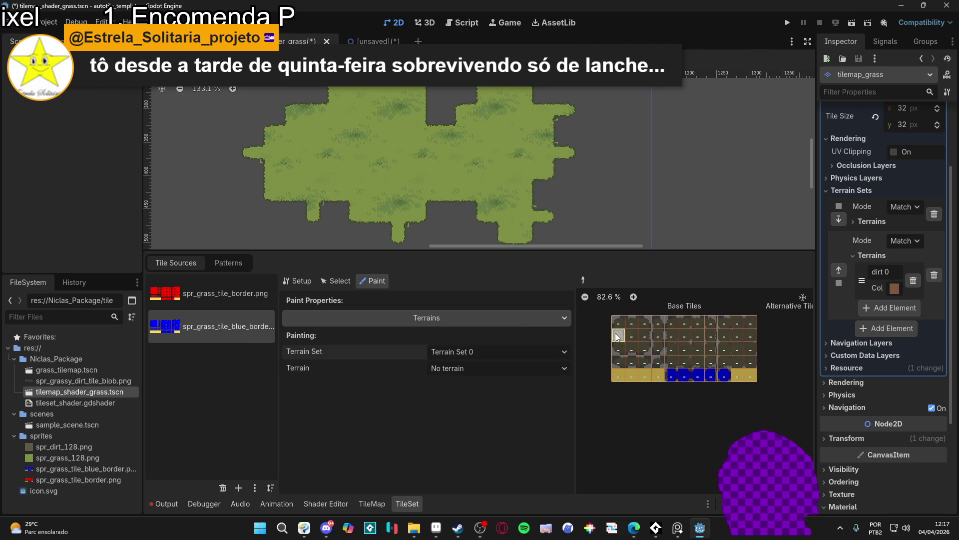
{"action": "mouse_move", "coordinate": [738, 340]}
{"action": "left_mouse_down"}
{"action": "mouse_move", "coordinate": [660, 336]}
{"action": "mouse_move", "coordinate": [752, 360]}
{"action": "mouse_move", "coordinate": [618, 363]}
{"action": "left_mouse_up"}
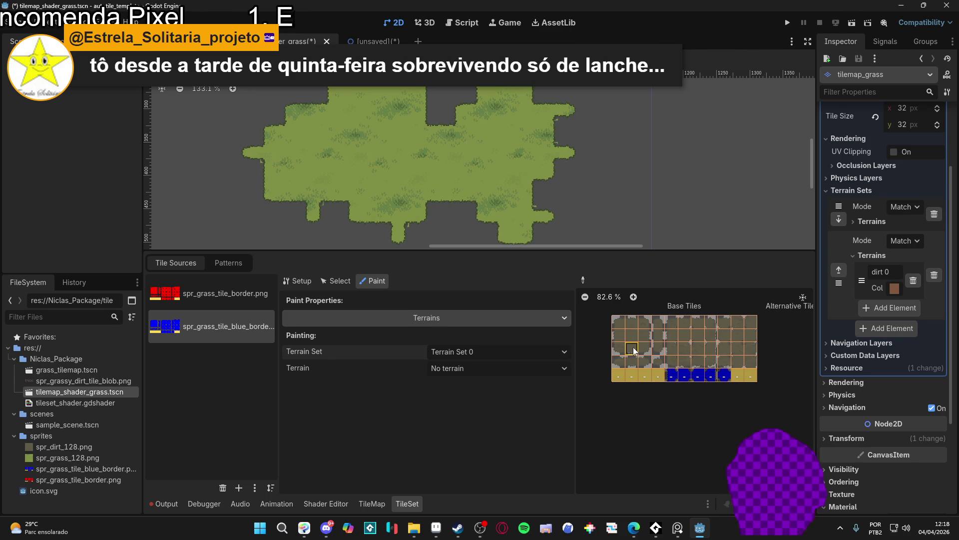
{"action": "scroll", "coordinate": [644, 349], "scroll_direction": "up", "scroll_amount": 3}
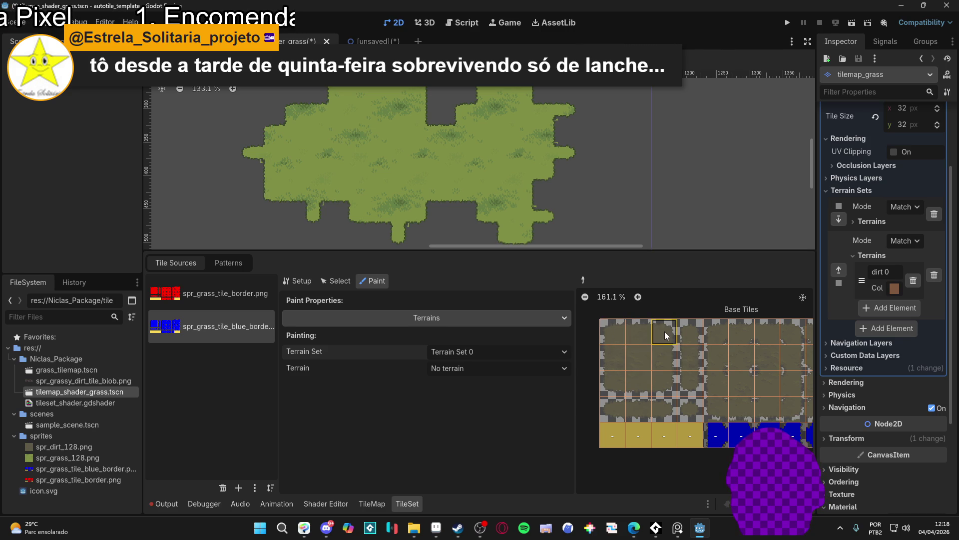
- Choose Terrain 0 and paint it onto the top-row atlas tiles
{"action": "left_click", "coordinate": [442, 368]}
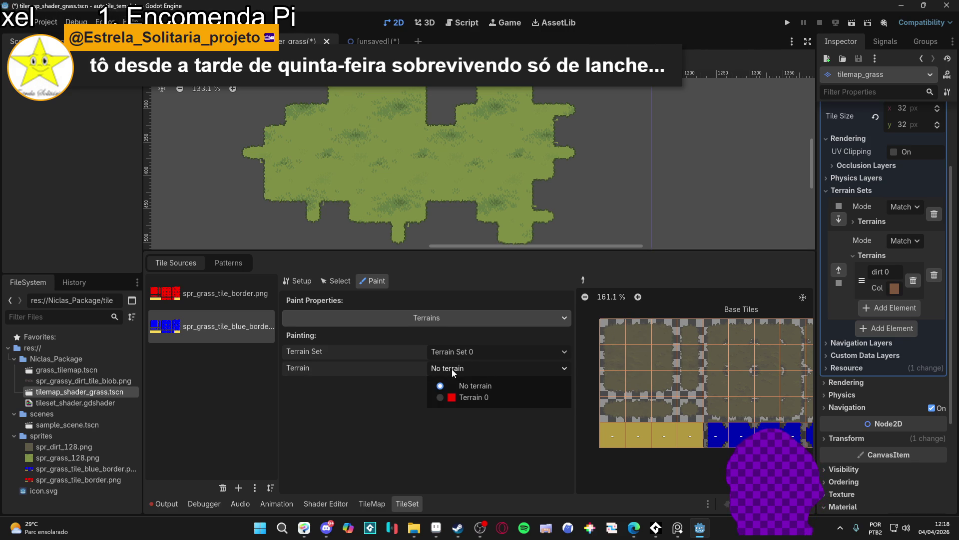
{"action": "left_click", "coordinate": [460, 400]}
{"action": "left_click_drag", "start_coordinate": [621, 338], "coordinate": [659, 340]}
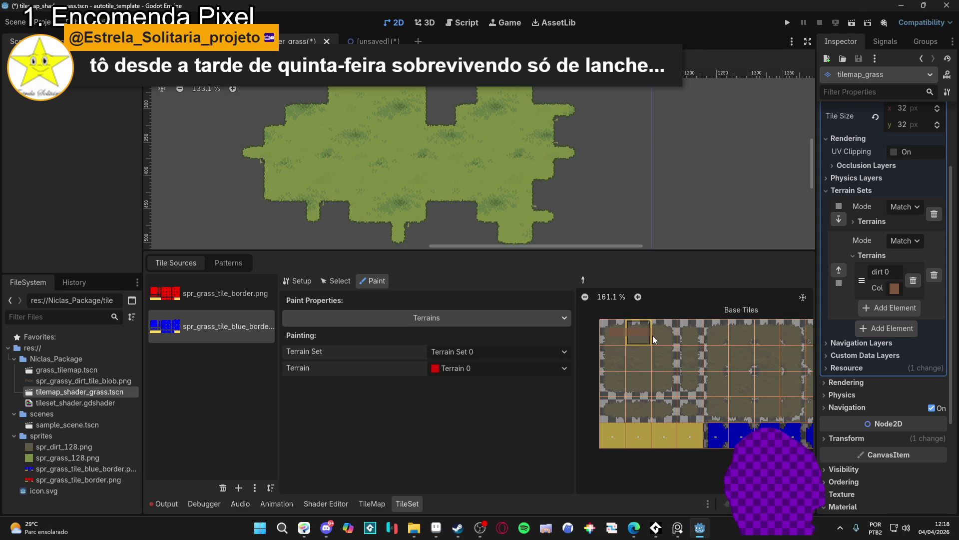
- Paint Terrain 0 bits on the third-row tiles and the middle and edge dirt cells
{"action": "mouse_move", "coordinate": [665, 385]}
{"action": "left_mouse_down"}
{"action": "mouse_move", "coordinate": [612, 388]}
{"action": "mouse_move", "coordinate": [610, 367]}
{"action": "mouse_move", "coordinate": [652, 369]}
{"action": "left_mouse_up"}
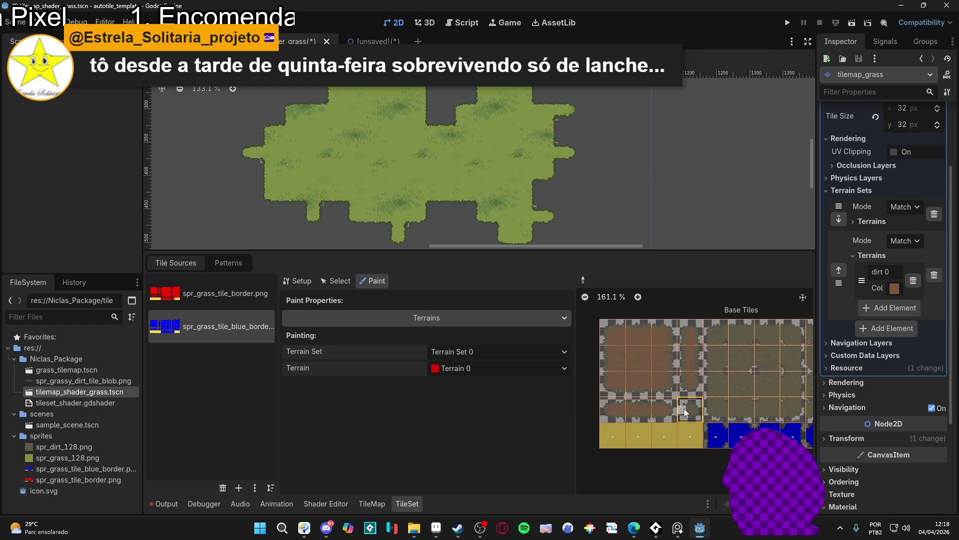
{"action": "scroll", "coordinate": [690, 380], "scroll_direction": "up", "scroll_amount": 2}
{"action": "scroll", "coordinate": [710, 350], "scroll_direction": "down", "scroll_amount": 2}
{"action": "scroll", "coordinate": [720, 343], "scroll_direction": "up", "scroll_amount": 5}
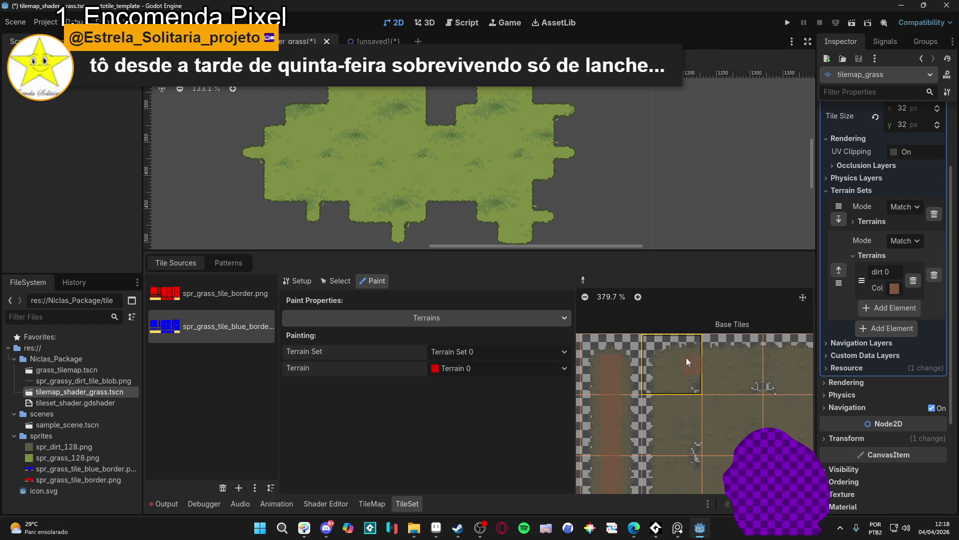
{"action": "scroll", "coordinate": [642, 335], "scroll_direction": "down", "scroll_amount": 2}
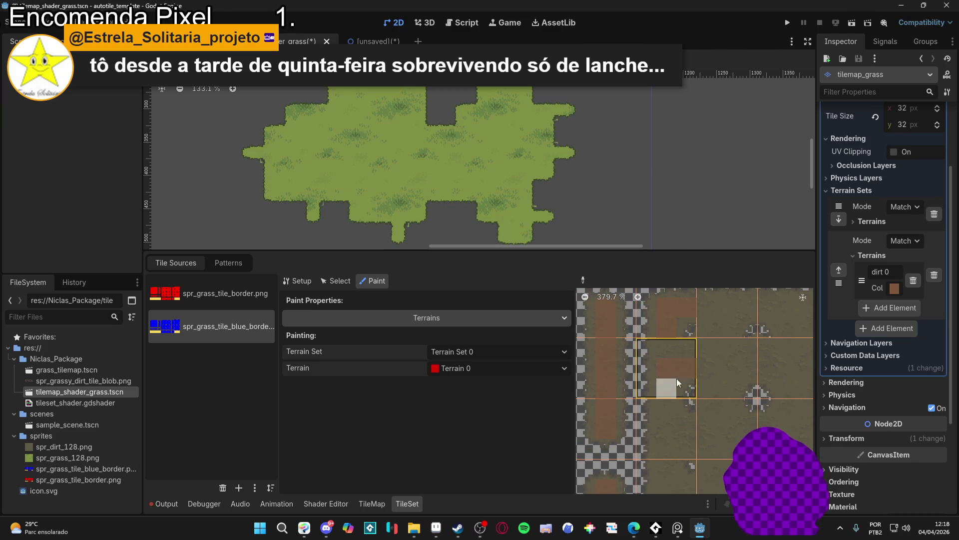
{"action": "scroll", "coordinate": [700, 375], "scroll_direction": "up", "scroll_amount": 2}
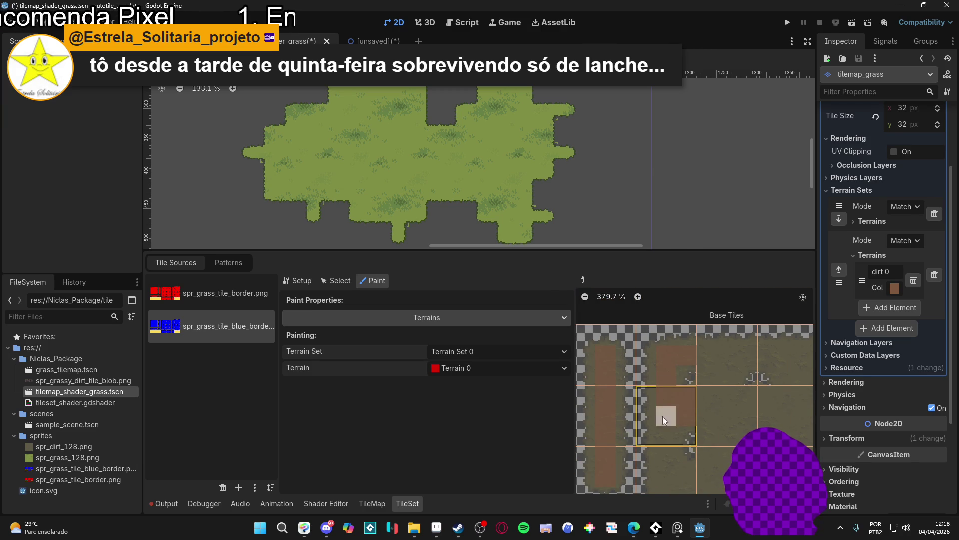
{"action": "scroll", "coordinate": [668, 441], "scroll_direction": "down", "scroll_amount": 3}
{"action": "left_click_drag", "start_coordinate": [652, 331], "coordinate": [650, 360]}
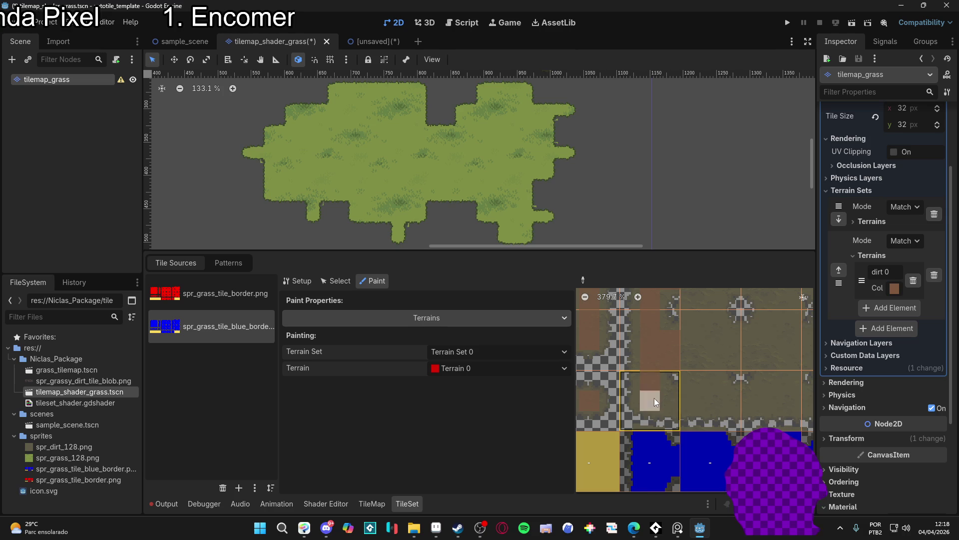
{"action": "scroll", "coordinate": [677, 397], "scroll_direction": "right", "scroll_amount": 2}
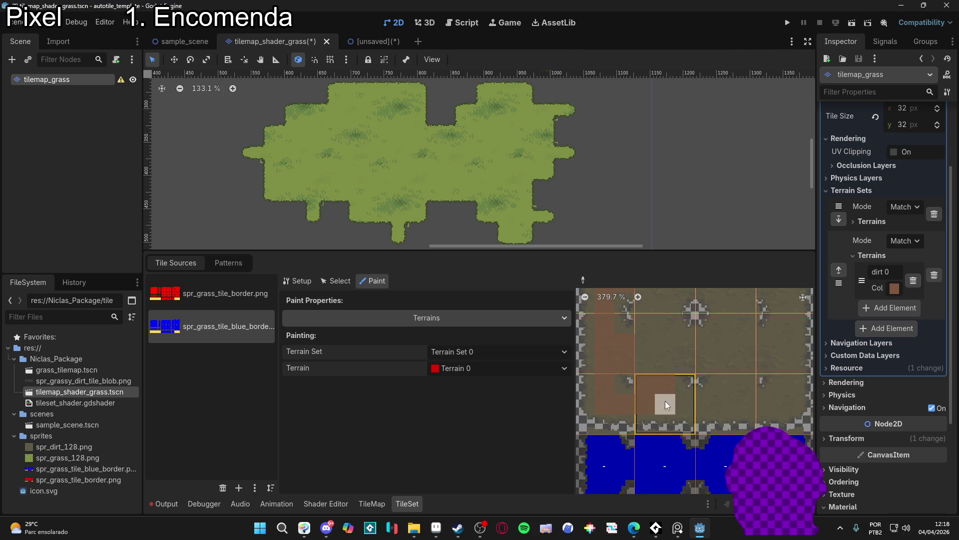
{"action": "left_click_drag", "start_coordinate": [686, 402], "coordinate": [725, 381]}
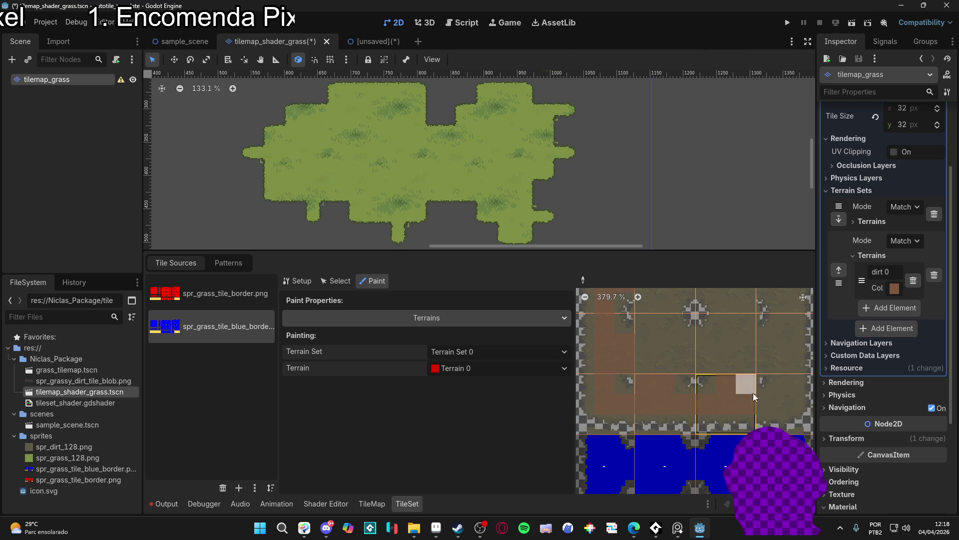
{"action": "scroll", "coordinate": [754, 394], "scroll_direction": "up", "scroll_amount": 2}
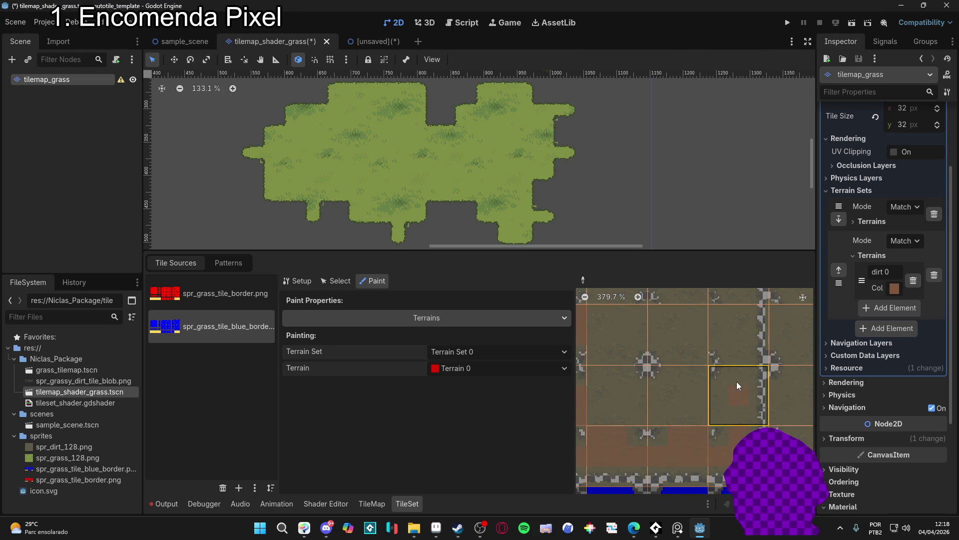
{"action": "left_click_drag", "start_coordinate": [715, 407], "coordinate": [690, 415]}
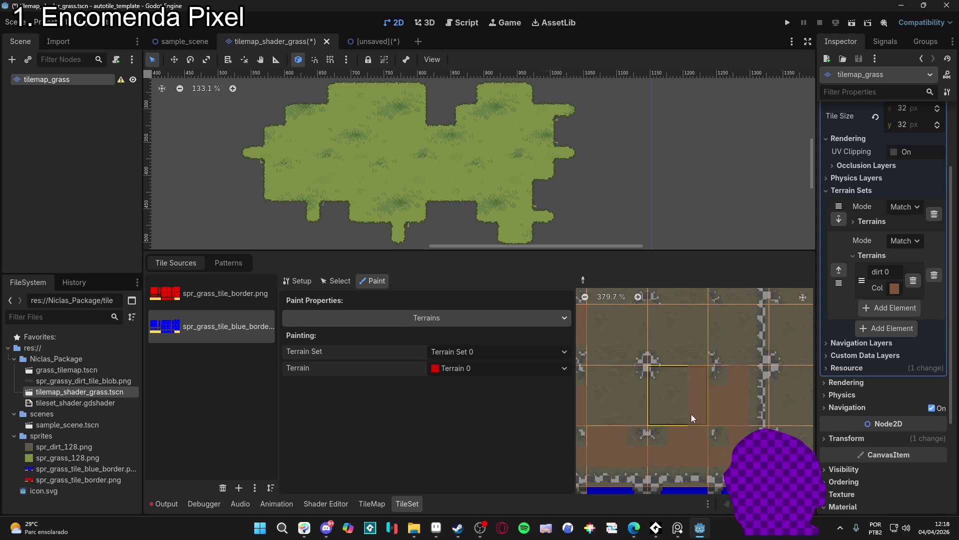
- Redo the middle-column dirt bits after an undo and add terrain bits to lower tiles
{"action": "scroll", "coordinate": [674, 385], "scroll_direction": "right", "scroll_amount": 5}
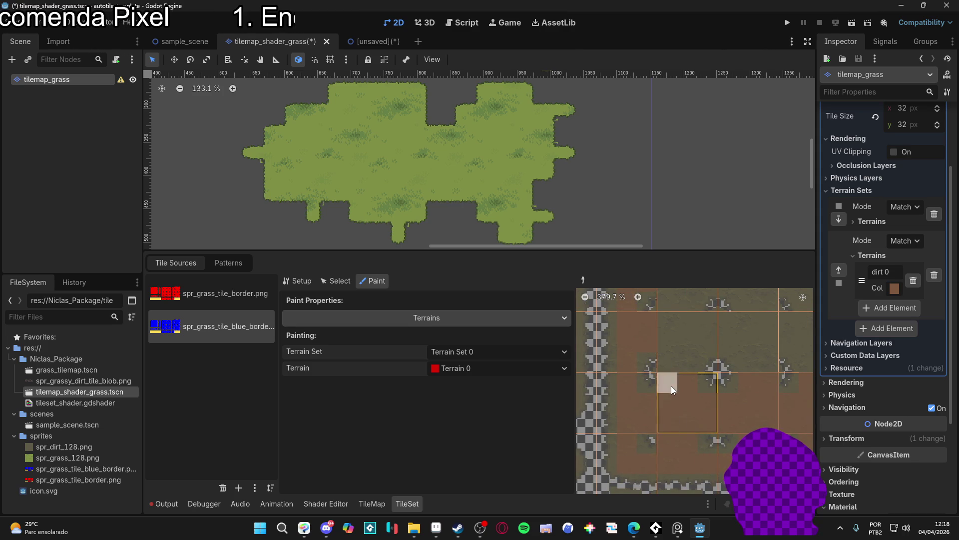
{"action": "scroll", "coordinate": [673, 383], "scroll_direction": "up", "scroll_amount": 2}
{"action": "mouse_move", "coordinate": [691, 401]}
{"action": "left_mouse_down"}
{"action": "mouse_move", "coordinate": [733, 428]}
{"action": "mouse_move", "coordinate": [751, 378]}
{"action": "mouse_move", "coordinate": [655, 381]}
{"action": "mouse_move", "coordinate": [649, 419]}
{"action": "mouse_move", "coordinate": [665, 367]}
{"action": "left_mouse_up"}
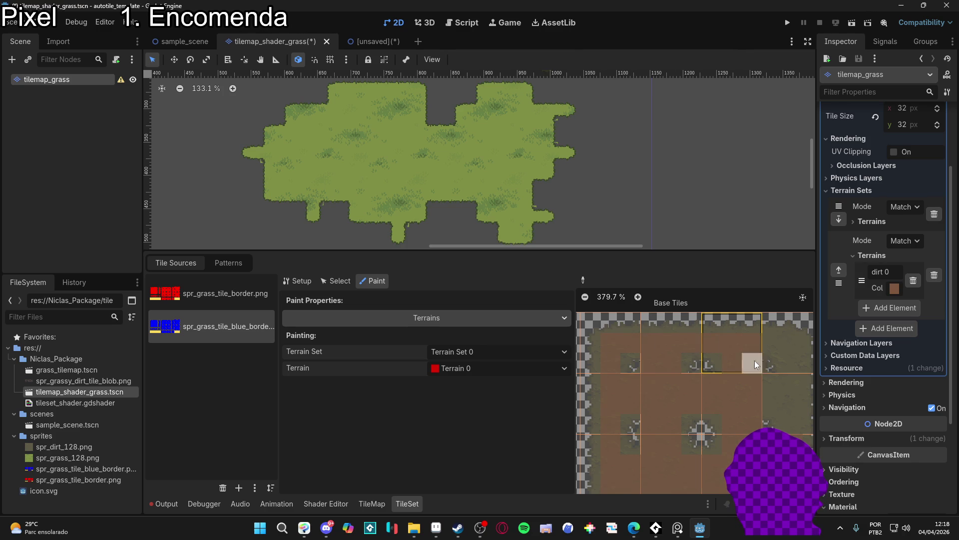
{"action": "key", "text": "ctrl+z"}
{"action": "left_click_drag", "start_coordinate": [661, 379], "coordinate": [662, 425]}
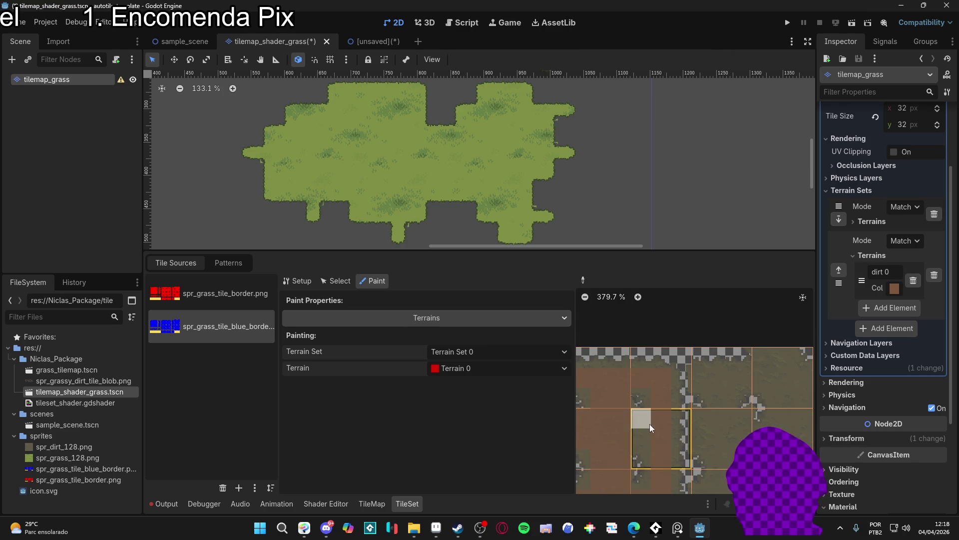
{"action": "scroll", "coordinate": [646, 439], "scroll_direction": "down", "scroll_amount": 3}
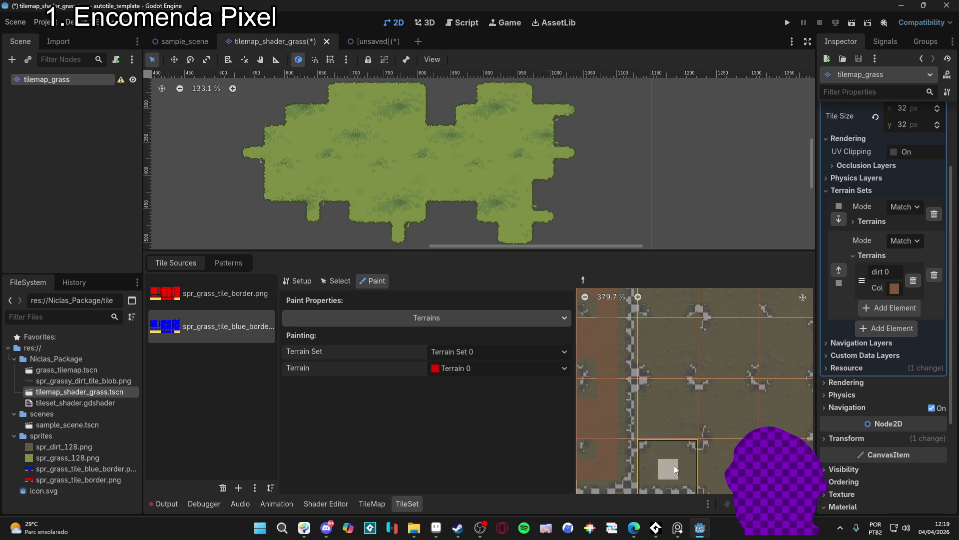
{"action": "left_click", "coordinate": [672, 473]}
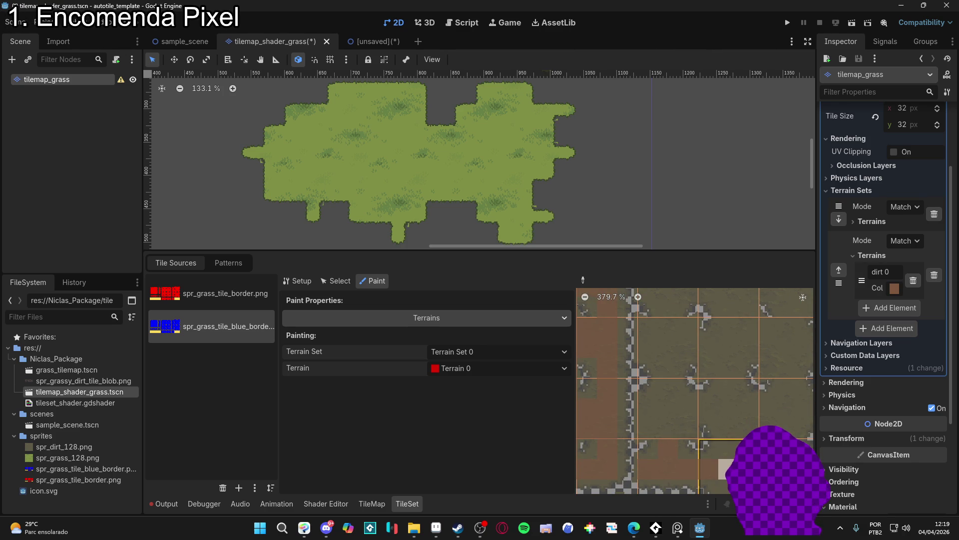
{"action": "scroll", "coordinate": [712, 453], "scroll_direction": "down", "scroll_amount": 3}
{"action": "left_click", "coordinate": [704, 421]}
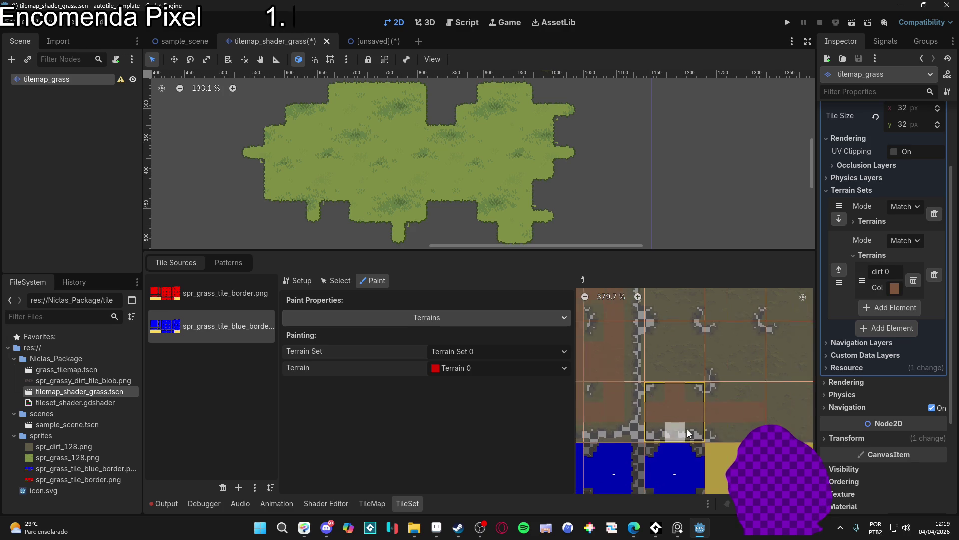
{"action": "scroll", "coordinate": [700, 406], "scroll_direction": "up", "scroll_amount": 3}
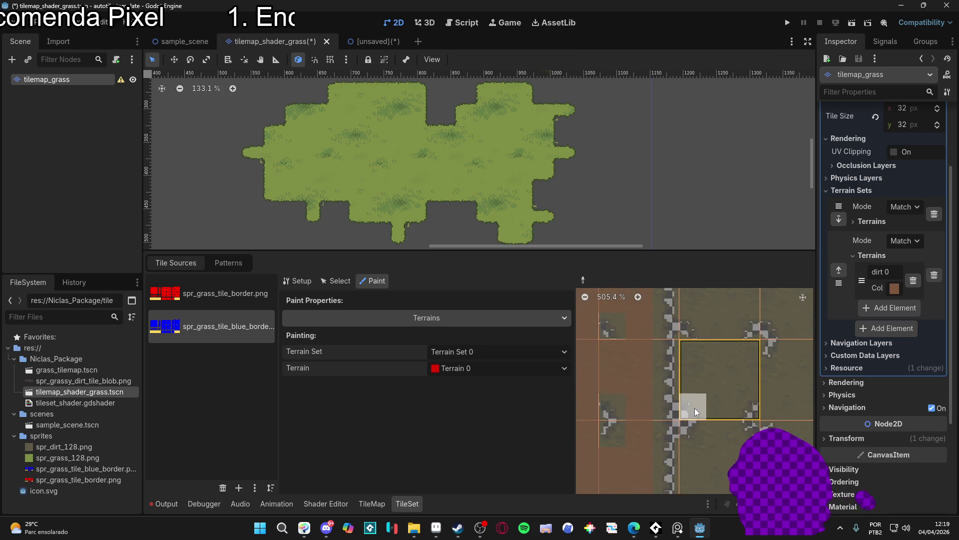
{"action": "scroll", "coordinate": [694, 408], "scroll_direction": "down", "scroll_amount": 4}
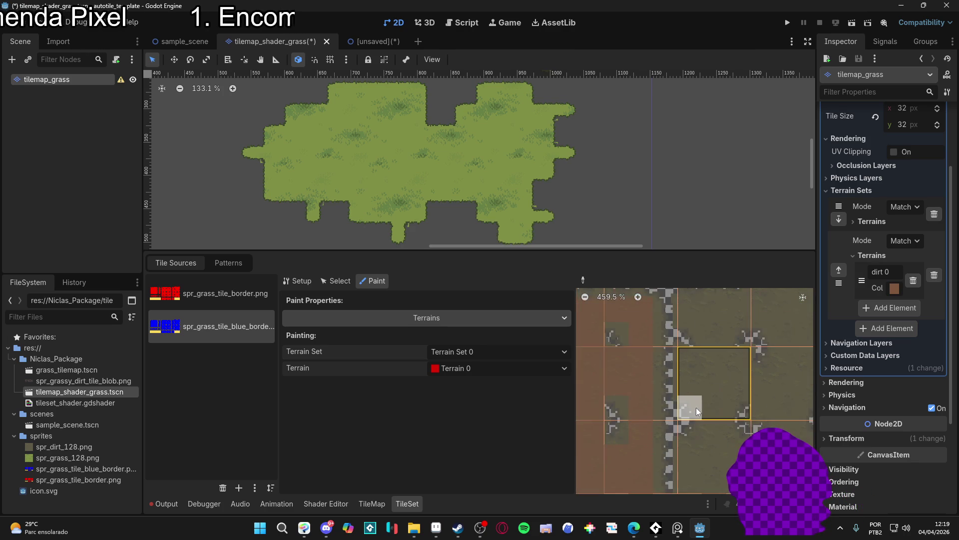
{"action": "scroll", "coordinate": [748, 388], "scroll_direction": "up", "scroll_amount": 2}
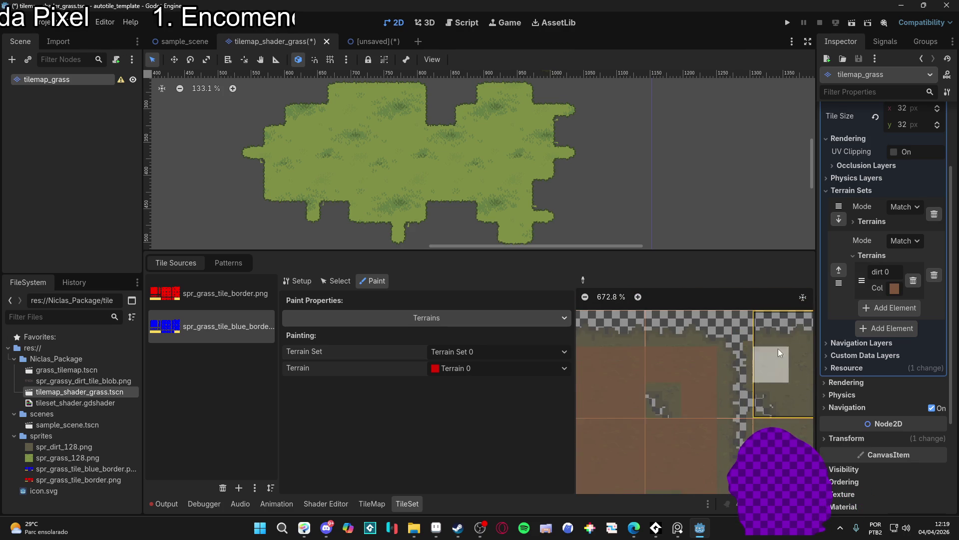
{"action": "scroll", "coordinate": [770, 345], "scroll_direction": "down", "scroll_amount": 6}
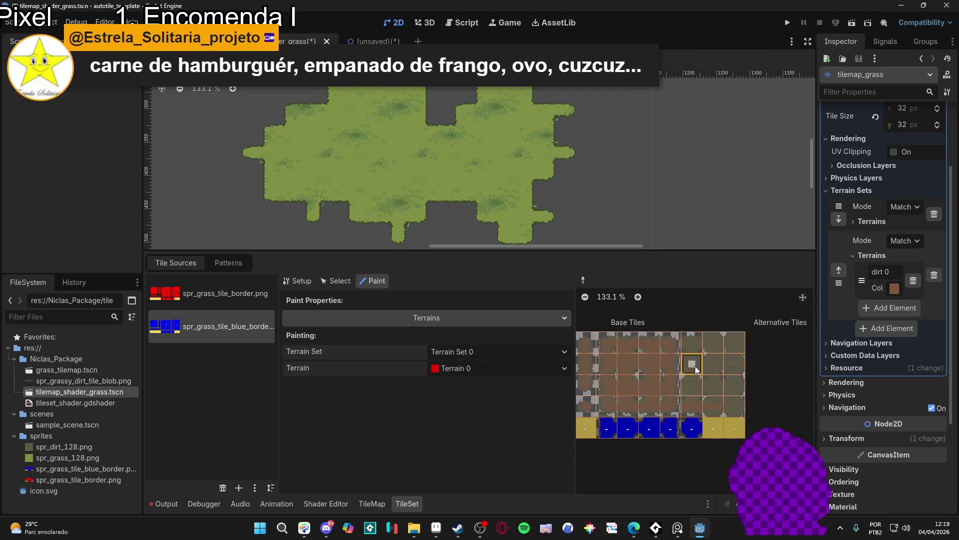
{"action": "scroll", "coordinate": [638, 378], "scroll_direction": "up", "scroll_amount": 2}
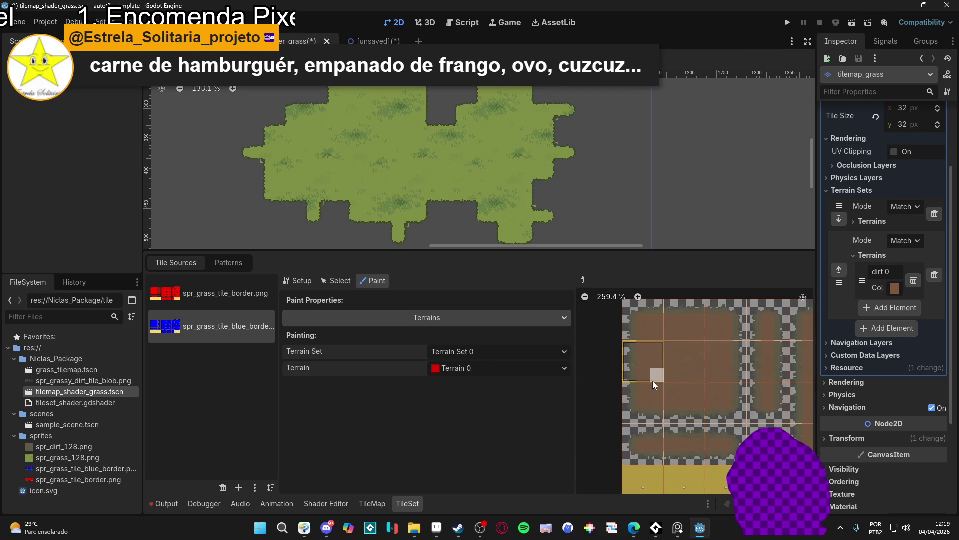
- Paint terrain bits on a dirt tile's top corners, undoing one misplaced stroke
{"action": "scroll", "coordinate": [653, 380], "scroll_direction": "up", "scroll_amount": 5}
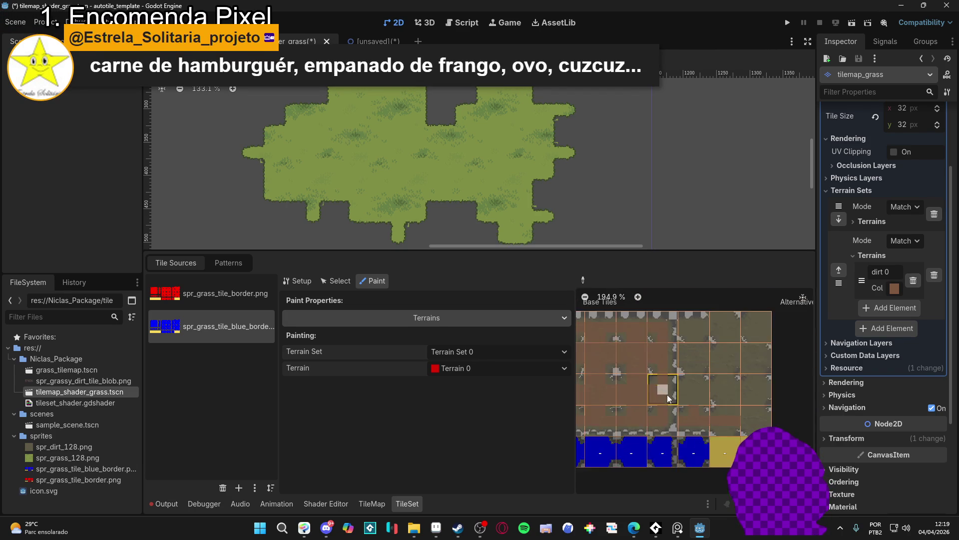
{"action": "scroll", "coordinate": [700, 403], "scroll_direction": "up", "scroll_amount": 5}
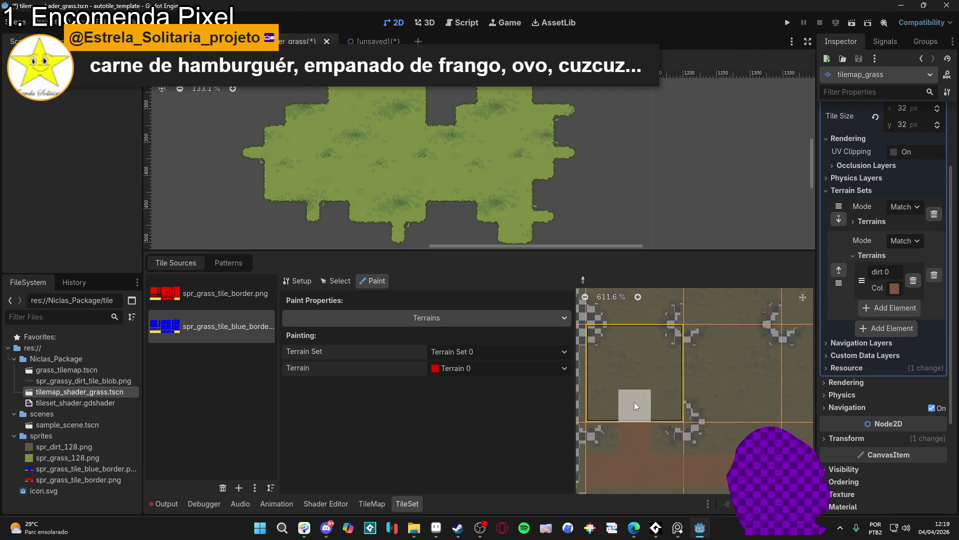
{"action": "mouse_move", "coordinate": [616, 367]}
{"action": "left_mouse_down"}
{"action": "mouse_move", "coordinate": [623, 379]}
{"action": "mouse_move", "coordinate": [631, 335]}
{"action": "mouse_move", "coordinate": [669, 375]}
{"action": "mouse_move", "coordinate": [668, 365]}
{"action": "left_mouse_up"}
{"action": "key", "text": "ctrl+z"}
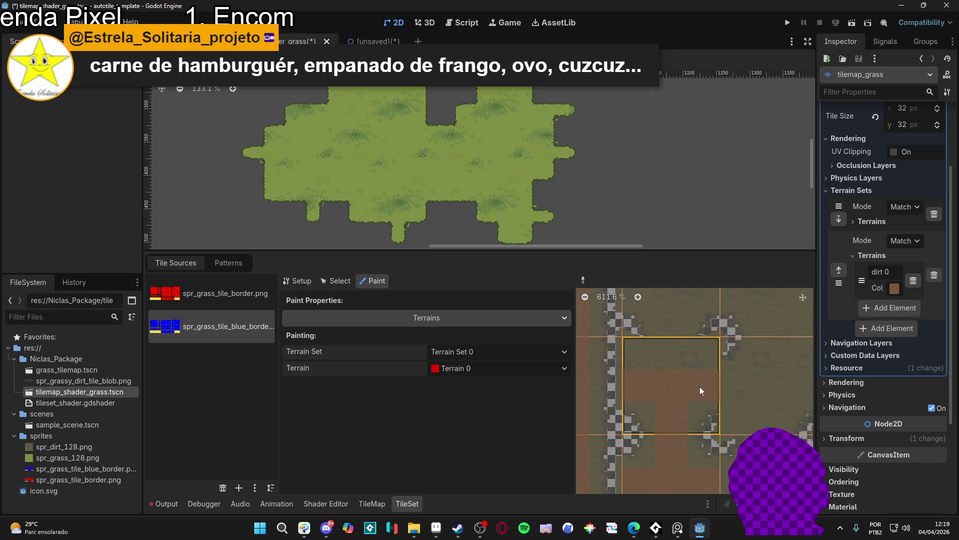
{"action": "scroll", "coordinate": [668, 444], "scroll_direction": "up", "scroll_amount": 3}
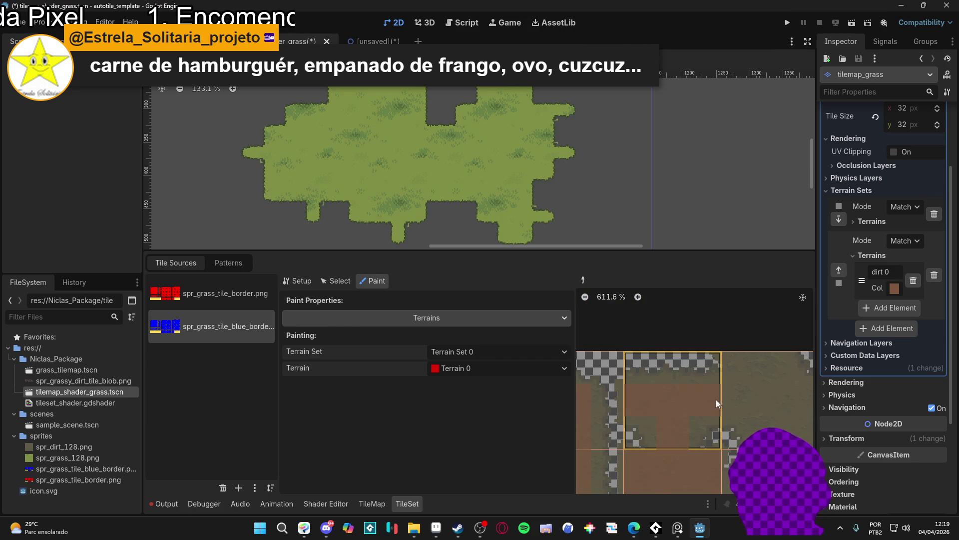
{"action": "scroll", "coordinate": [716, 400], "scroll_direction": "up", "scroll_amount": 1}
{"action": "left_click_drag", "start_coordinate": [625, 395], "coordinate": [653, 415]}
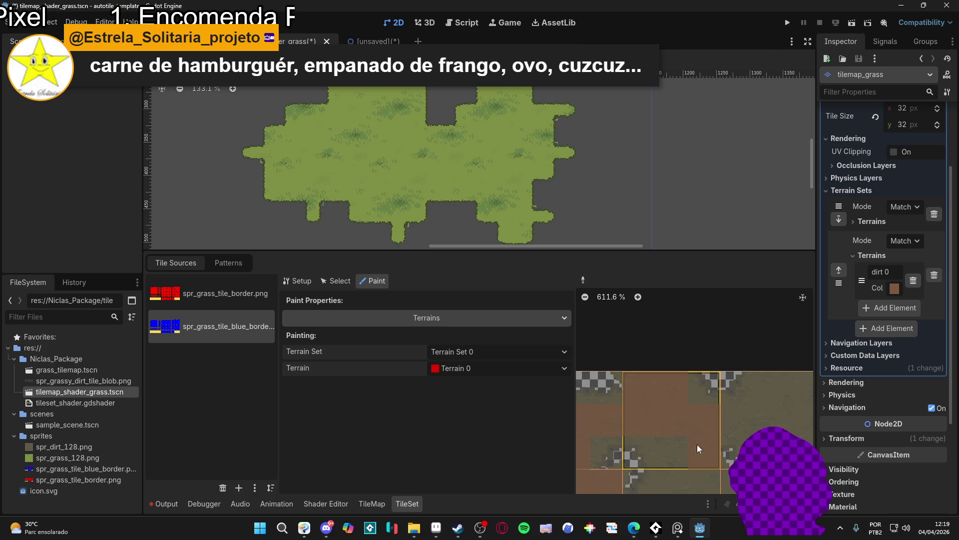
- Mark the remaining dirt tiles' top, right and top-right dirt areas as terrain
{"action": "scroll", "coordinate": [682, 452], "scroll_direction": "down", "scroll_amount": 3}
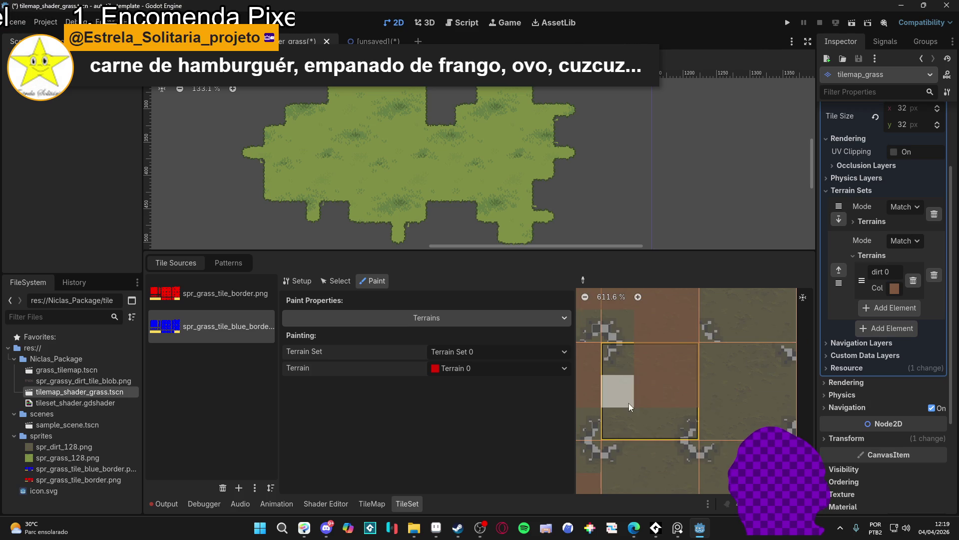
{"action": "scroll", "coordinate": [642, 424], "scroll_direction": "down", "scroll_amount": 1}
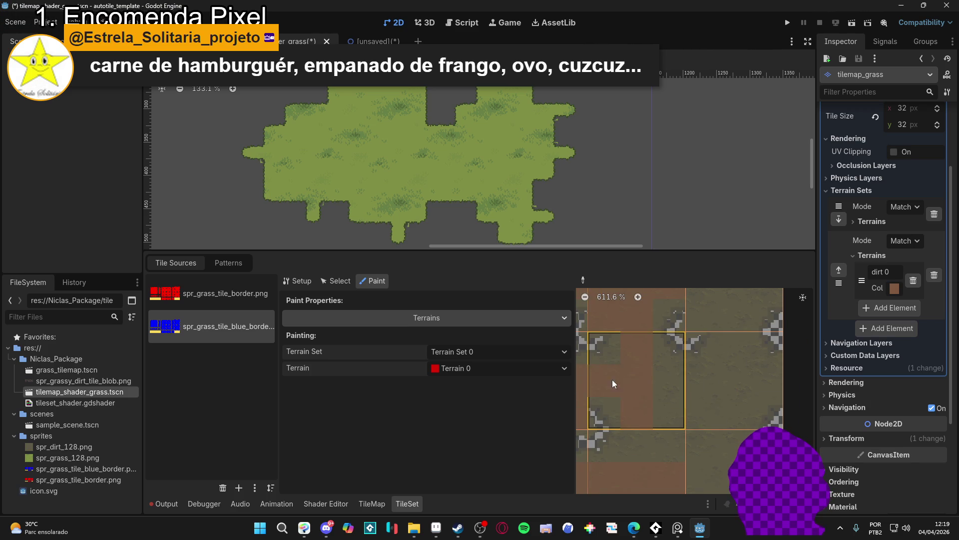
{"action": "scroll", "coordinate": [665, 386], "scroll_direction": "down", "scroll_amount": 2}
{"action": "scroll", "coordinate": [662, 370], "scroll_direction": "down", "scroll_amount": 2}
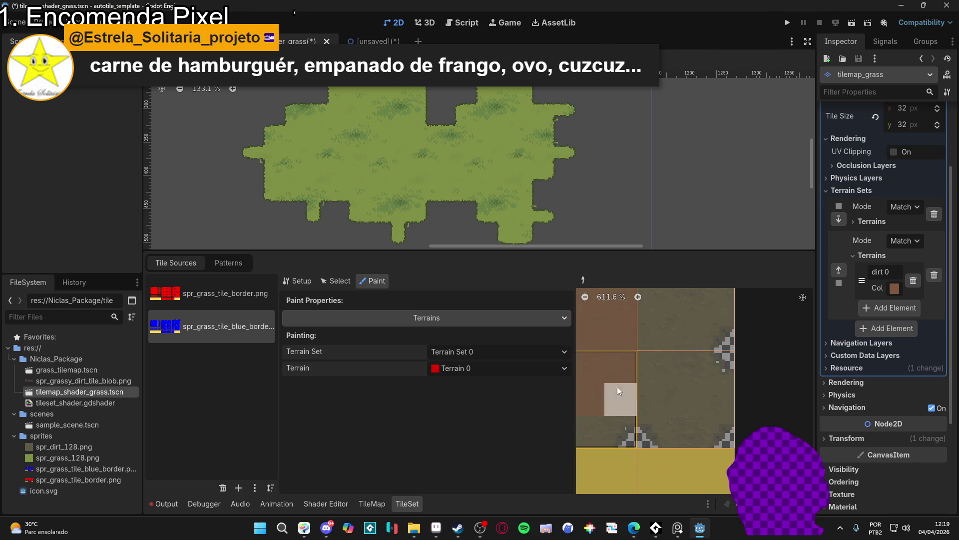
{"action": "mouse_move", "coordinate": [684, 394]}
{"action": "left_mouse_down"}
{"action": "mouse_move", "coordinate": [703, 369]}
{"action": "mouse_move", "coordinate": [669, 376]}
{"action": "mouse_move", "coordinate": [709, 400]}
{"action": "left_mouse_up"}
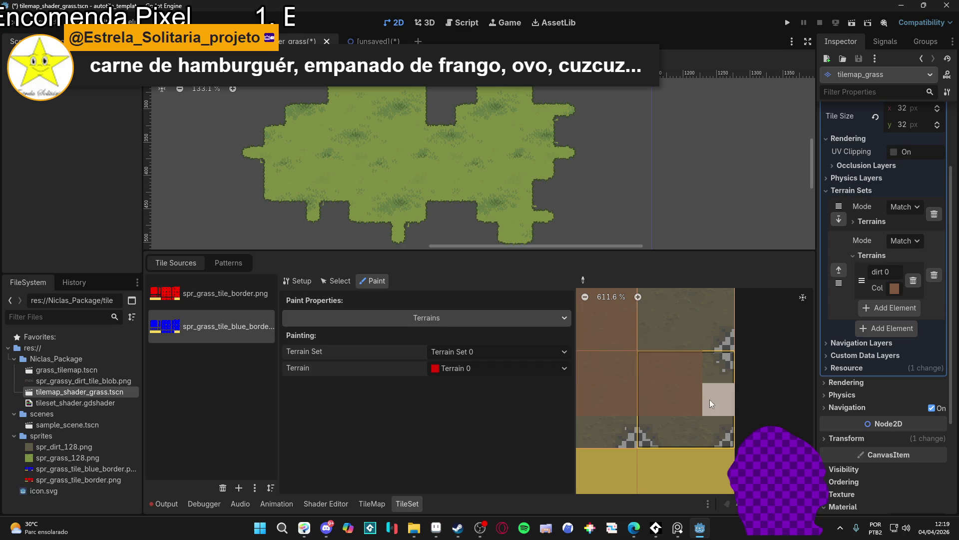
{"action": "scroll", "coordinate": [676, 439], "scroll_direction": "up", "scroll_amount": 1}
{"action": "scroll", "coordinate": [682, 397], "scroll_direction": "up", "scroll_amount": 1}
{"action": "scroll", "coordinate": [699, 390], "scroll_direction": "up", "scroll_amount": 1}
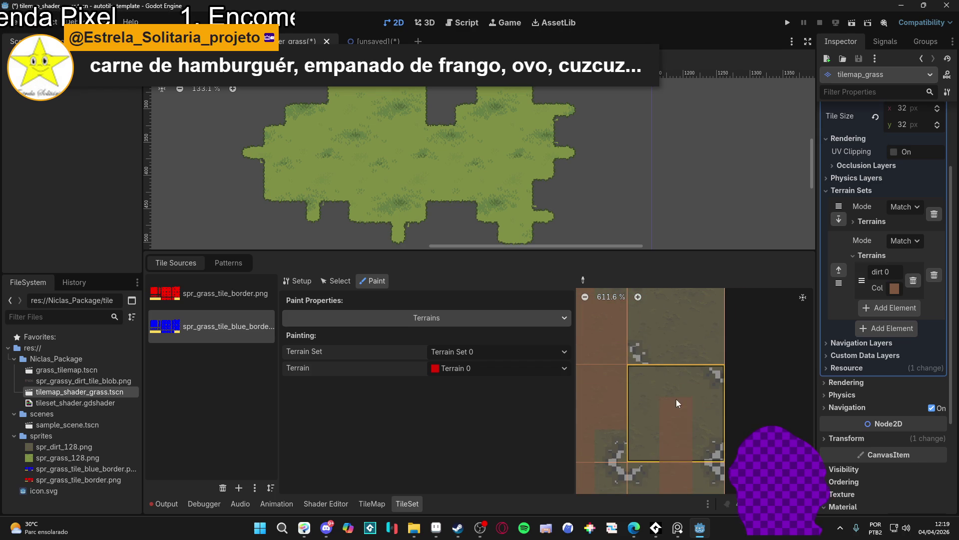
{"action": "left_click", "coordinate": [685, 378]}
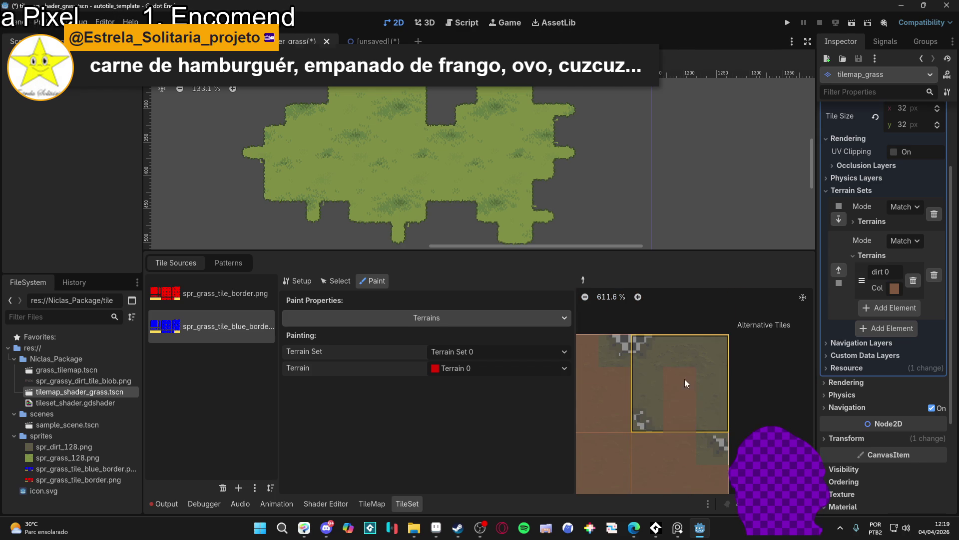
{"action": "scroll", "coordinate": [688, 385], "scroll_direction": "down", "scroll_amount": 2}
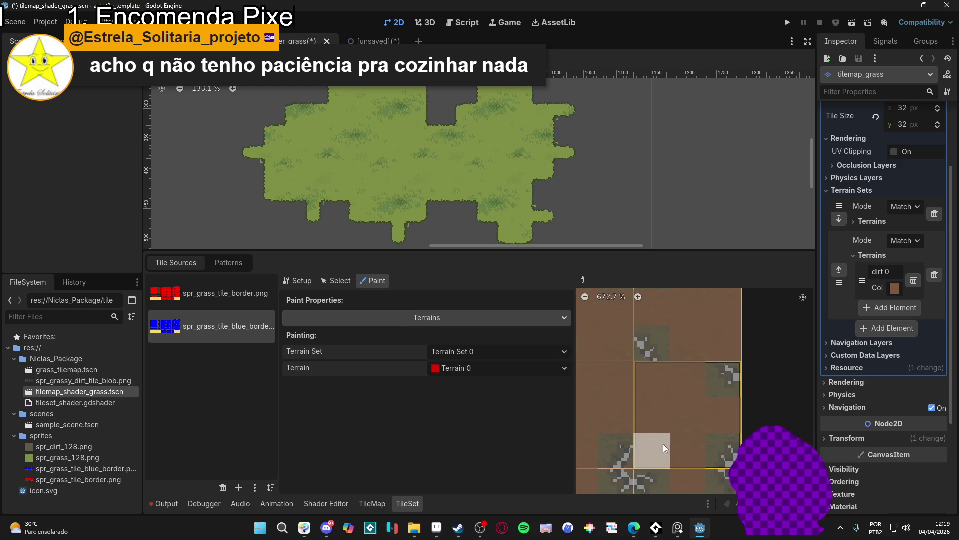
{"action": "scroll", "coordinate": [661, 446], "scroll_direction": "down", "scroll_amount": 6}
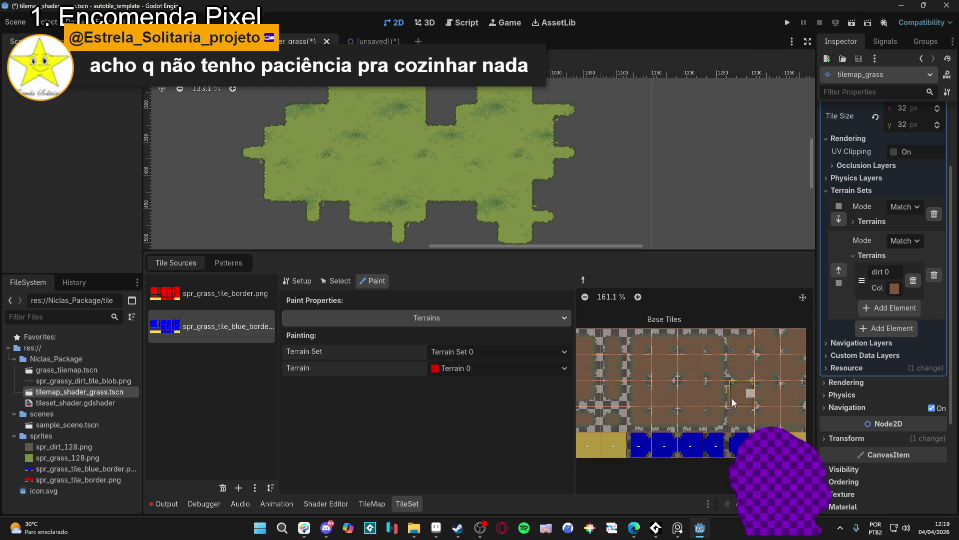
- Save the tileset scene and choose dirt 0 in the TileMap Terrains list
{"action": "key", "text": "ctrl+s"}
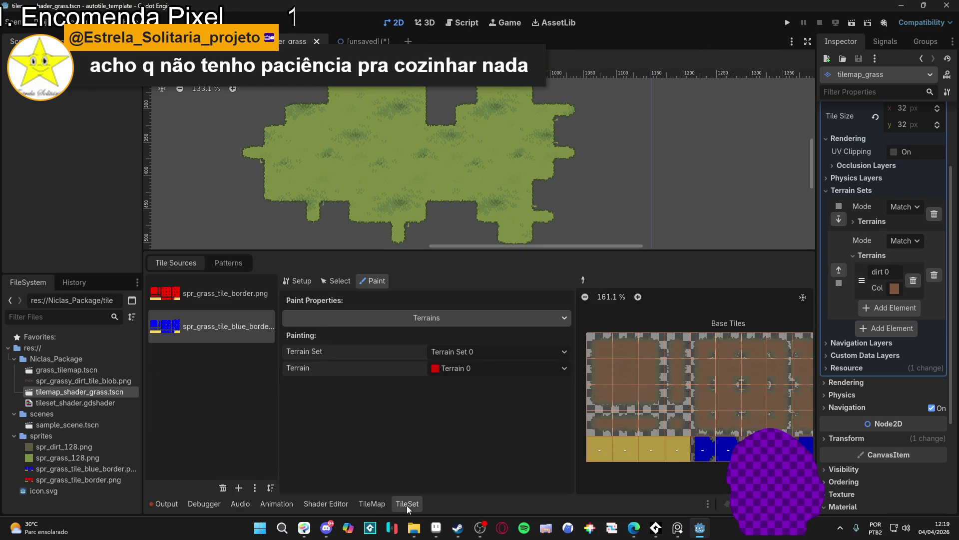
{"action": "left_click", "coordinate": [383, 502]}
{"action": "left_click", "coordinate": [407, 503]}
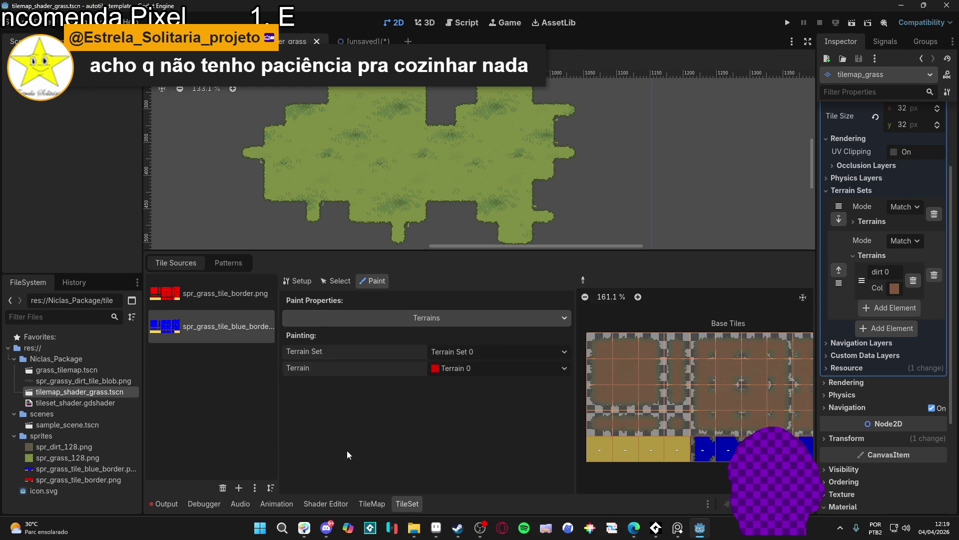
{"action": "left_click", "coordinate": [223, 267]}
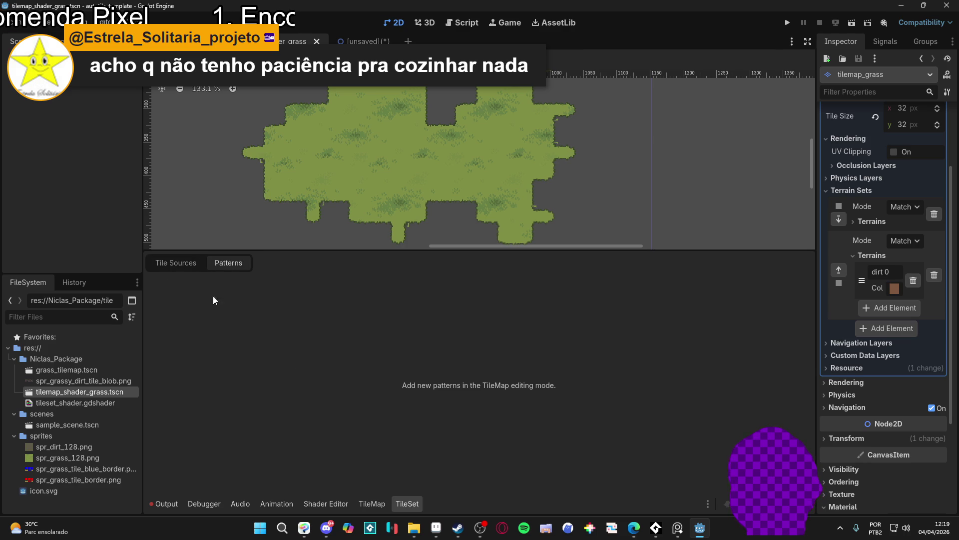
{"action": "left_click", "coordinate": [376, 502]}
{"action": "left_click", "coordinate": [252, 352]}
{"action": "left_click", "coordinate": [214, 403]}
- Expand Terrain Set 1's terrain list, view Terrain 0's tiles, and reselect dirt 0
{"action": "left_click_drag", "start_coordinate": [269, 262], "coordinate": [320, 281]}
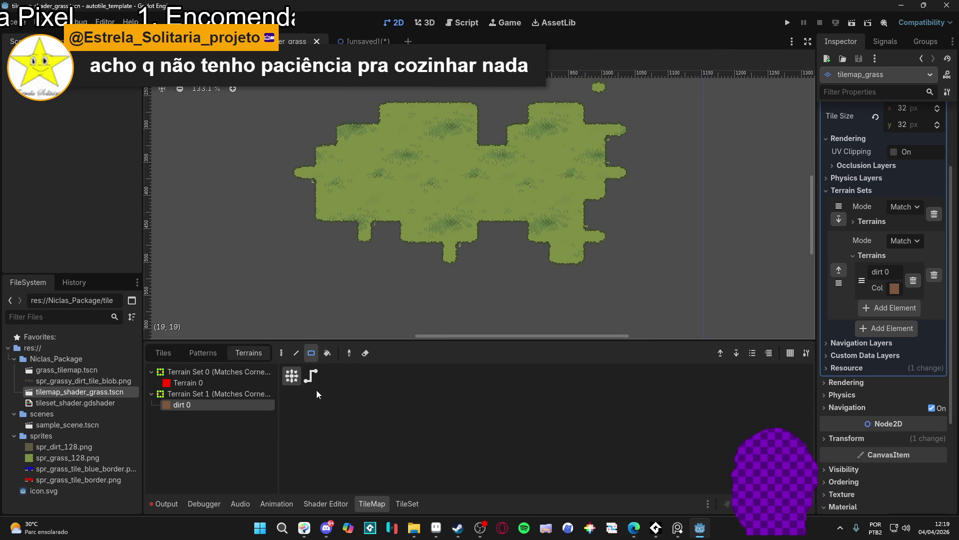
{"action": "double_click", "coordinate": [225, 394]}
{"action": "double_click", "coordinate": [225, 394]}
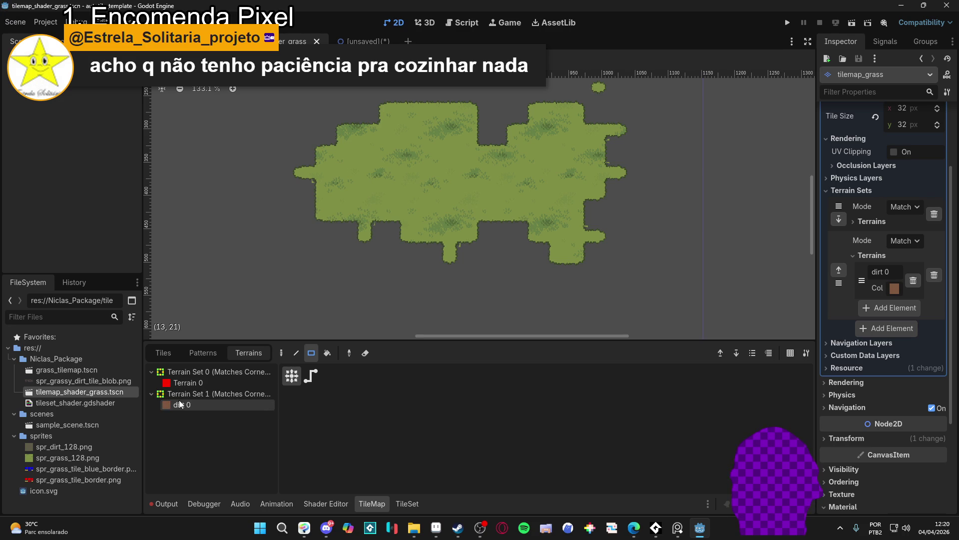
{"action": "double_click", "coordinate": [229, 394]}
{"action": "double_click", "coordinate": [219, 399]}
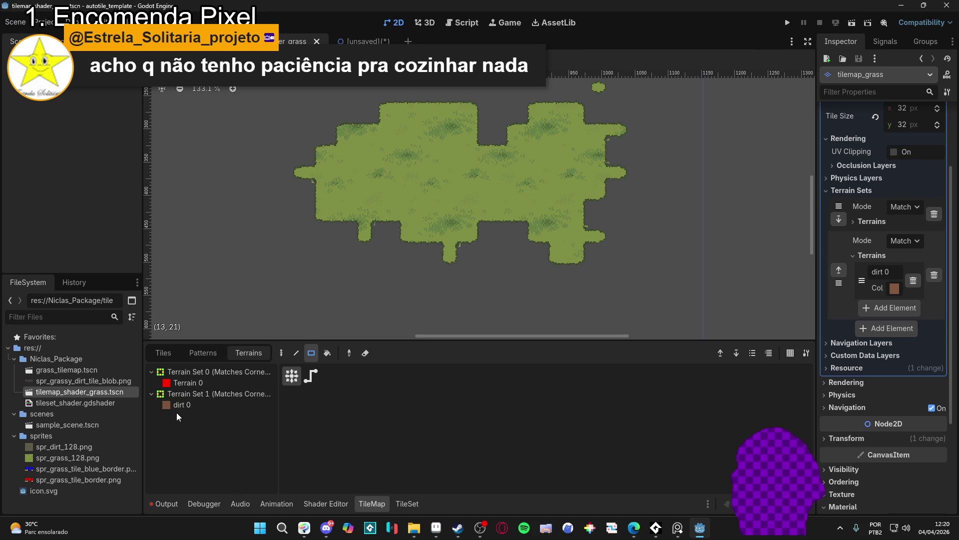
{"action": "double_click", "coordinate": [196, 374]}
{"action": "double_click", "coordinate": [188, 382]}
{"action": "left_click", "coordinate": [188, 382]}
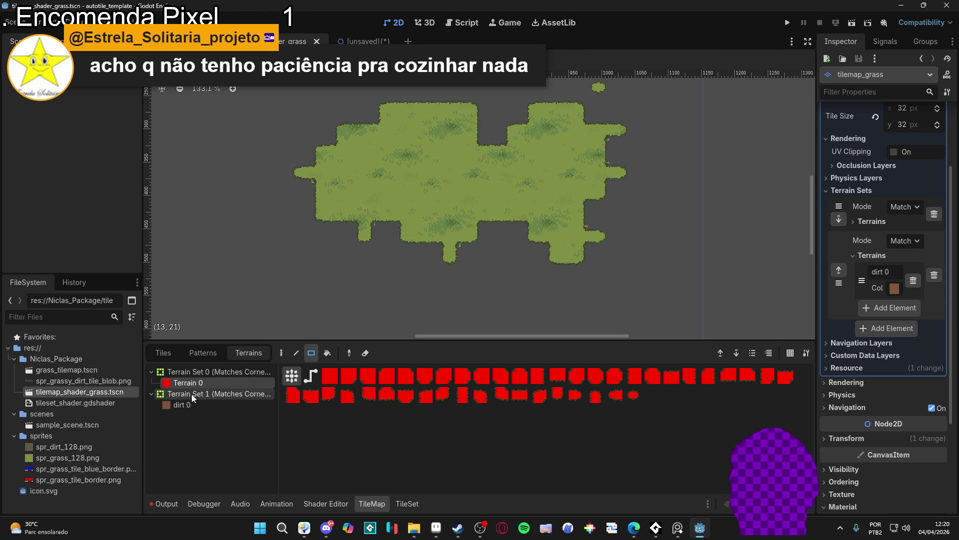
{"action": "double_click", "coordinate": [191, 393]}
{"action": "left_click", "coordinate": [183, 405]}
- Save, switch to the unsaved scene, and select the tilemap_grass layer
{"action": "key", "text": "ctrl+s"}
{"action": "key", "text": "ctrl+Tab"}
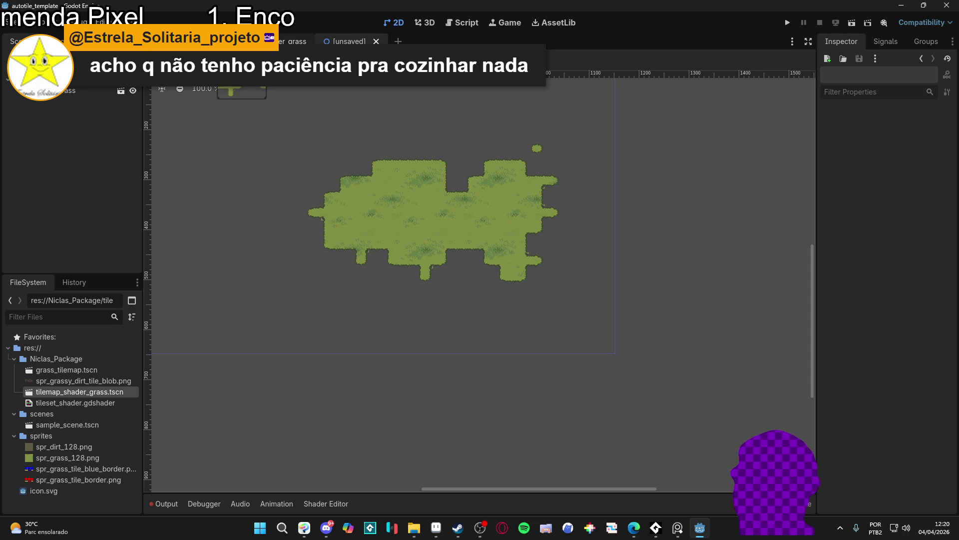
{"action": "left_click", "coordinate": [83, 92]}
- Duplicate tilemap_grass into tilemap_grass2 and make the copy local
{"action": "right_click", "coordinate": [75, 95]}
{"action": "left_click", "coordinate": [45, 89]}
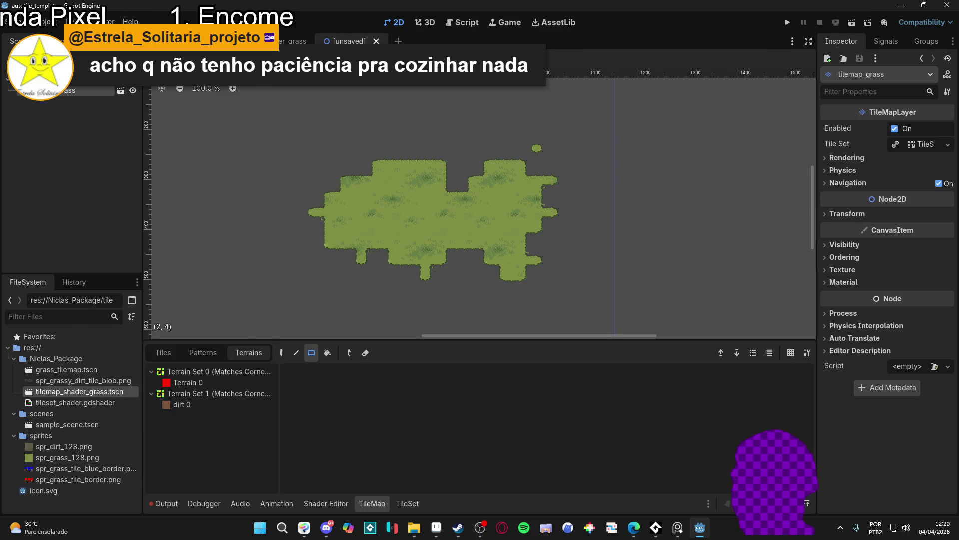
{"action": "right_click", "coordinate": [44, 89]}
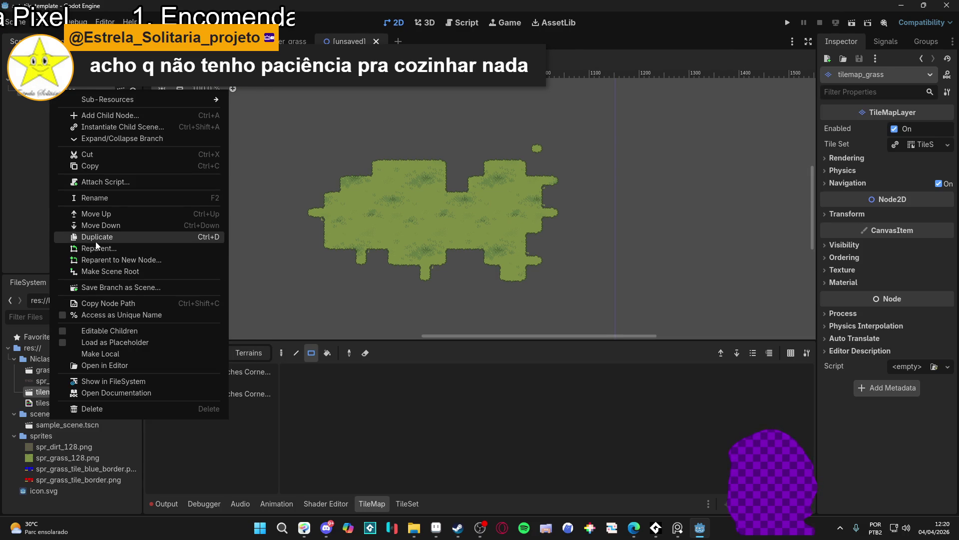
{"action": "left_click", "coordinate": [95, 238]}
{"action": "right_click", "coordinate": [80, 105]}
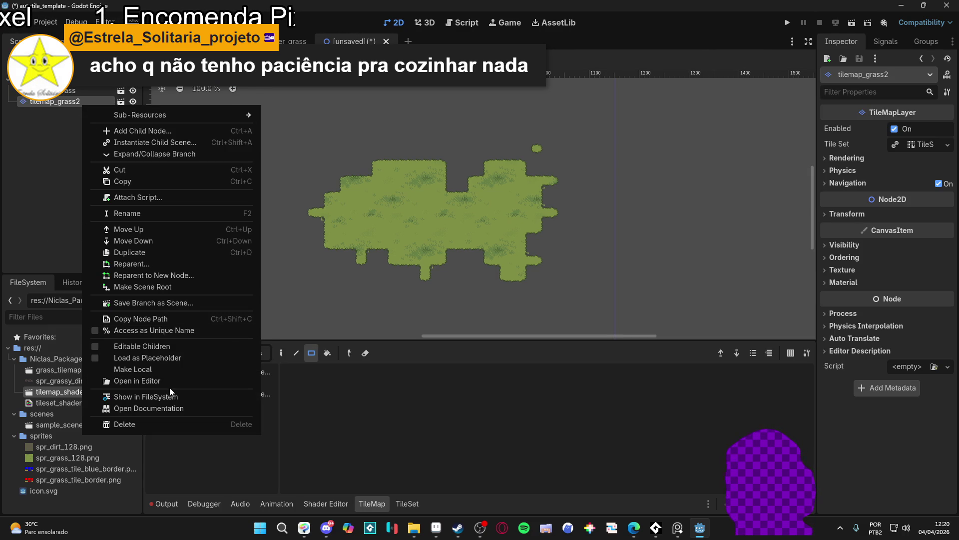
{"action": "left_click", "coordinate": [187, 369]}
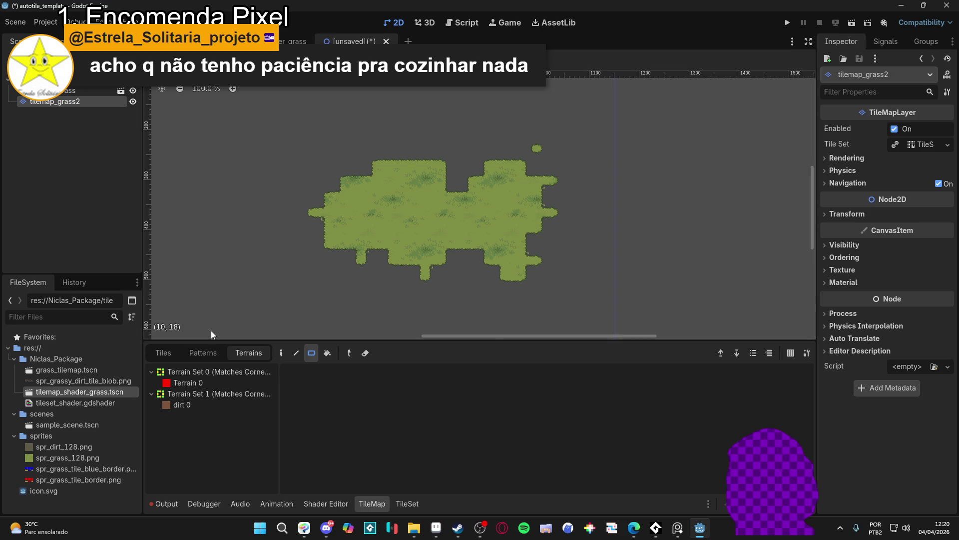
- Select tilemap_grass2 and choose the dirt 0 terrain for painting
{"action": "left_click", "coordinate": [82, 101]}
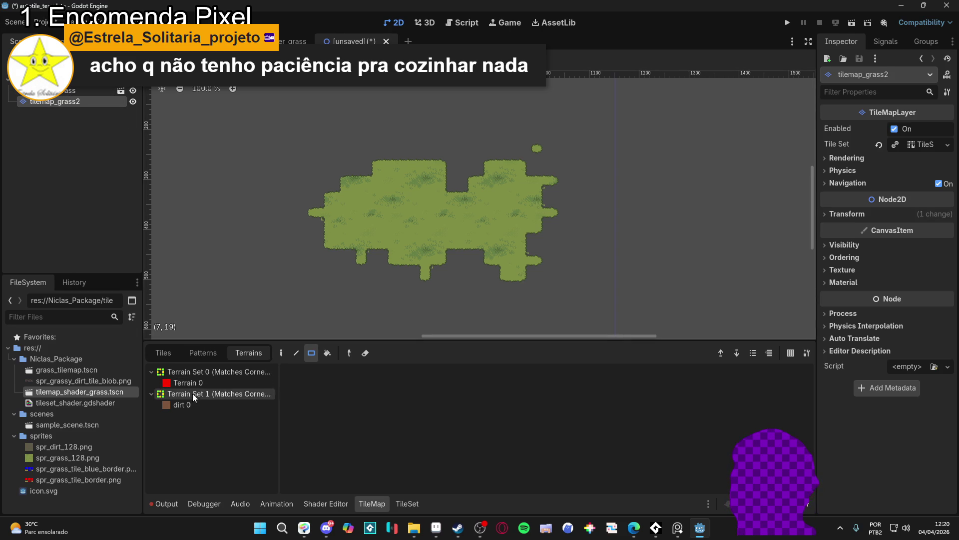
{"action": "left_click", "coordinate": [214, 405]}
{"action": "left_click", "coordinate": [418, 508]}
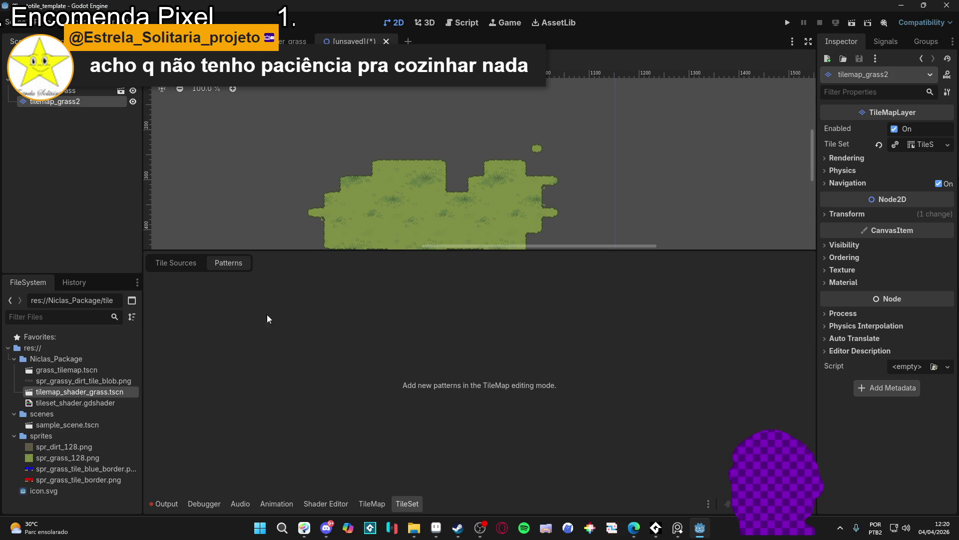
{"action": "left_click", "coordinate": [373, 503]}
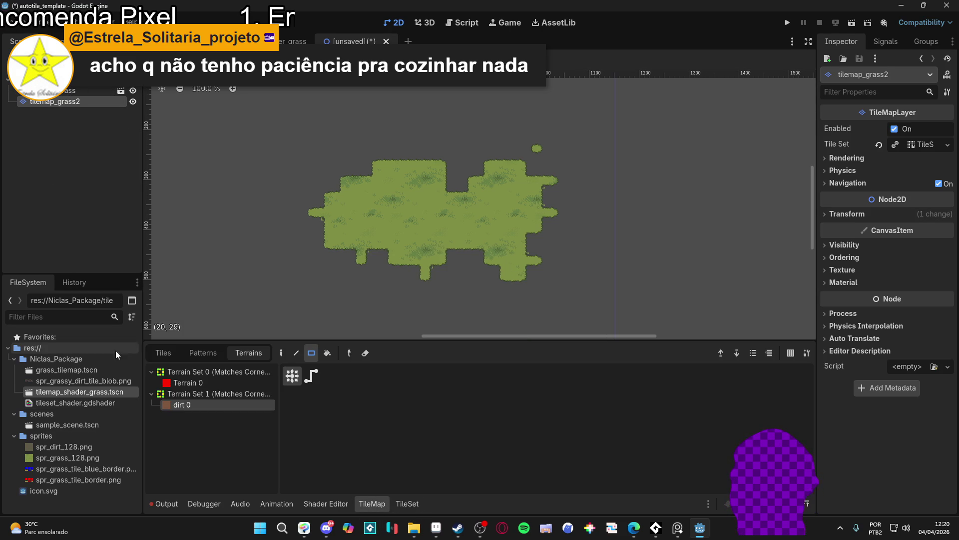
- Save the scene as test_scene.tscn, then reselect the dirt 0 terrain
{"action": "key", "text": "ctrl+s"}
{"action": "left_click", "coordinate": [575, 431]}
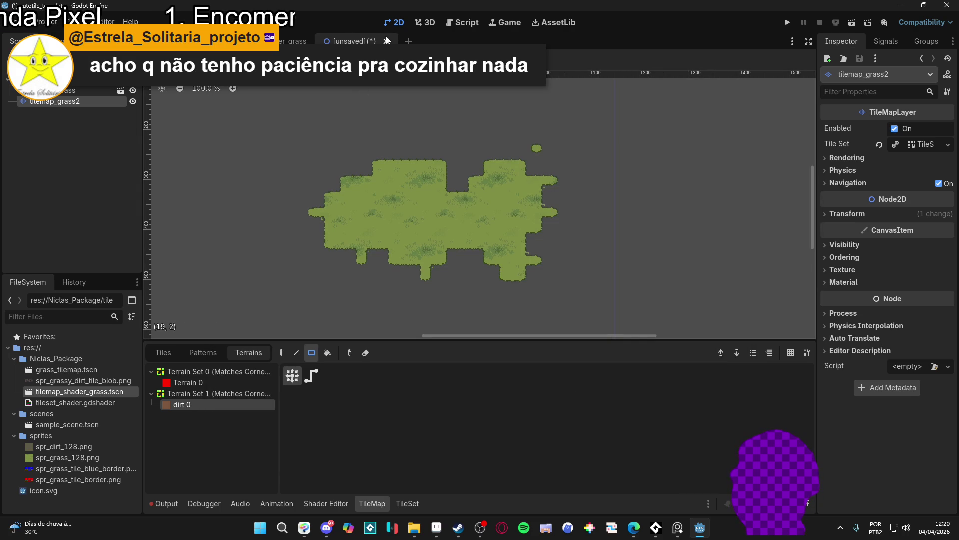
{"action": "key", "text": "ctrl+s"}
{"action": "type", "text": "test_scene"}
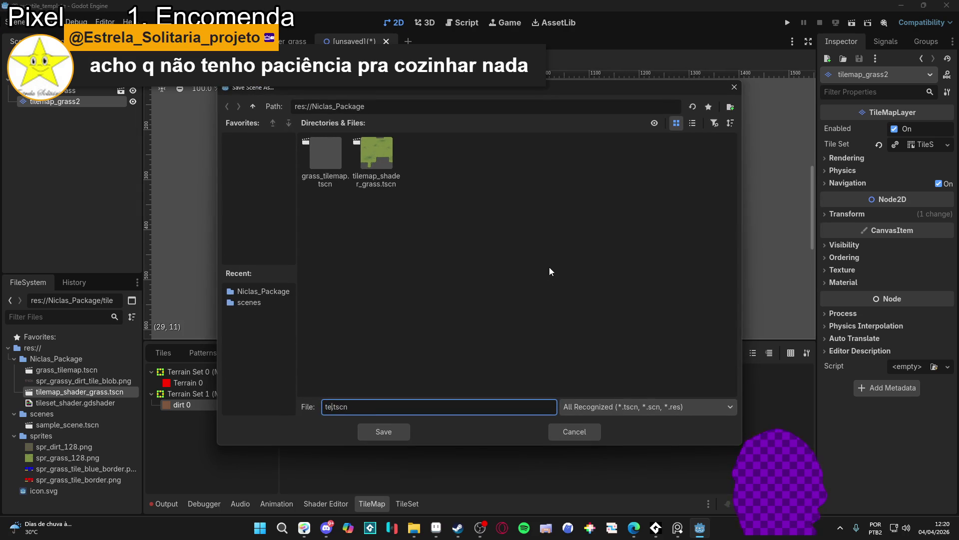
{"action": "key", "text": "Return"}
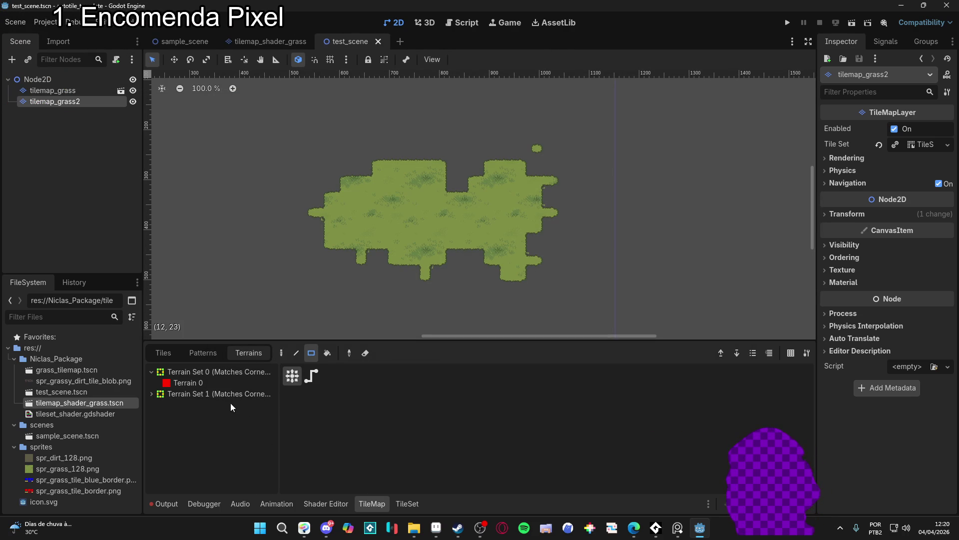
{"action": "key", "text": "Up"}
{"action": "left_click", "coordinate": [209, 405]}
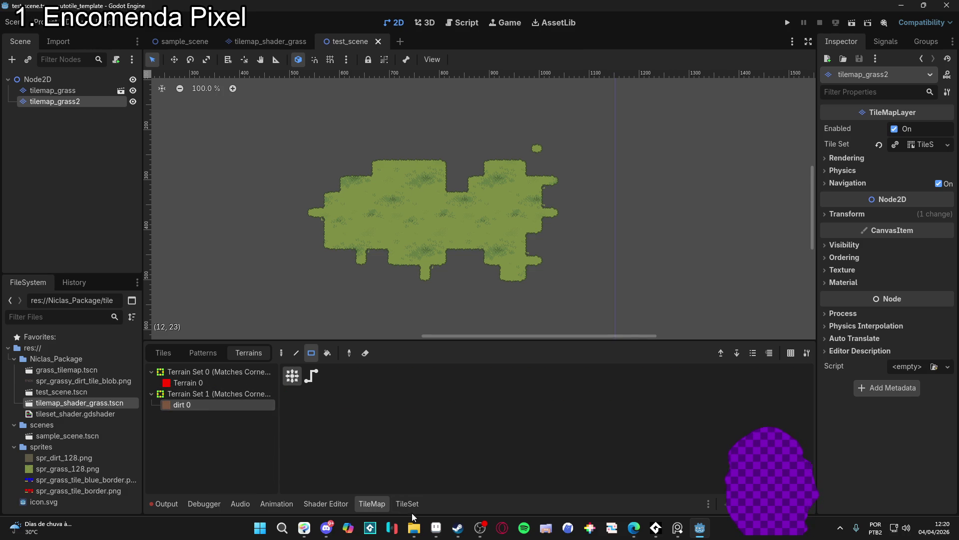
- In TileSet Paint mode on the grass source, set Terrain Set 1 with terrain dirt 0
{"action": "left_click", "coordinate": [400, 502]}
{"action": "left_click", "coordinate": [382, 498]}
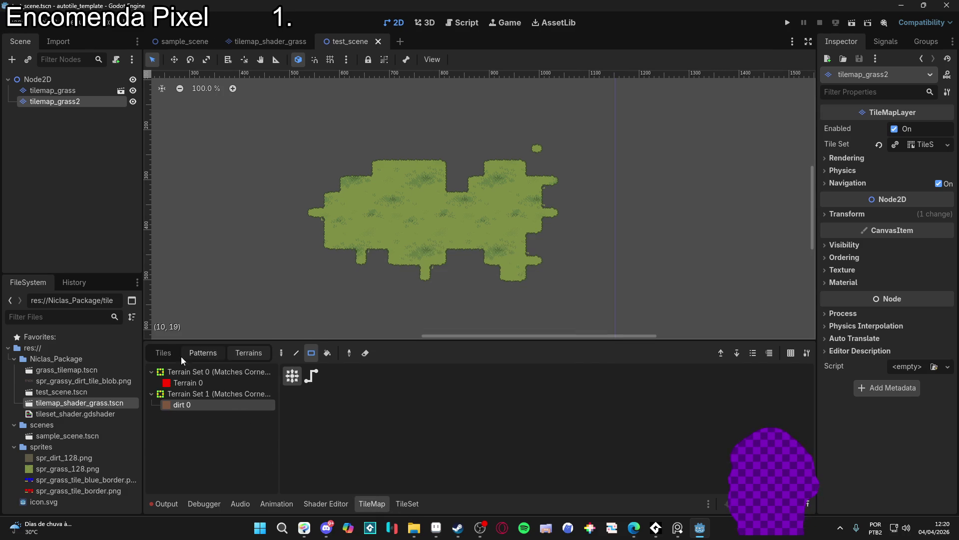
{"action": "left_click", "coordinate": [173, 353]}
{"action": "left_click", "coordinate": [367, 504]}
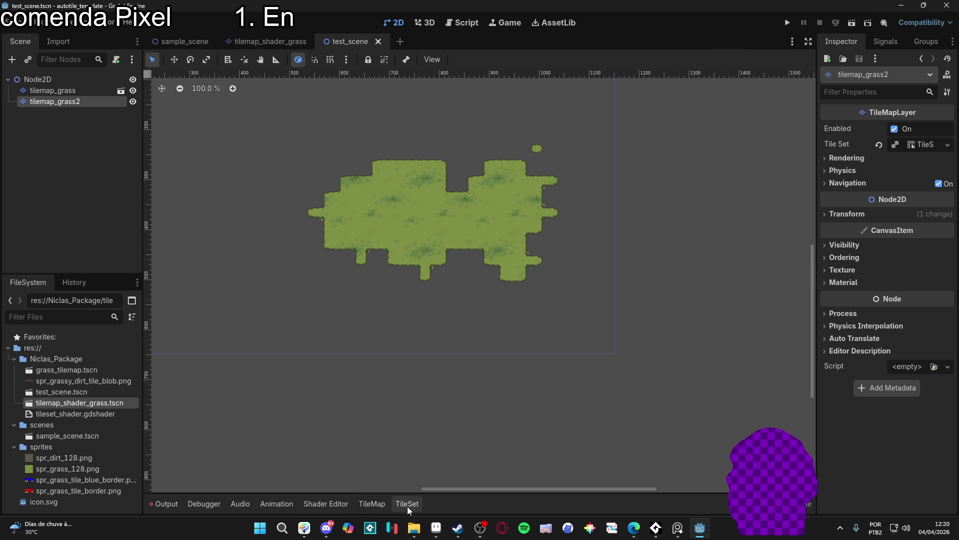
{"action": "left_click", "coordinate": [406, 504]}
{"action": "left_click", "coordinate": [176, 262]}
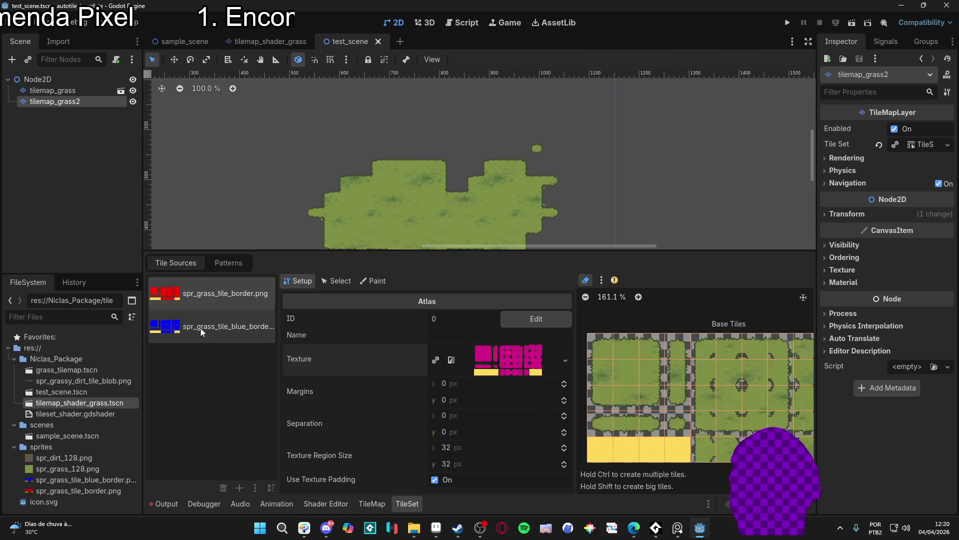
{"action": "left_click", "coordinate": [373, 281]}
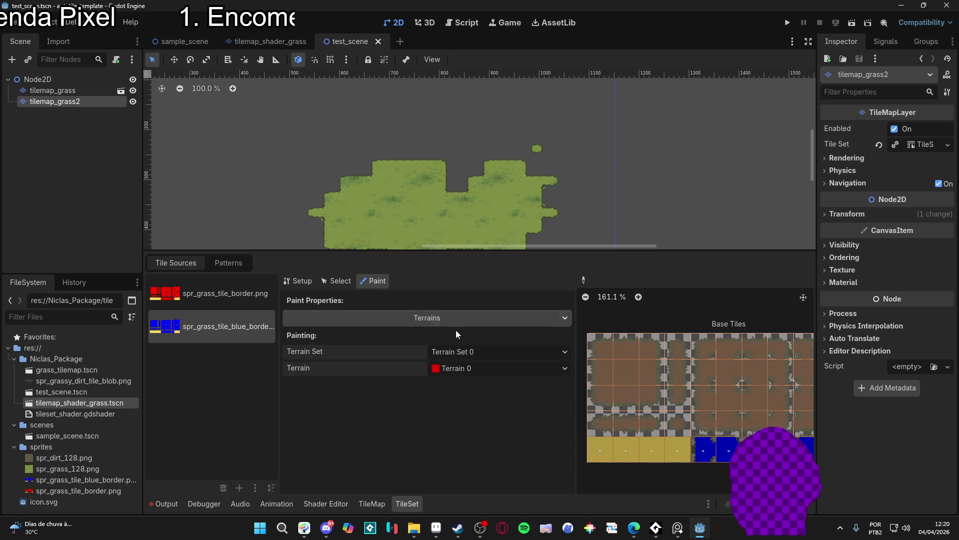
{"action": "left_click", "coordinate": [518, 353]}
{"action": "left_click", "coordinate": [482, 392]}
{"action": "left_click", "coordinate": [518, 368]}
{"action": "left_click", "coordinate": [496, 399]}
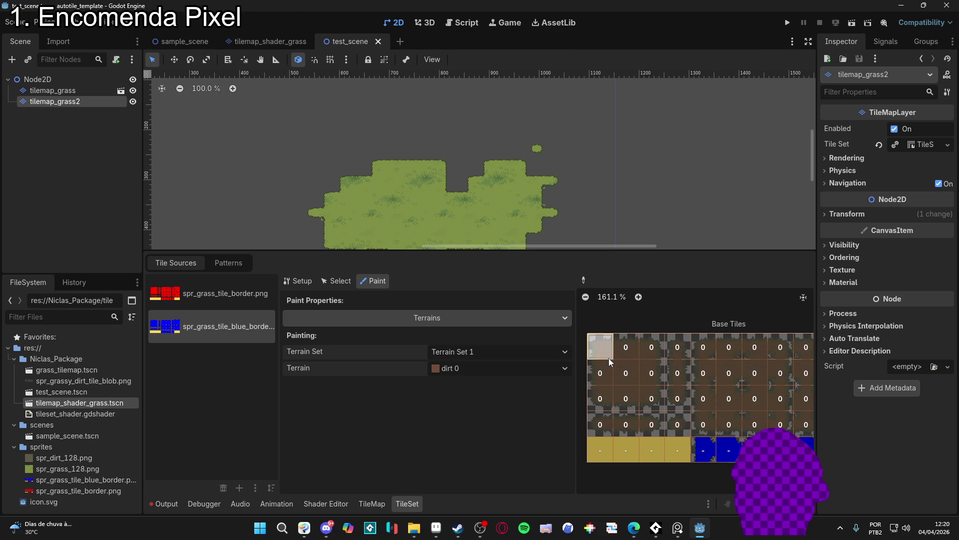
- Pick a dirt tile from the TileMap atlas and select the Rect tool
{"action": "left_click", "coordinate": [372, 503]}
{"action": "left_click", "coordinate": [493, 406]}
{"action": "left_click", "coordinate": [327, 353]}
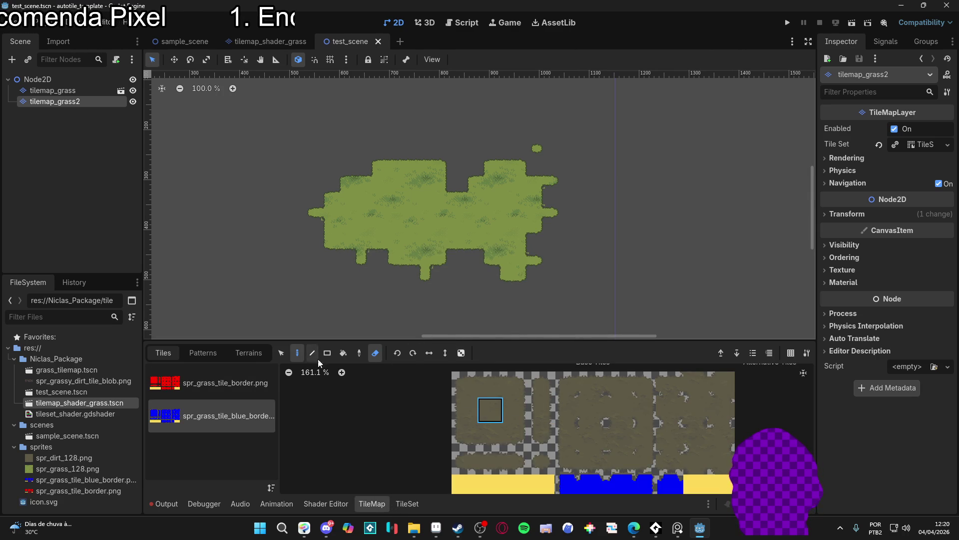
{"action": "left_click", "coordinate": [290, 173]}
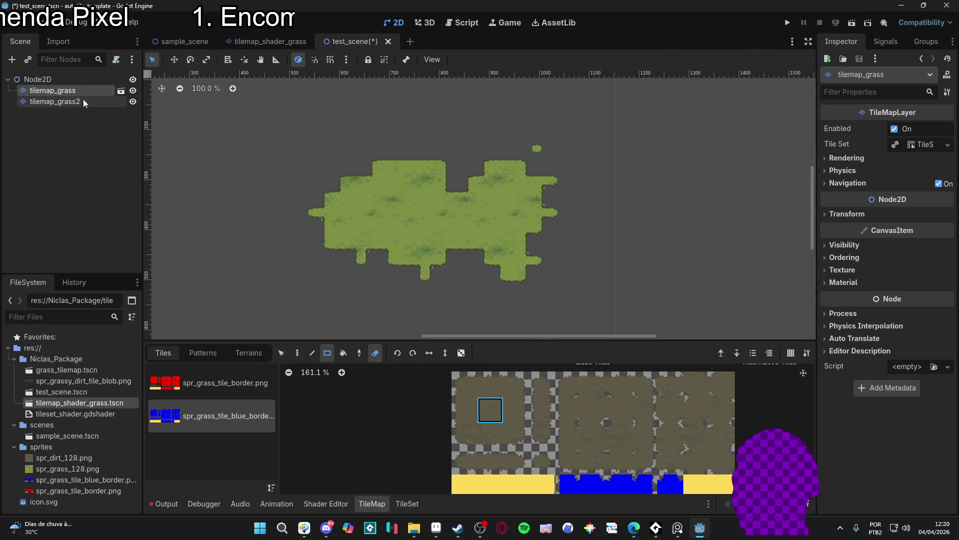
- Duplicate tilemap_grass2 with Ctrl+D, then test-draw a dirt rectangle and undo it
{"action": "key", "text": "ctrl+d"}
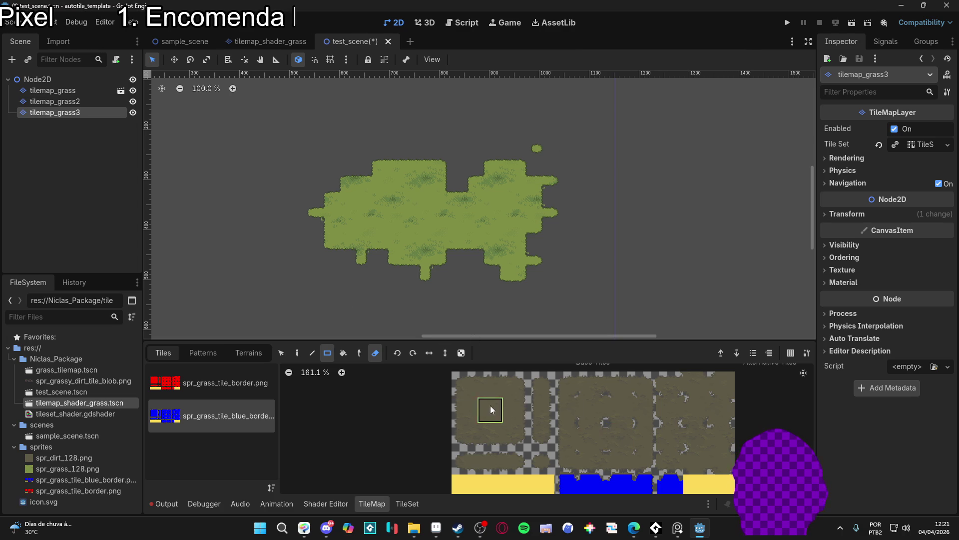
{"action": "left_click", "coordinate": [376, 353]}
{"action": "left_click_drag", "start_coordinate": [260, 159], "coordinate": [564, 313]}
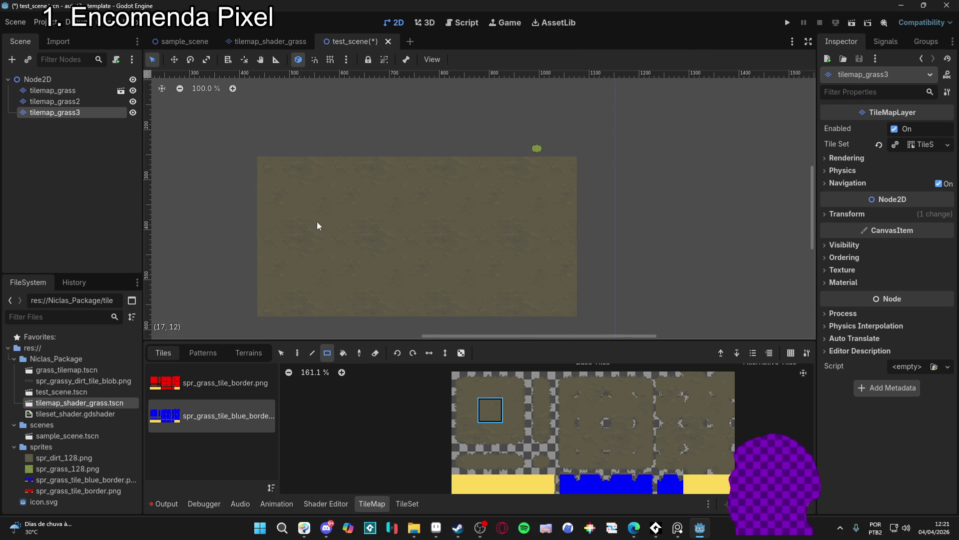
{"action": "key", "text": "ctrl+z"}
- Delete the tilemap_grass2 layer and confirm the deletion
{"action": "left_click", "coordinate": [89, 102]}
{"action": "left_click", "coordinate": [86, 118]}
{"action": "left_click", "coordinate": [74, 102]}
{"action": "key", "text": "Delete"}
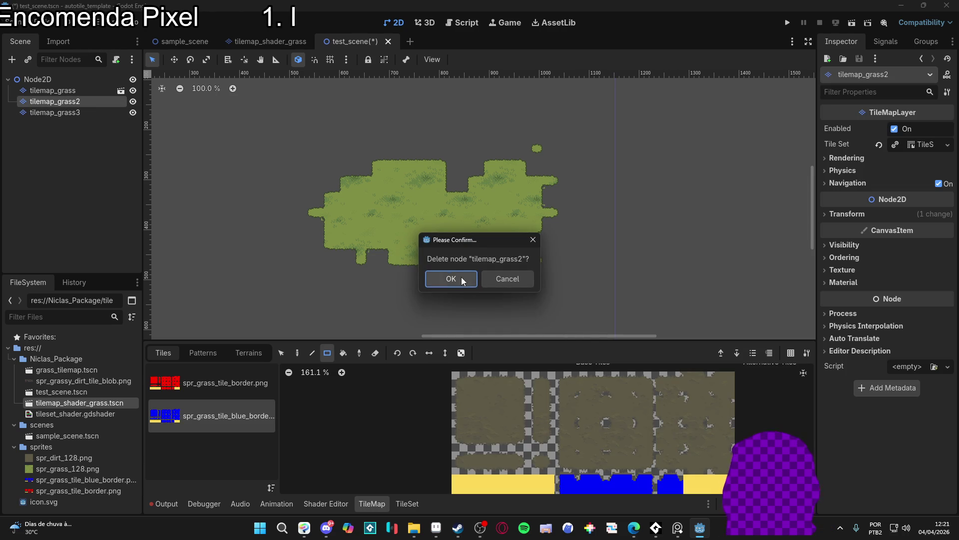
{"action": "left_click", "coordinate": [465, 279]}
- On tilemap_grass3, try two dirt rectangles over the grass and undo both
{"action": "left_click", "coordinate": [133, 91]}
{"action": "left_click", "coordinate": [133, 91]}
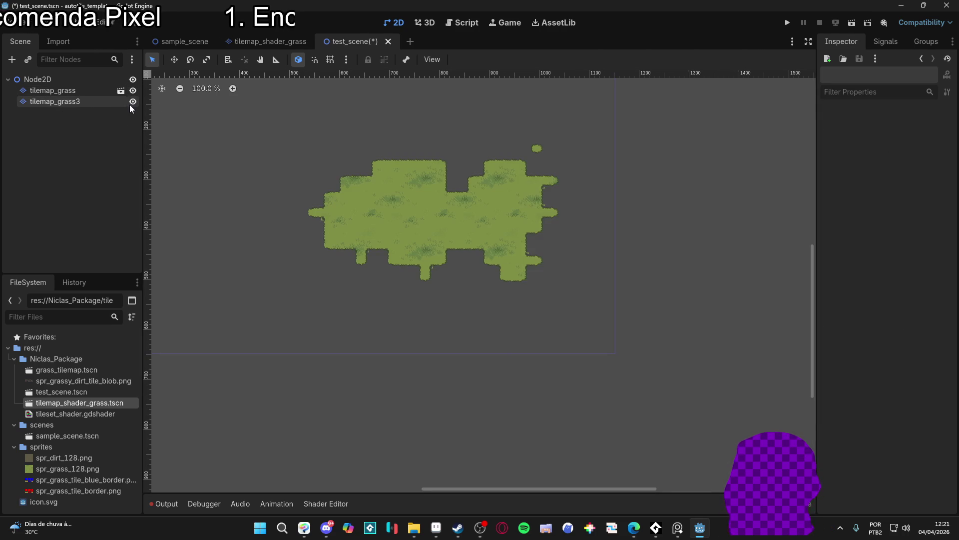
{"action": "left_click", "coordinate": [120, 102]}
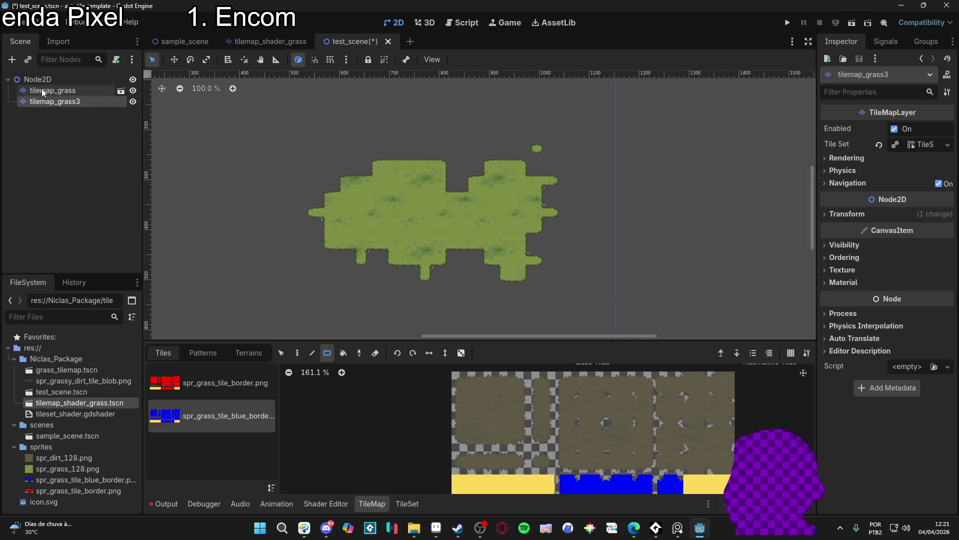
{"action": "left_click", "coordinate": [492, 408]}
{"action": "left_click_drag", "start_coordinate": [277, 128], "coordinate": [551, 261]}
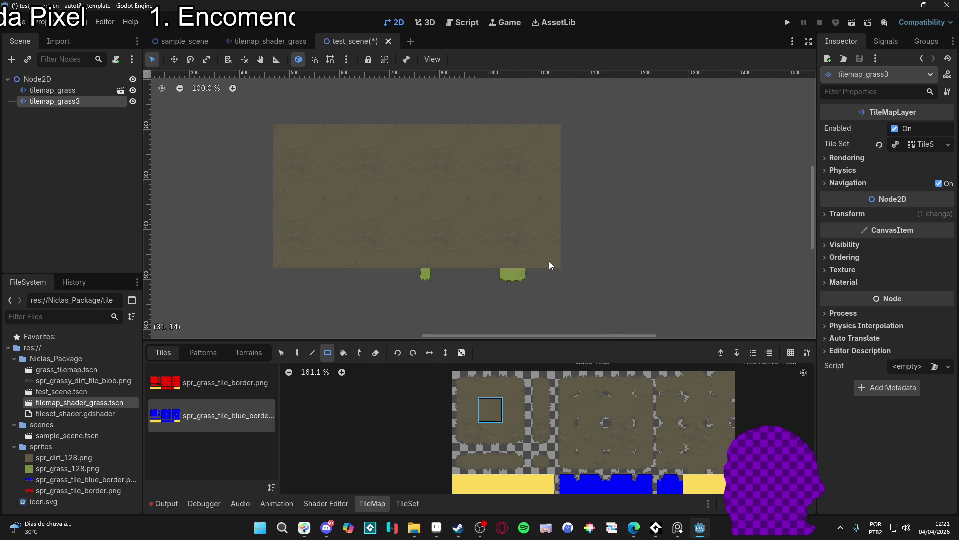
{"action": "key", "text": "ctrl+z"}
{"action": "mouse_move", "coordinate": [544, 300]}
{"action": "left_mouse_down"}
{"action": "mouse_move", "coordinate": [487, 230]}
{"action": "mouse_move", "coordinate": [370, 125]}
{"action": "left_mouse_up"}
{"action": "key", "text": "ctrl+z"}
{"action": "right_click", "coordinate": [91, 107]}
- Enable Y Sort under Ordering for tilemap_grass3 and save the scene
{"action": "left_click", "coordinate": [76, 99]}
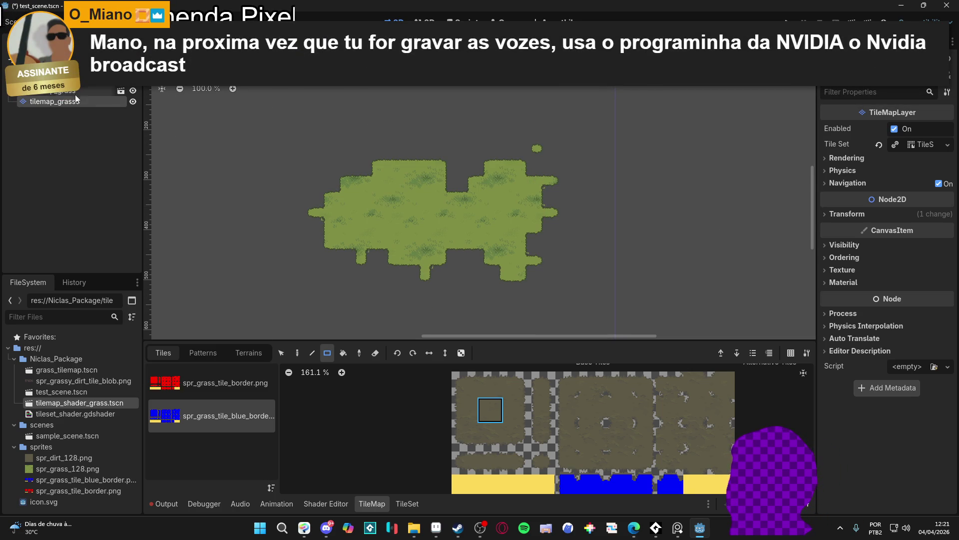
{"action": "left_click", "coordinate": [865, 259]}
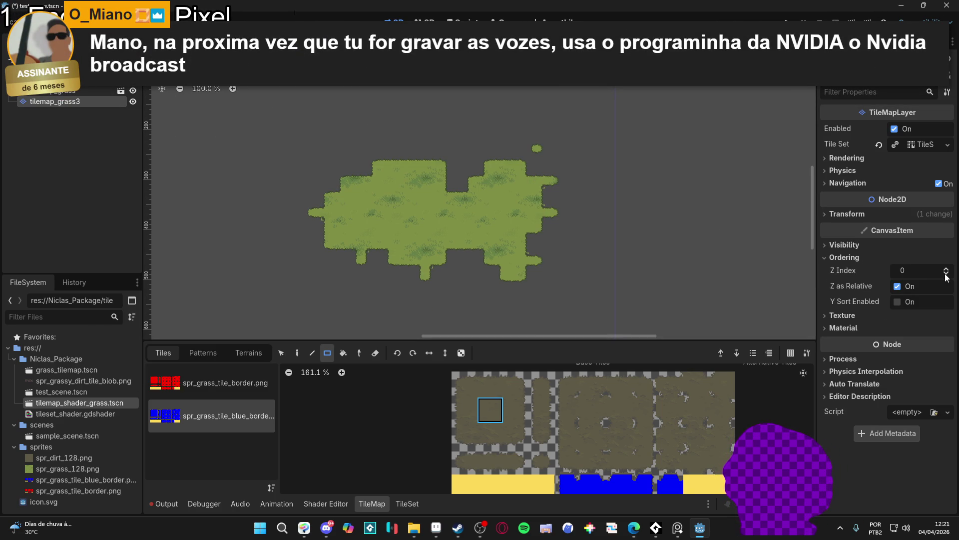
{"action": "left_click", "coordinate": [898, 302]}
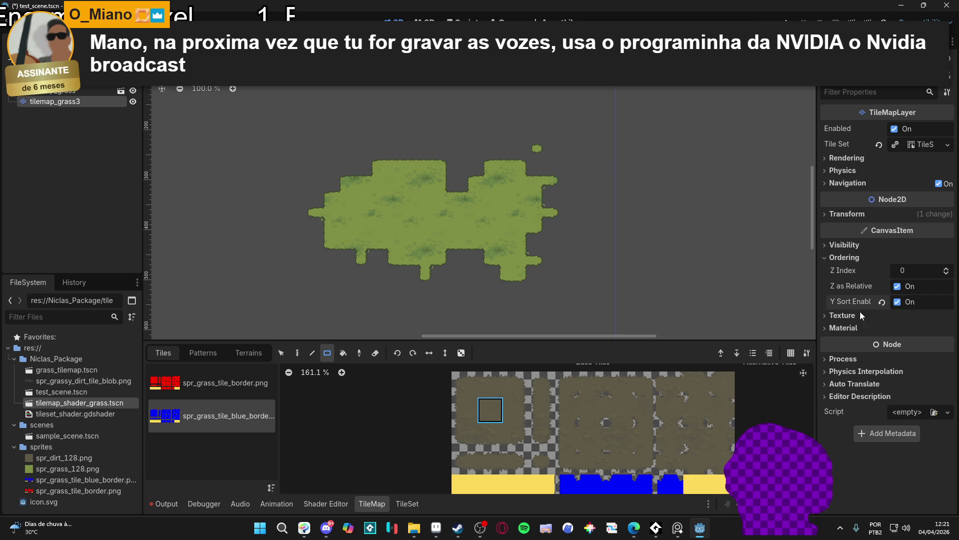
{"action": "key", "text": "ctrl+s"}
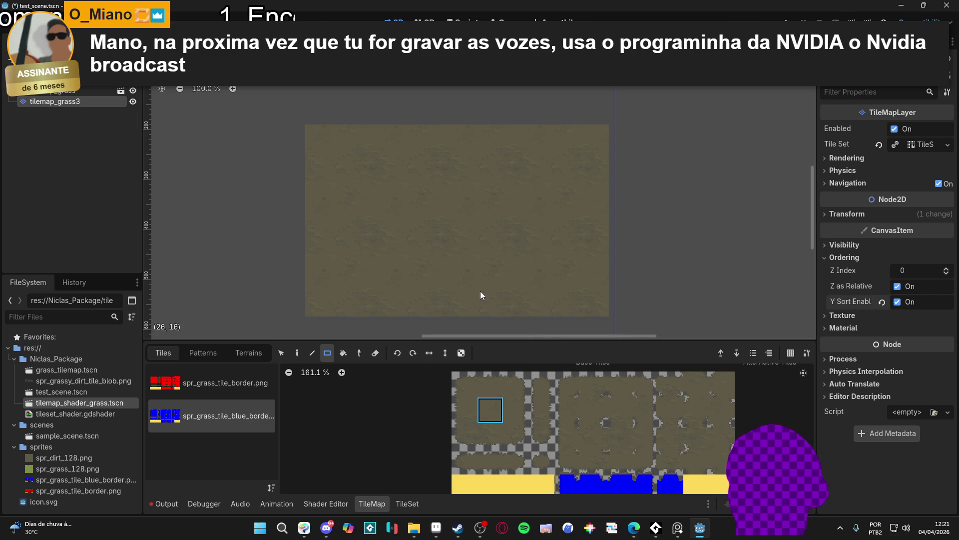
- Set the TileSet paint property to Z Index with a value of -1
{"action": "left_click", "coordinate": [396, 504]}
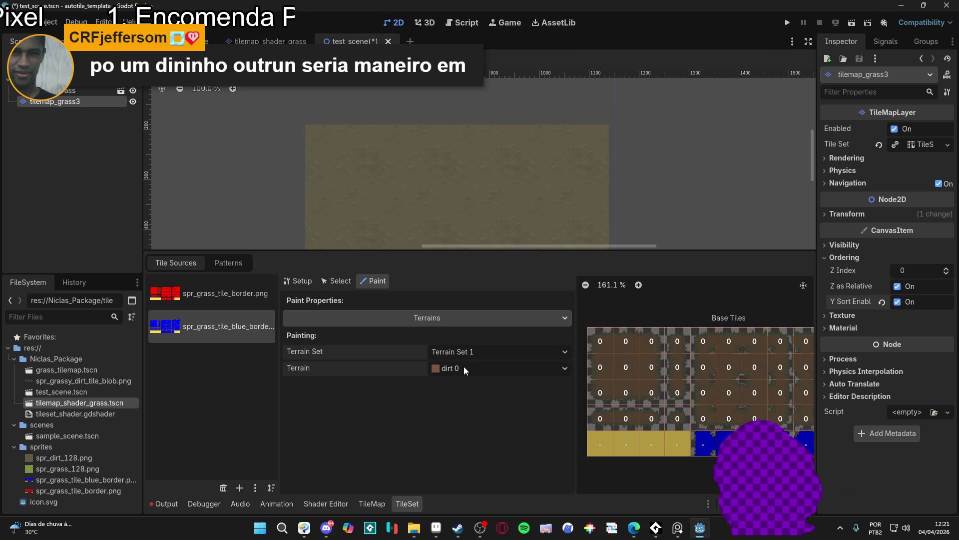
{"action": "left_click", "coordinate": [389, 317]}
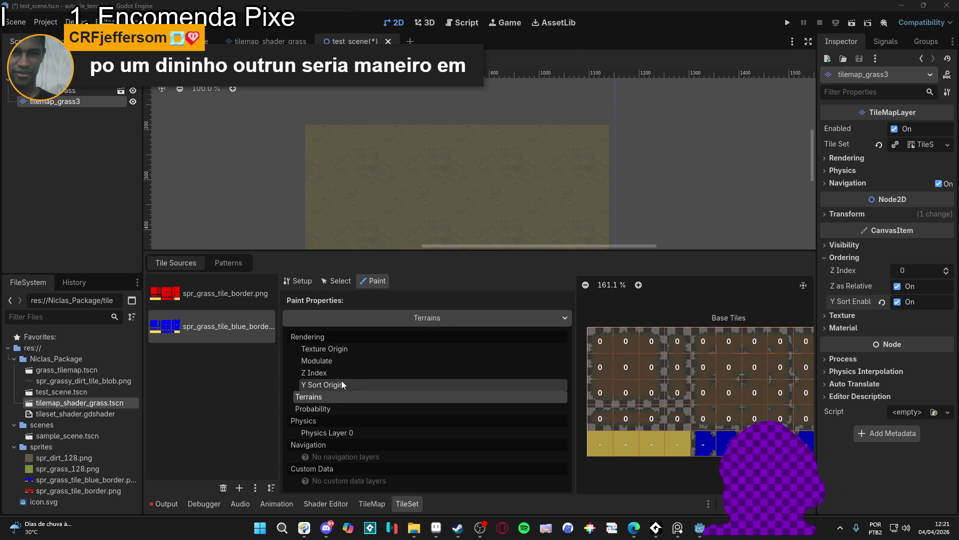
{"action": "left_click", "coordinate": [352, 373]}
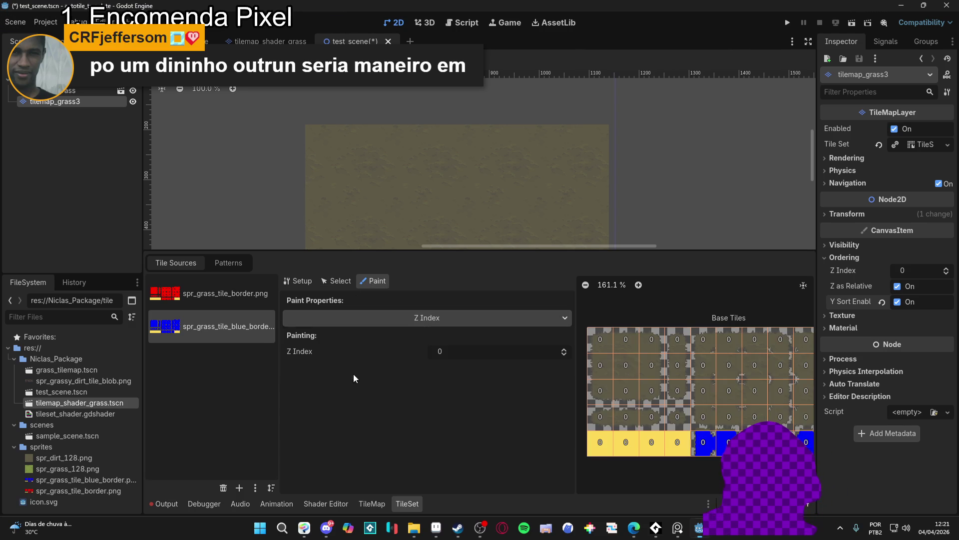
{"action": "left_click", "coordinate": [564, 357]}
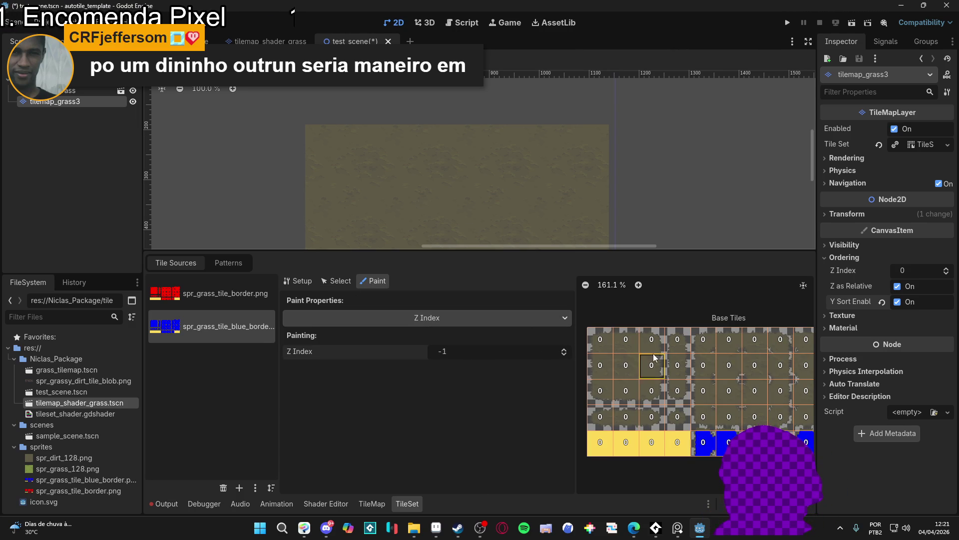